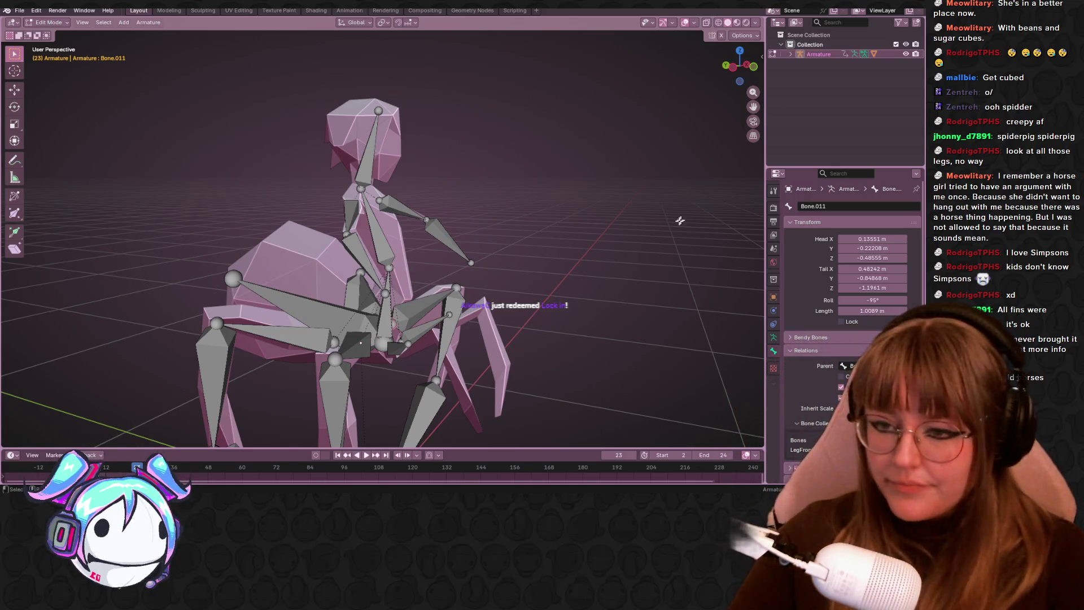
# - Zoom and orbit above the spider rig, then switch the armature to Pose Mode
pyautogui.scroll(5, 617, 242)
pyautogui.moveTo(605, 252)
pyautogui.mouseDown(button='middle')
pyautogui.moveTo(590, 115)
pyautogui.moveTo(486, 147)
pyautogui.moveTo(544, 187)
pyautogui.moveTo(74, 32)
pyautogui.mouseUp(button='middle')
pyautogui.click(48, 22)
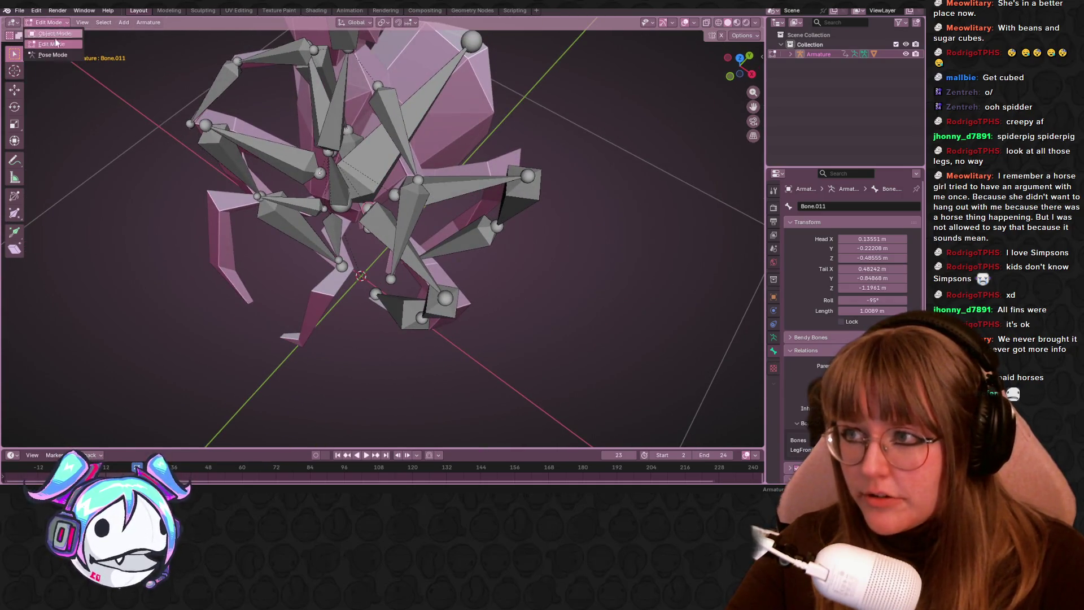
pyautogui.click(48, 55)
# - Grab-move leg bone Bone.007, cancel a second move, and select arm bone Bone.020
pyautogui.moveTo(339, 193); pyautogui.dragTo(463, 220, button='middle')
pyautogui.click(200, 158)
pyautogui.press('g')
pyautogui.click(376, 145)
pyautogui.moveTo(376, 144)
pyautogui.mouseDown(button='middle')
pyautogui.moveTo(483, 172)
pyautogui.moveTo(452, 153)
pyautogui.mouseUp(button='middle')
pyautogui.press('g')
pyautogui.click(454, 167)
pyautogui.click(424, 135)
# - Return to Object Mode and select the Cube mesh
pyautogui.click(50, 23)
pyautogui.click(48, 35)
pyautogui.click(385, 126)
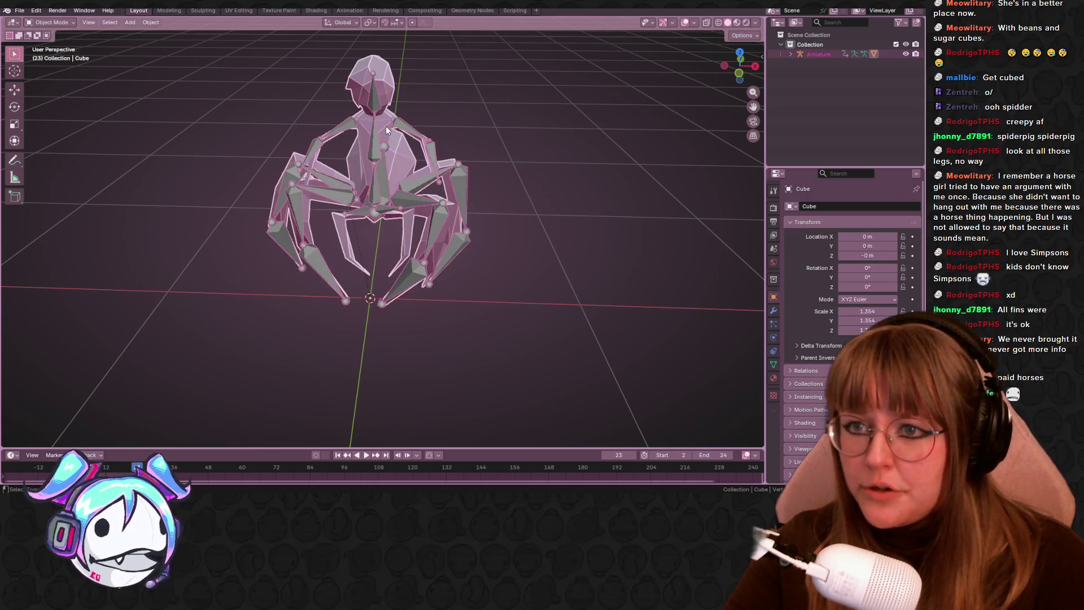
# - Switch the Cube mesh into Weight Paint mode and orbit in on the rig
pyautogui.click(56, 24)
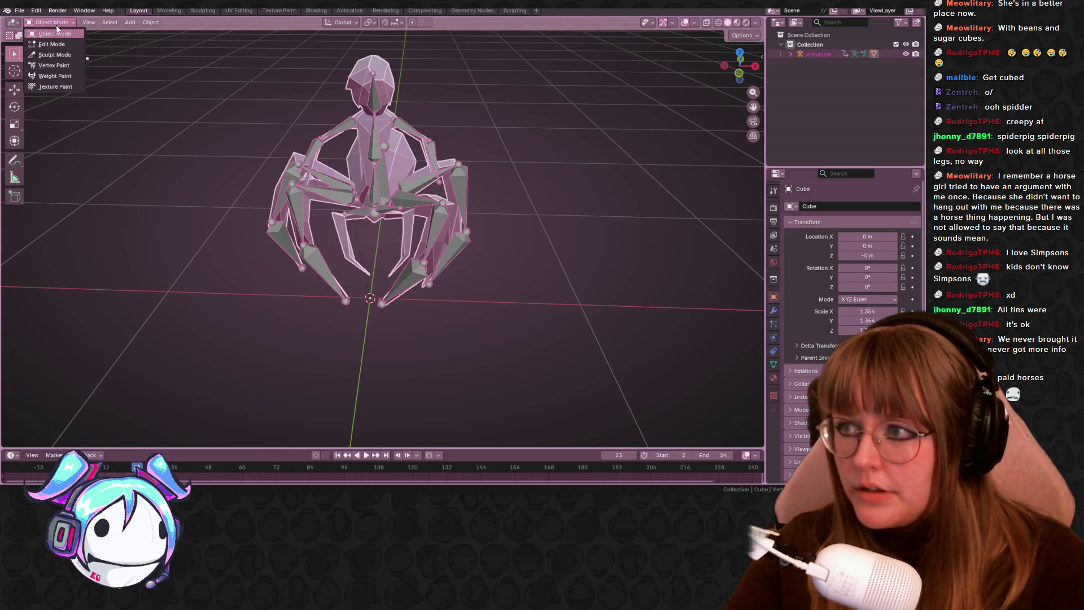
pyautogui.click(66, 80)
pyautogui.scroll(3, 490, 145)
pyautogui.moveTo(489, 146)
pyautogui.mouseDown(button='middle')
pyautogui.moveTo(386, 195)
pyautogui.moveTo(391, 176)
pyautogui.moveTo(413, 298)
pyautogui.moveTo(472, 245)
pyautogui.moveTo(479, 252)
pyautogui.moveTo(473, 197)
pyautogui.moveTo(460, 225)
pyautogui.mouseUp(button='middle')
pyautogui.scroll(2, 391, 176)
pyautogui.scroll(4, 392, 182)
# - Show leg bone Bone.017's weights and rotate it to 15.2° to test deformation
pyautogui.keyDown('ctrl'); pyautogui.click(418, 282); pyautogui.keyUp('ctrl')
pyautogui.scroll(-4, 413, 298)
pyautogui.press('r')
pyautogui.click(480, 256)
pyautogui.scroll(-3, 480, 254)
pyautogui.press('r')
pyautogui.click(459, 223)
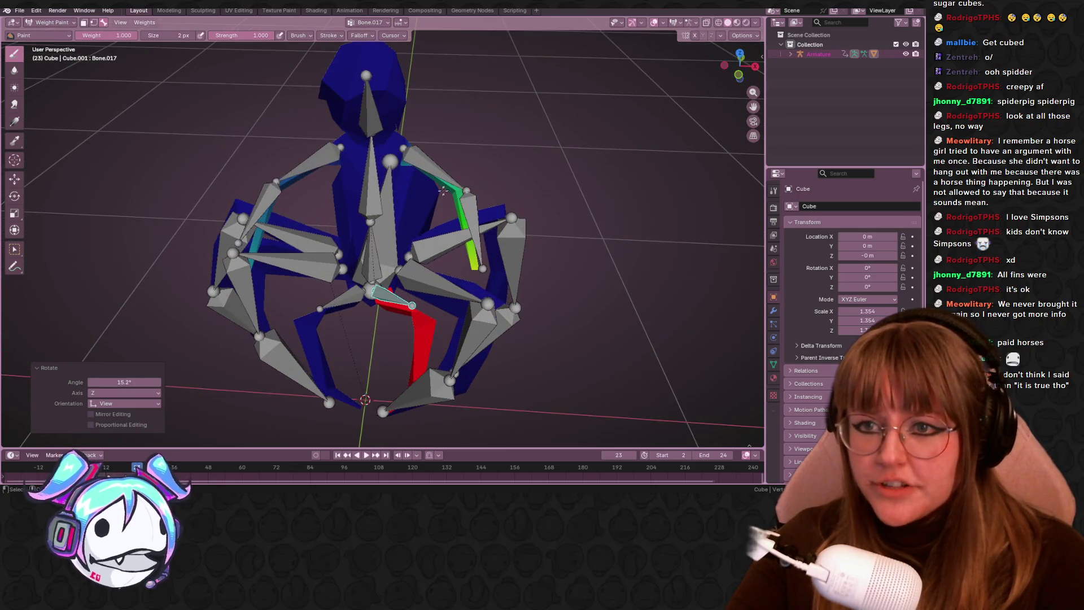
# - Set the paint weight to 0 and enlarge the brush to 141 px
pyautogui.moveTo(248, 35)
pyautogui.mouseDown()
pyautogui.moveTo(226, 35)
pyautogui.moveTo(259, 35)
pyautogui.mouseUp()
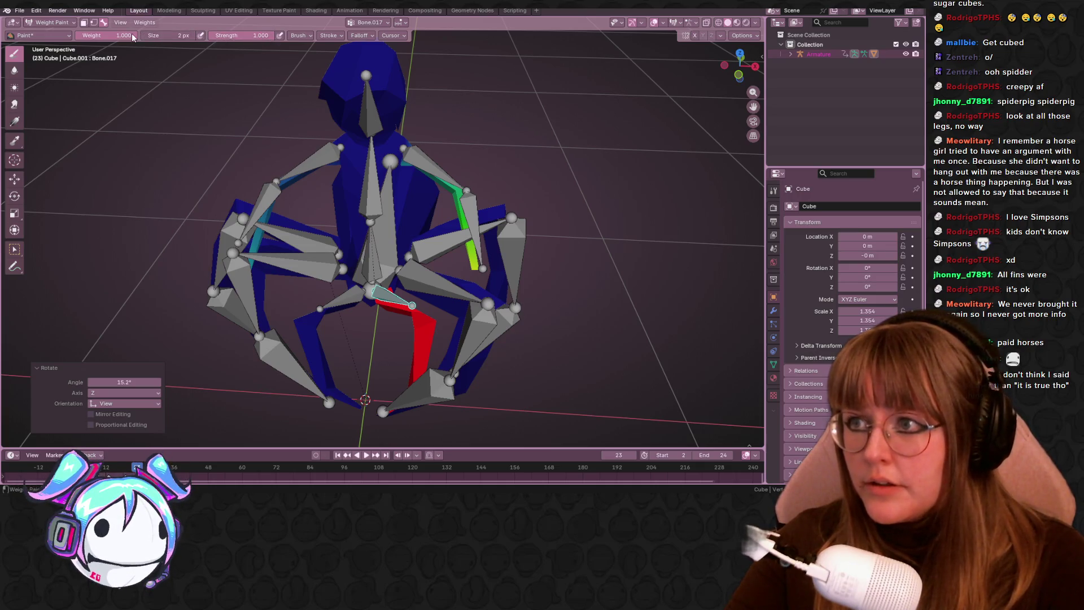
pyautogui.scroll(3, 175, 81)
pyautogui.moveTo(175, 81); pyautogui.dragTo(439, 139, button='middle')
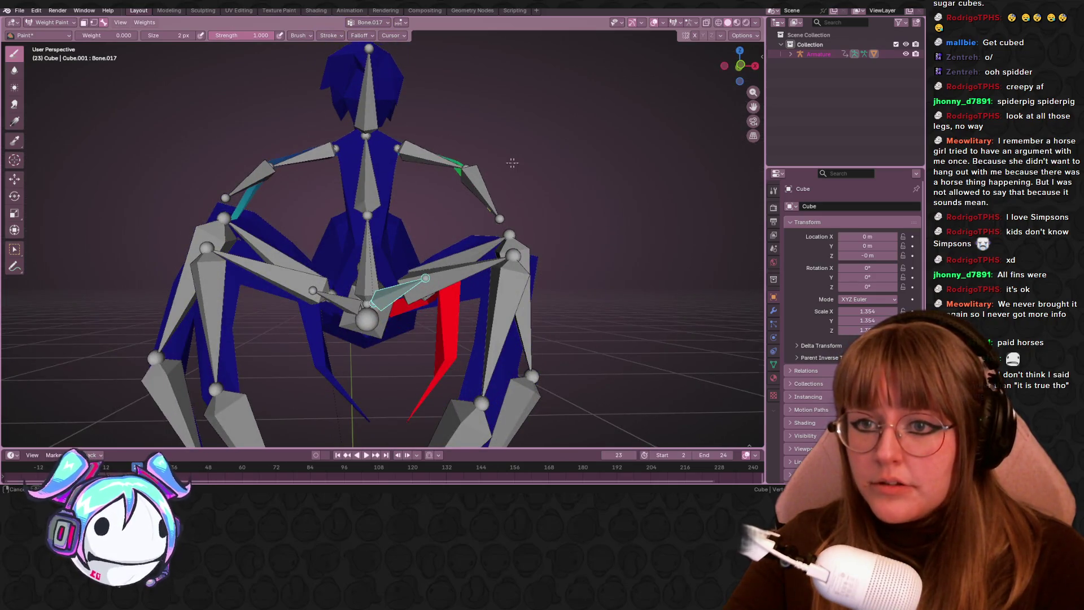
pyautogui.moveTo(474, 185); pyautogui.dragTo(417, 159, button='middle')
pyautogui.moveTo(170, 35); pyautogui.dragTo(237, 35)
# - Select Bone.020, raise the weight to 1.000, and paint its influence onto the shoulder
pyautogui.moveTo(314, 169); pyautogui.dragTo(327, 165, button='middle')
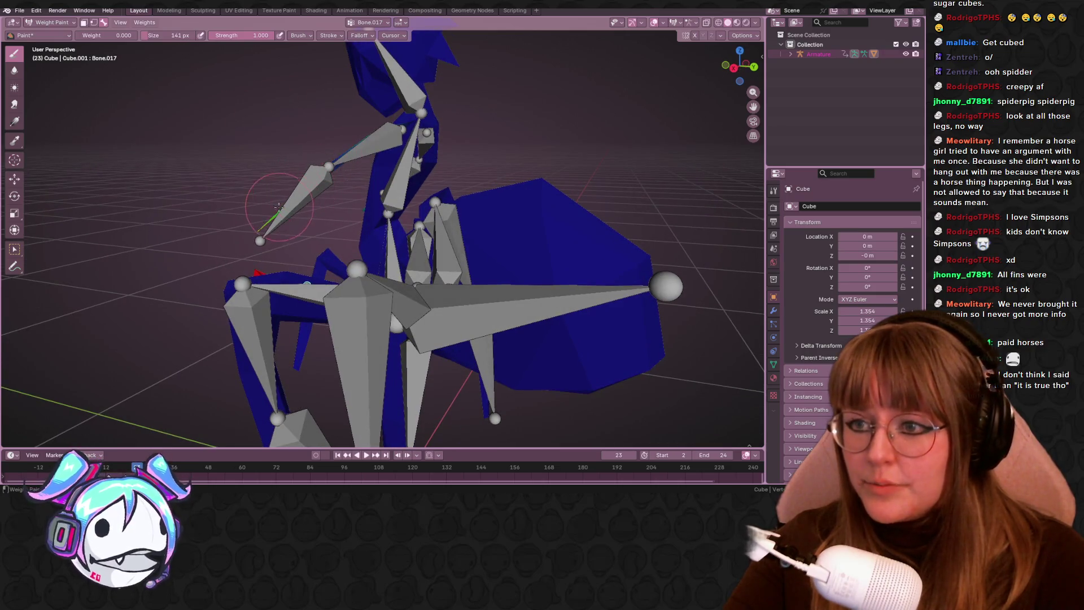
pyautogui.moveTo(353, 150); pyautogui.dragTo(452, 157, button='middle')
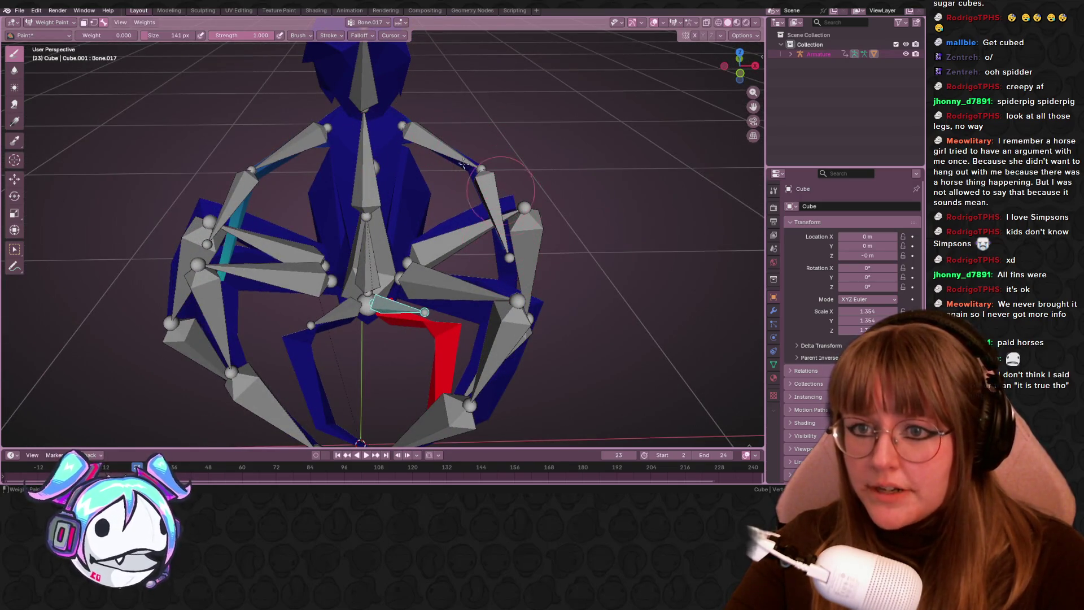
pyautogui.keyDown('ctrl'); pyautogui.click(444, 150); pyautogui.keyUp('ctrl')
pyautogui.moveTo(444, 150); pyautogui.dragTo(451, 161, button='middle')
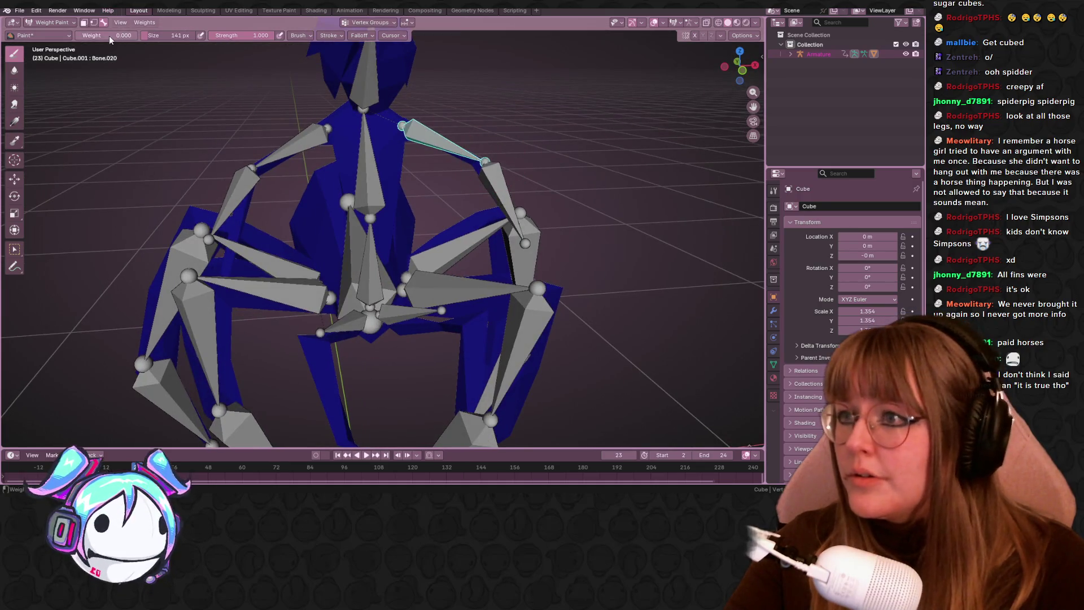
pyautogui.moveTo(452, 161); pyautogui.dragTo(256, 124, button='middle')
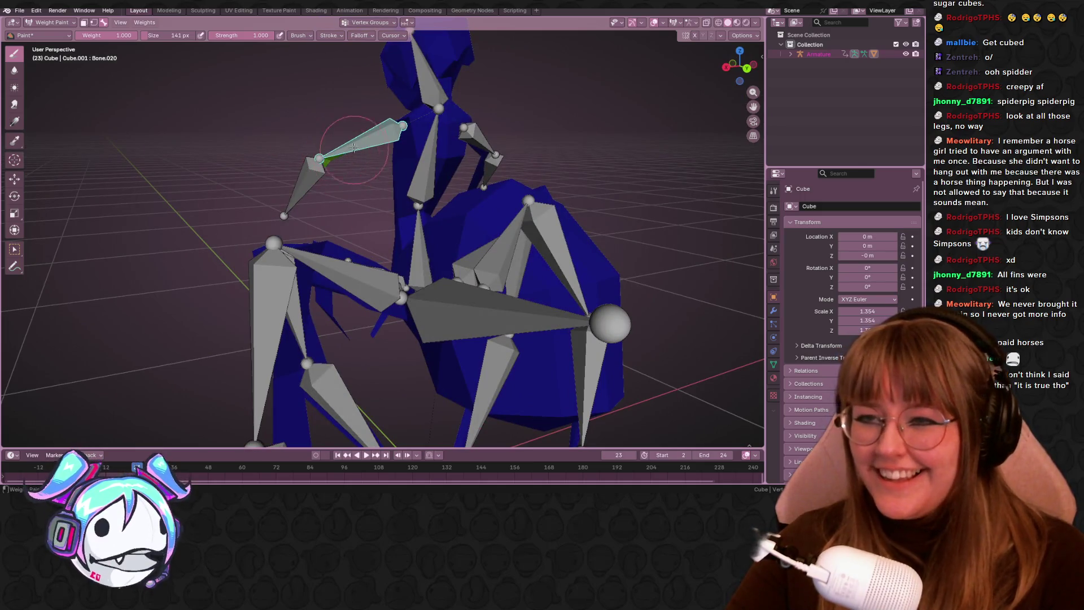
pyautogui.moveTo(368, 159); pyautogui.dragTo(446, 147, button='middle')
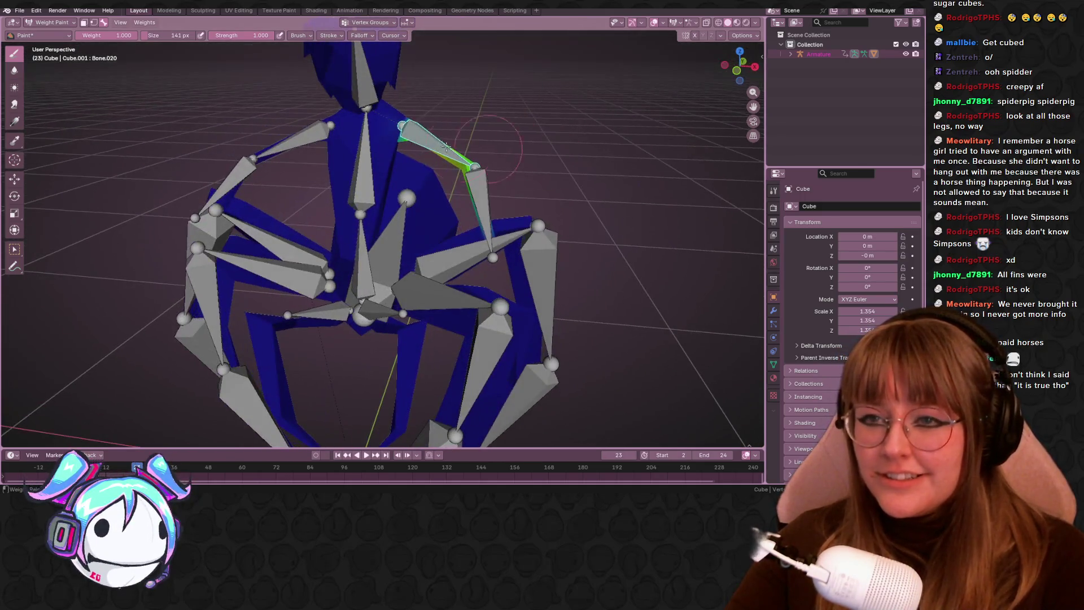
pyautogui.moveTo(419, 132); pyautogui.dragTo(437, 147)
pyautogui.moveTo(454, 156); pyautogui.dragTo(531, 169, button='middle')
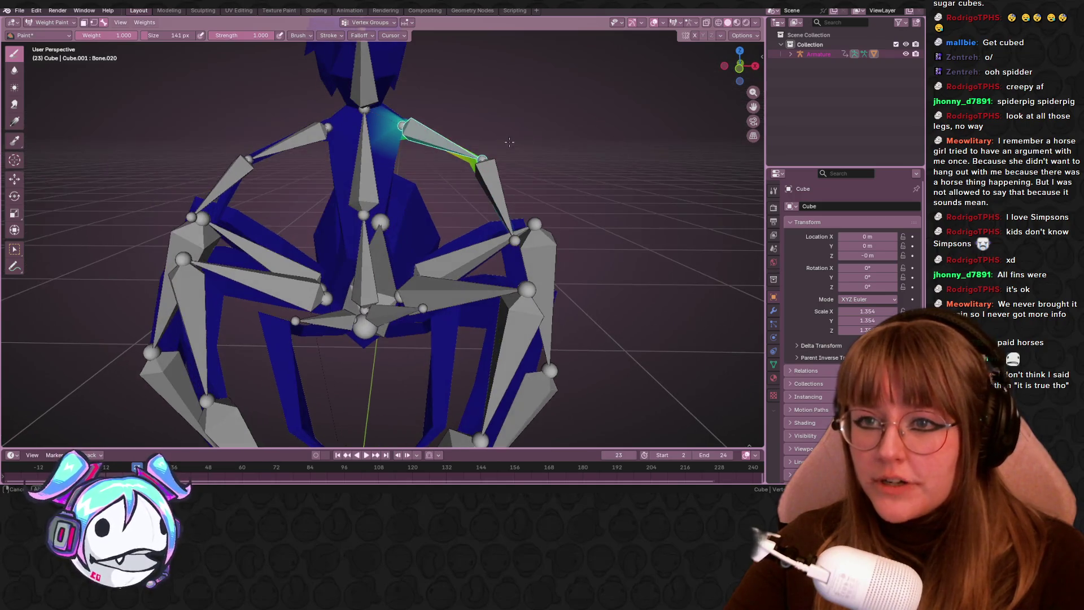
pyautogui.press('r')
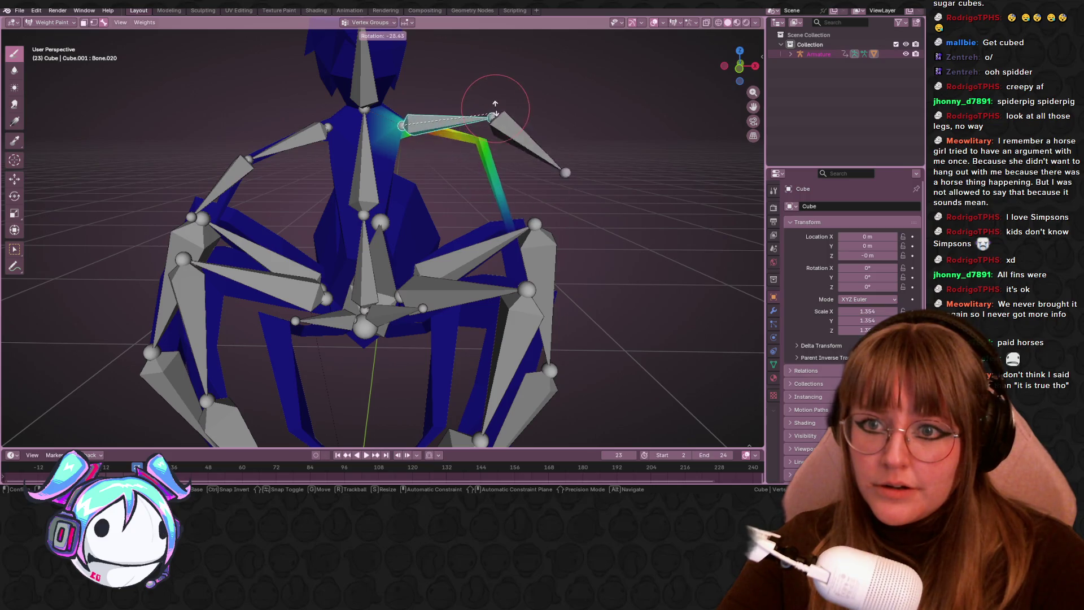
# - Confirm the shoulder at -33.3°, paint Bone.021 onto the forearm, and rotate it 40.9°
pyautogui.click(483, 119)
pyautogui.keyDown('ctrl'); pyautogui.click(504, 117); pyautogui.keyUp('ctrl')
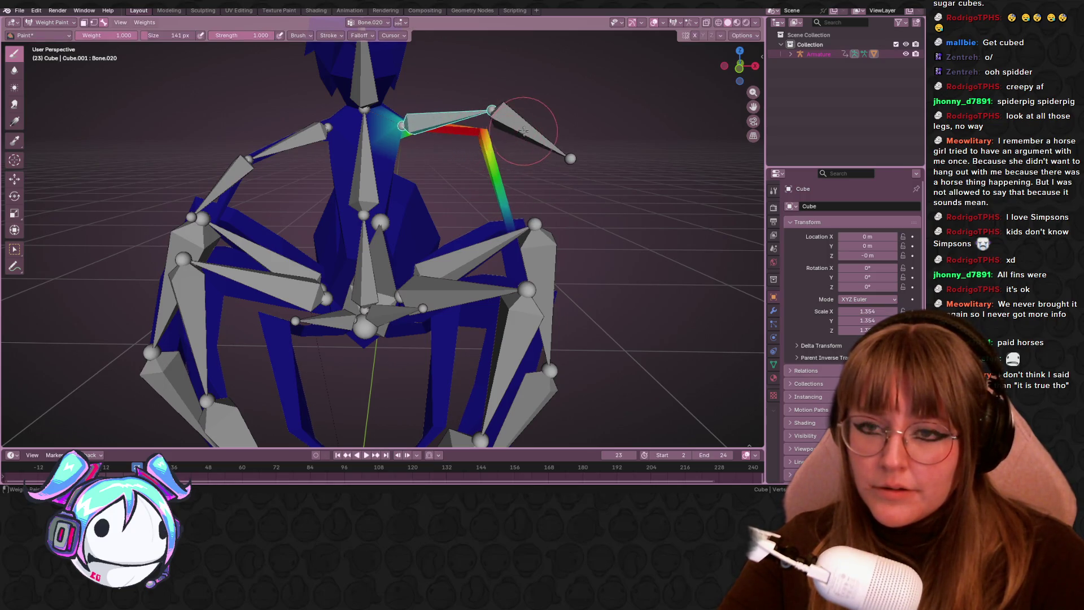
pyautogui.keyDown('ctrl'); pyautogui.click(524, 131); pyautogui.keyUp('ctrl')
pyautogui.moveTo(524, 131); pyautogui.dragTo(502, 175, button='middle')
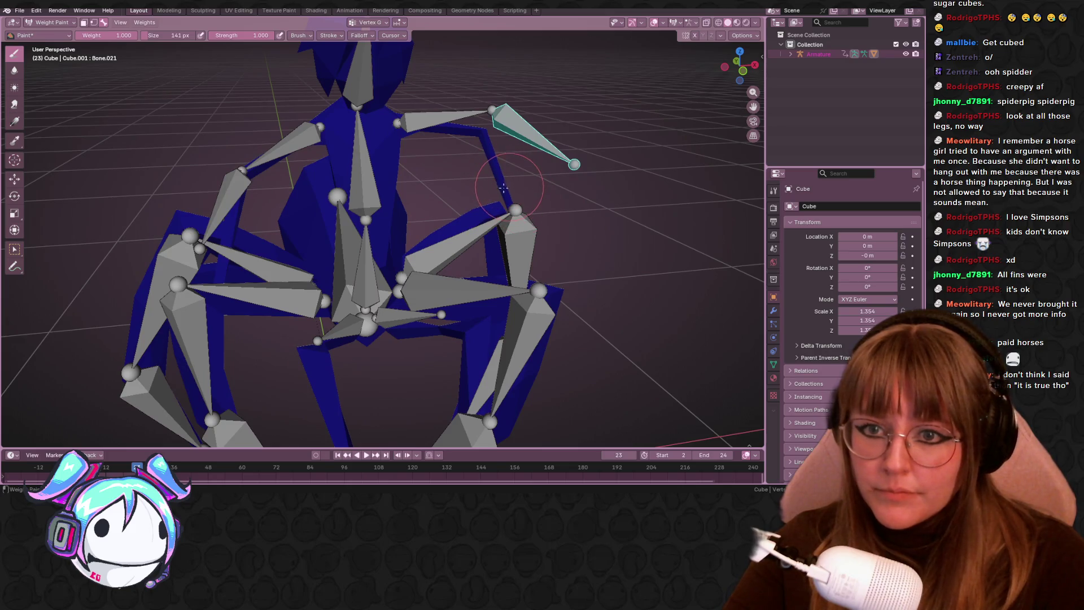
pyautogui.moveTo(489, 135)
pyautogui.mouseDown(button='middle')
pyautogui.moveTo(451, 201)
pyautogui.moveTo(425, 192)
pyautogui.mouseUp(button='middle')
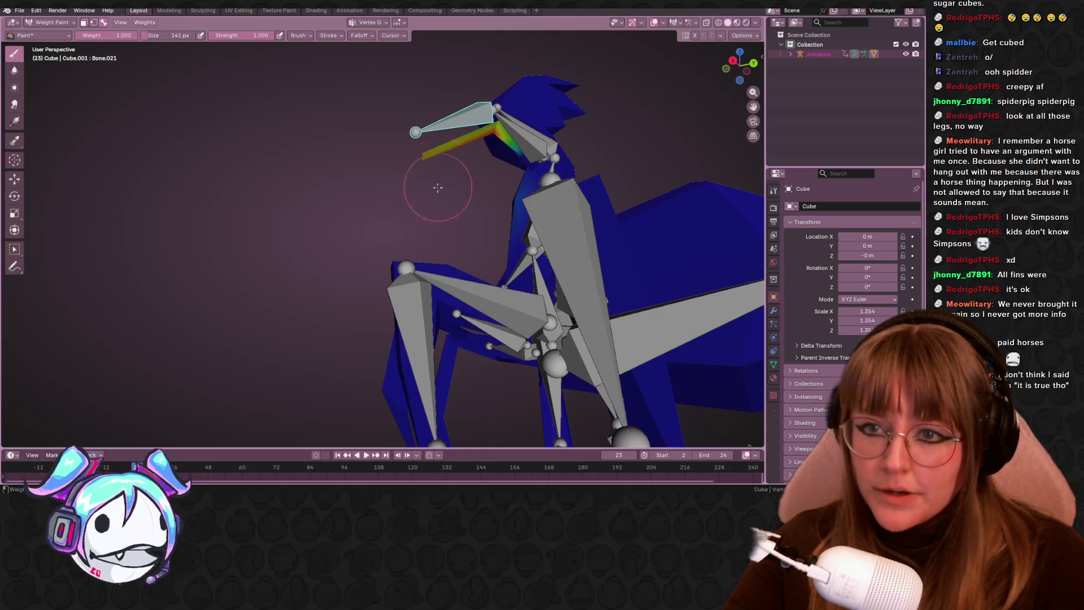
pyautogui.moveTo(448, 170); pyautogui.dragTo(497, 123)
pyautogui.moveTo(497, 123)
pyautogui.mouseDown(button='middle')
pyautogui.moveTo(619, 184)
pyautogui.moveTo(487, 120)
pyautogui.moveTo(535, 77)
pyautogui.moveTo(517, 114)
pyautogui.mouseUp(button='middle')
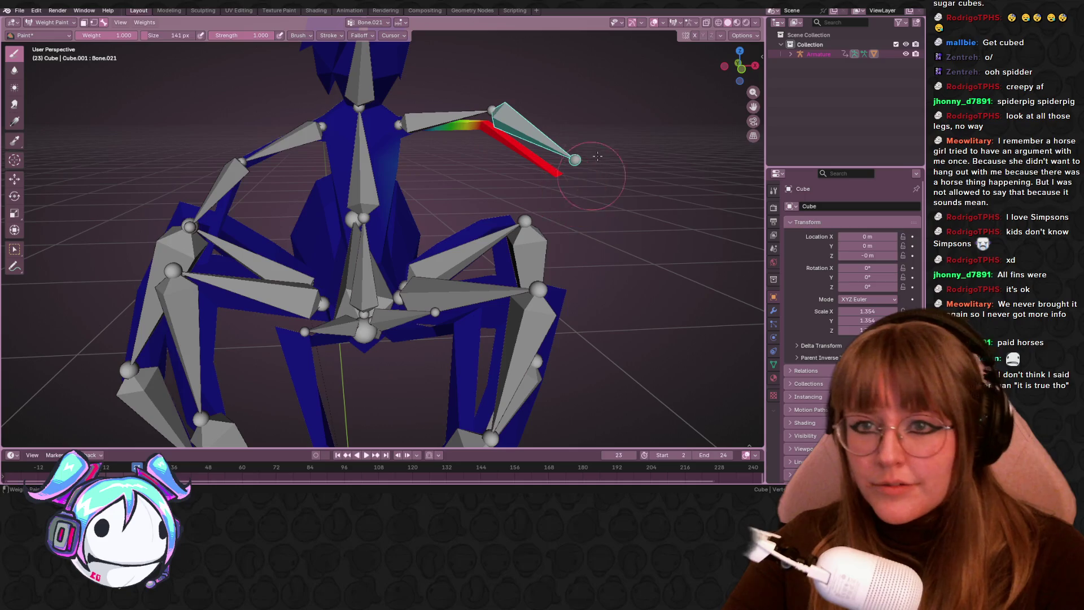
pyautogui.press('r')
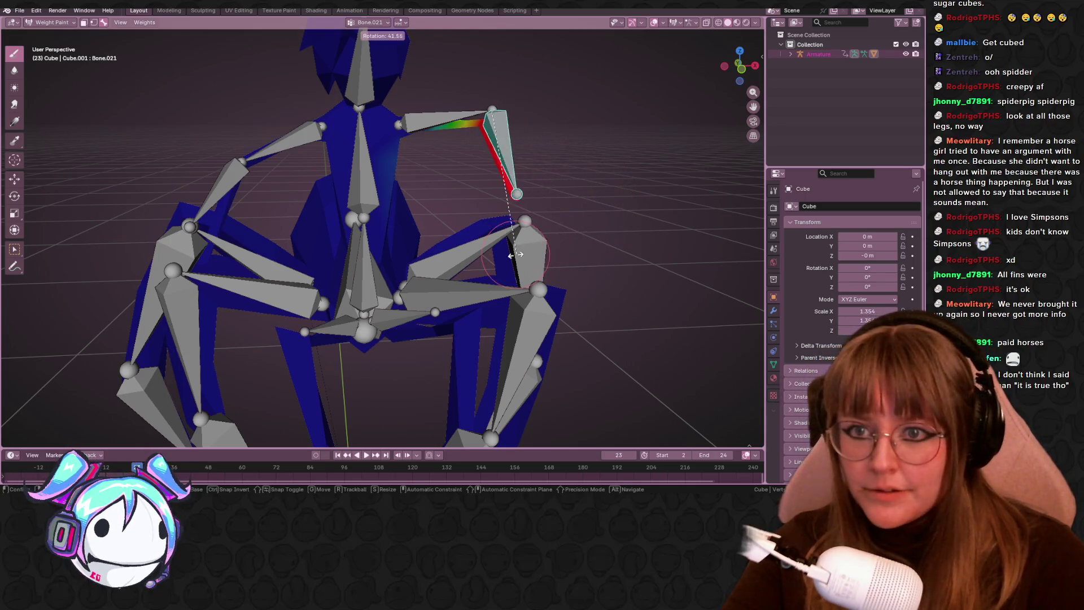
pyautogui.click(518, 254)
# - At frame 24, swing Bone.020 upward, strengthen its shoulder weights, then show Bone.017
pyautogui.press('Right')
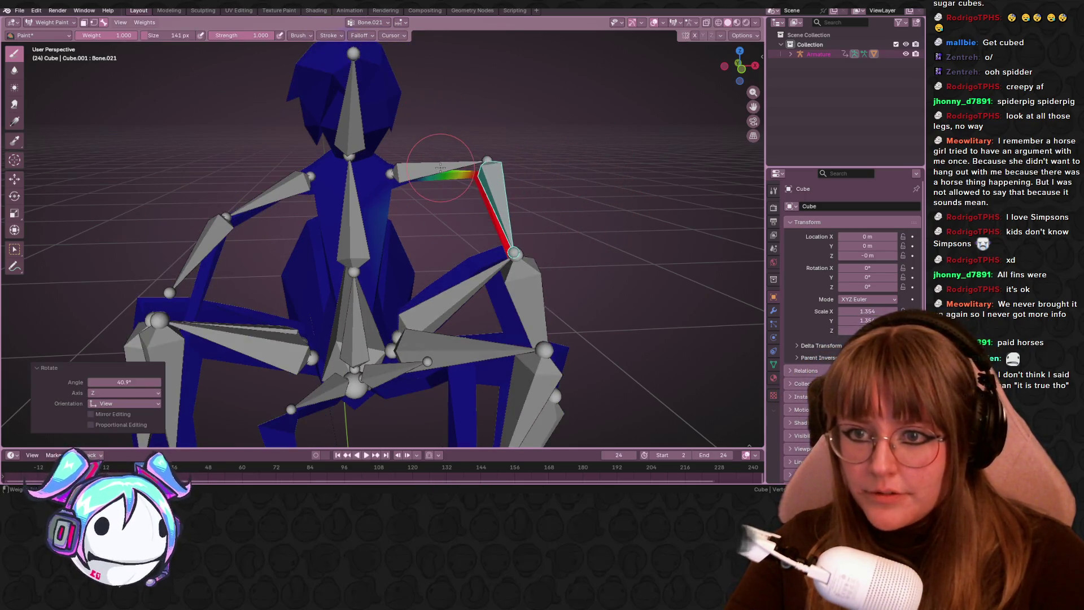
pyautogui.keyDown('ctrl'); pyautogui.click(440, 167); pyautogui.keyUp('ctrl')
pyautogui.press('r')
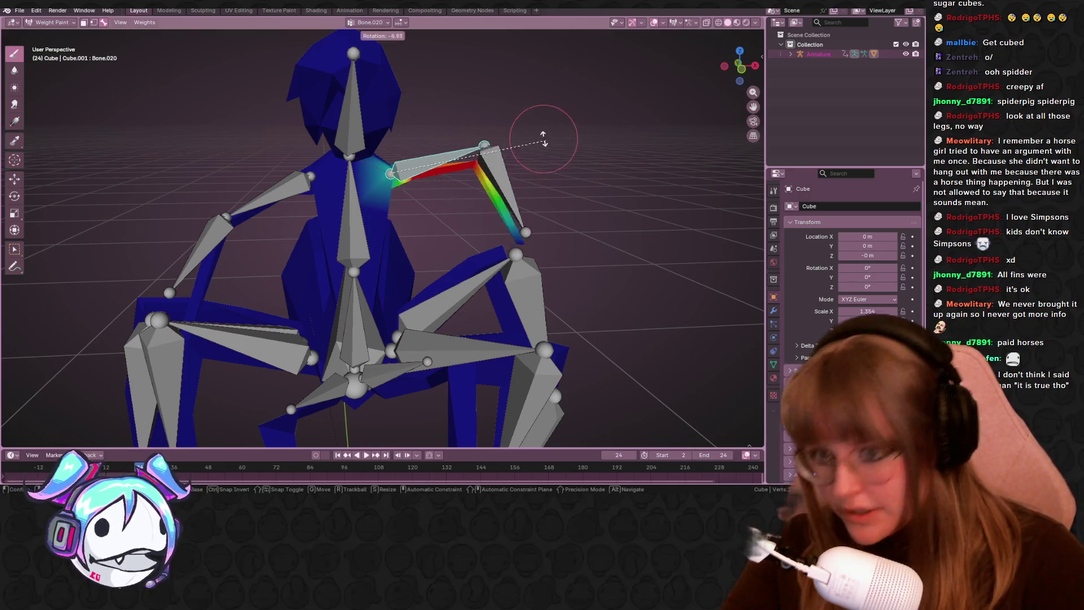
pyautogui.click(498, 96)
pyautogui.moveTo(498, 97)
pyautogui.mouseDown(button='middle')
pyautogui.moveTo(322, 117)
pyautogui.moveTo(452, 192)
pyautogui.moveTo(564, 225)
pyautogui.moveTo(453, 149)
pyautogui.moveTo(481, 164)
pyautogui.moveTo(480, 215)
pyautogui.mouseUp(button='middle')
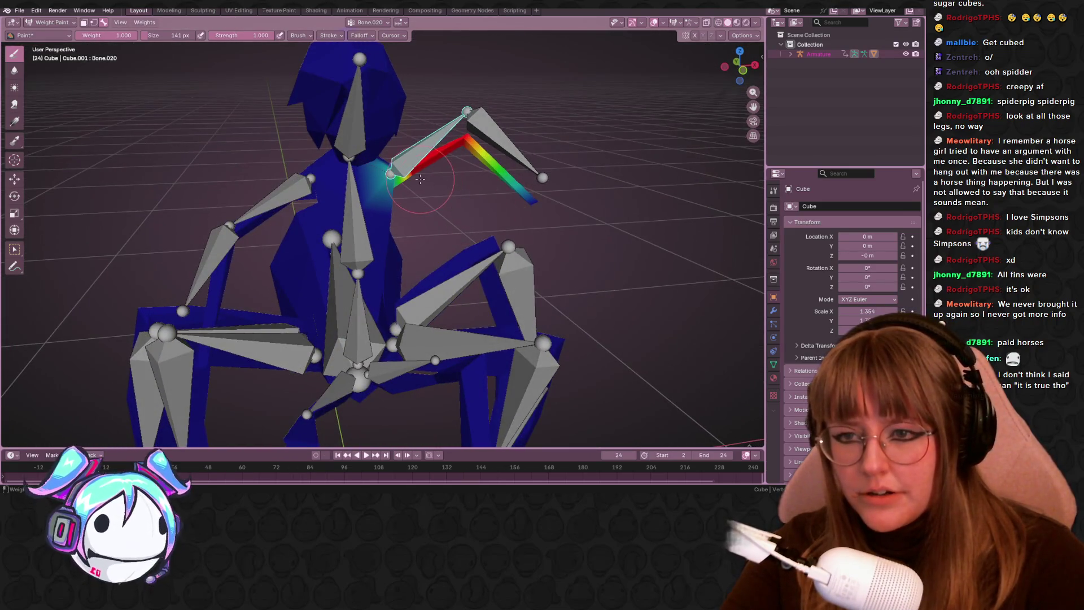
pyautogui.moveTo(420, 179); pyautogui.dragTo(420, 162)
pyautogui.moveTo(501, 154)
pyautogui.mouseDown(button='middle')
pyautogui.moveTo(379, 168)
pyautogui.moveTo(462, 186)
pyautogui.moveTo(333, 204)
pyautogui.mouseUp(button='middle')
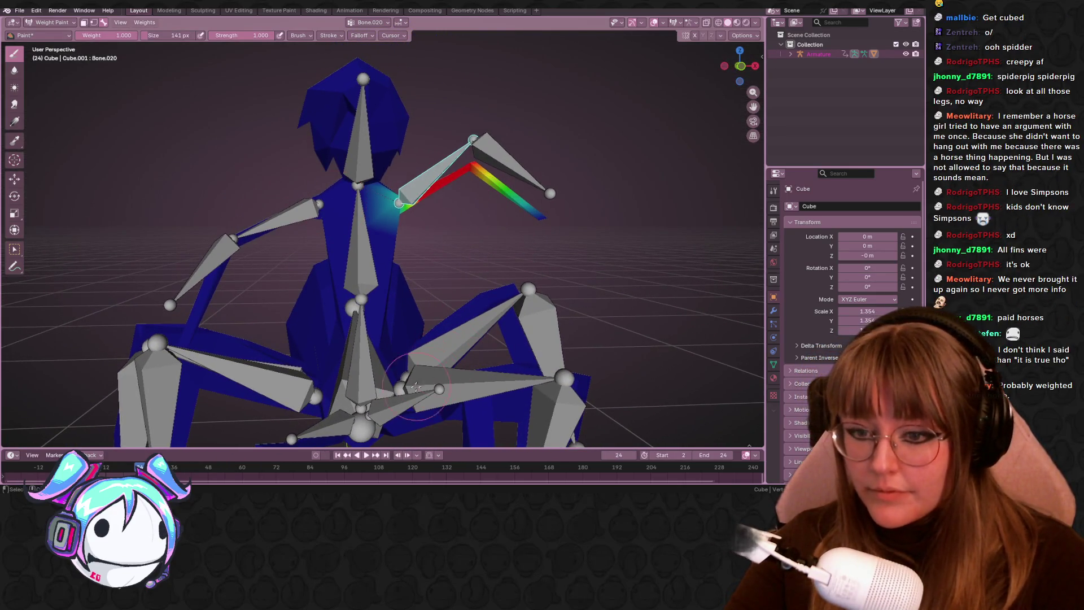
pyautogui.keyDown('ctrl'); pyautogui.click(395, 398); pyautogui.keyUp('ctrl')
# - Select torso bone Bone.008, set paint weight 0, and erase its influence from the raised arm
pyautogui.moveTo(396, 397); pyautogui.dragTo(357, 270, button='middle')
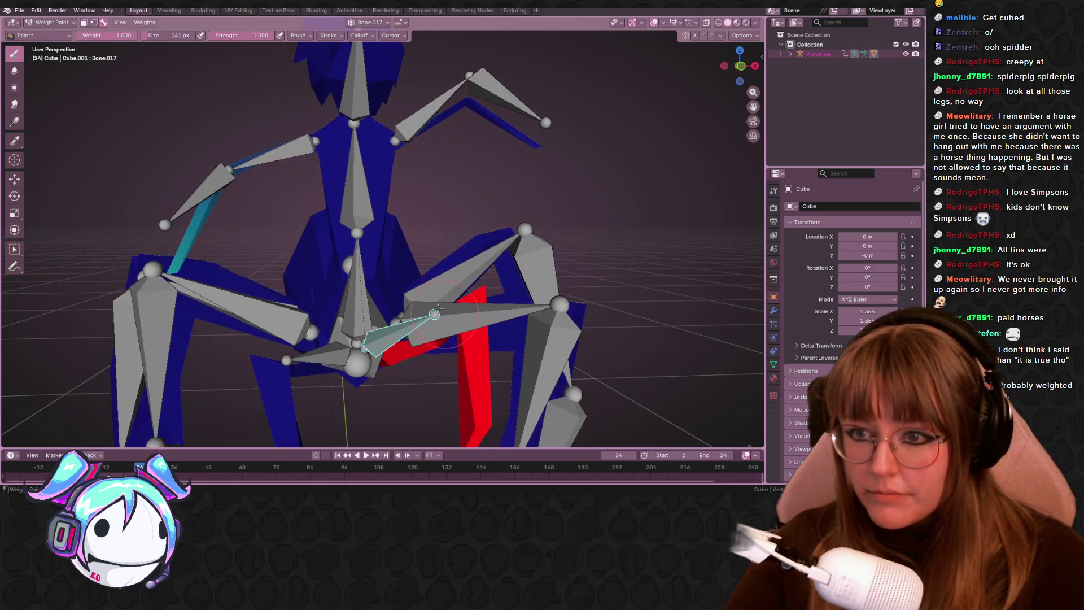
pyautogui.keyDown('ctrl'); pyautogui.click(353, 212); pyautogui.keyUp('ctrl')
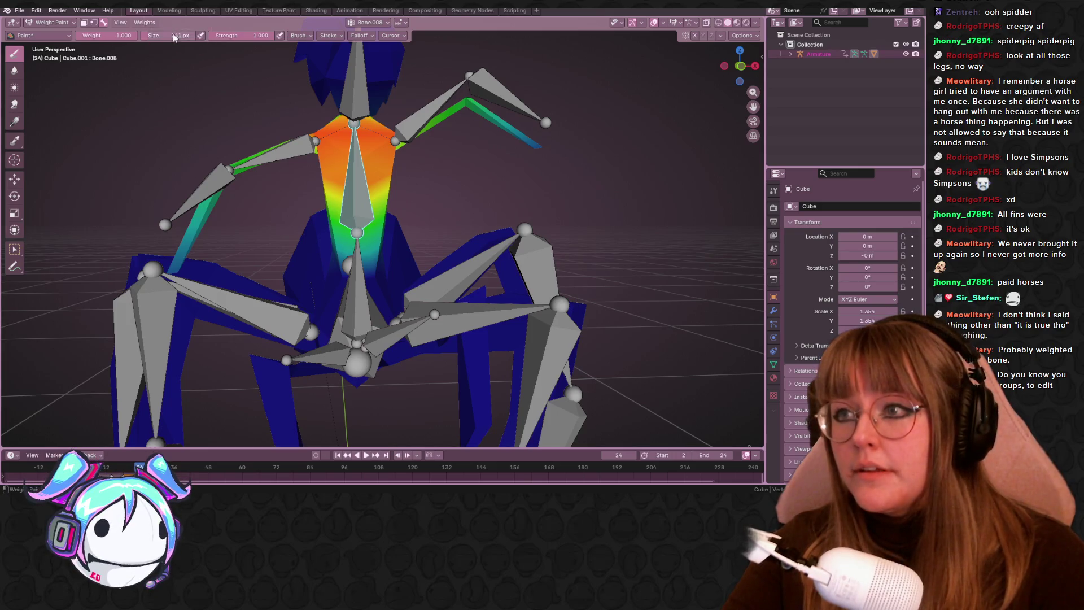
pyautogui.click(107, 35)
pyautogui.write('0')
pyautogui.press('Return')
pyautogui.moveTo(490, 95)
pyautogui.mouseDown()
pyautogui.moveTo(513, 60)
pyautogui.moveTo(527, 68)
pyautogui.moveTo(453, 115)
pyautogui.mouseUp()
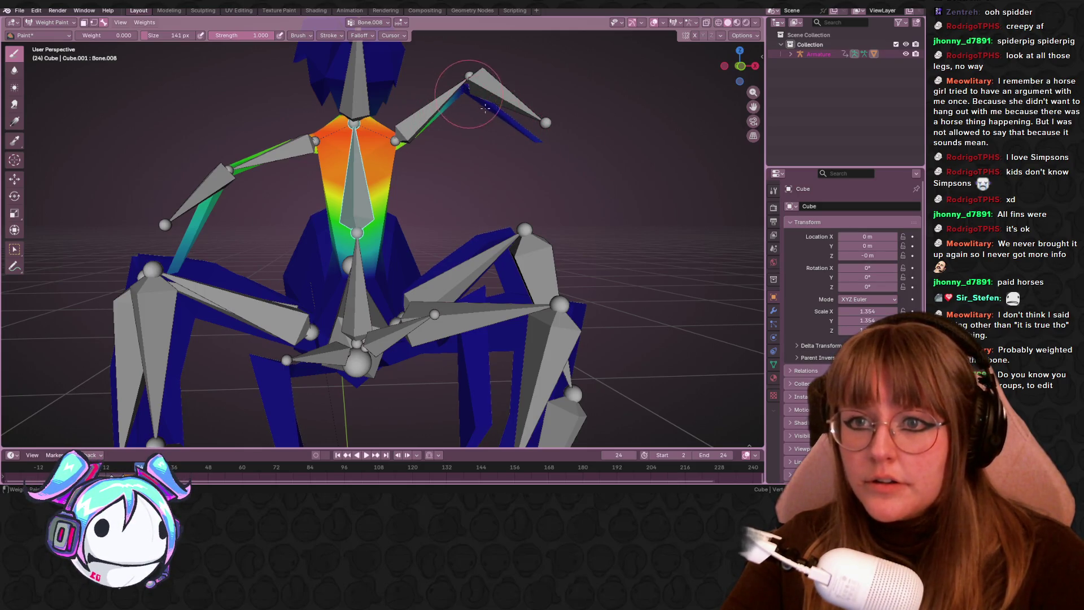
pyautogui.moveTo(436, 110)
pyautogui.mouseDown(button='middle')
pyautogui.moveTo(378, 86)
pyautogui.moveTo(307, 114)
pyautogui.moveTo(282, 99)
pyautogui.moveTo(293, 97)
pyautogui.moveTo(279, 127)
pyautogui.moveTo(294, 167)
pyautogui.moveTo(394, 161)
pyautogui.mouseUp(button='middle')
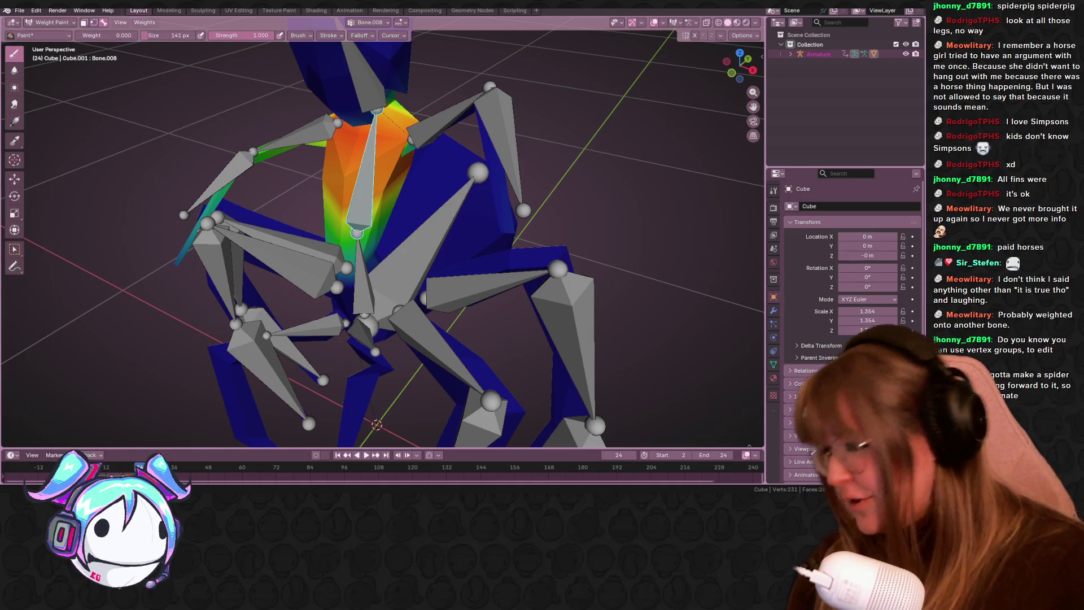
pyautogui.moveTo(350, 271); pyautogui.dragTo(314, 266, button='middle')
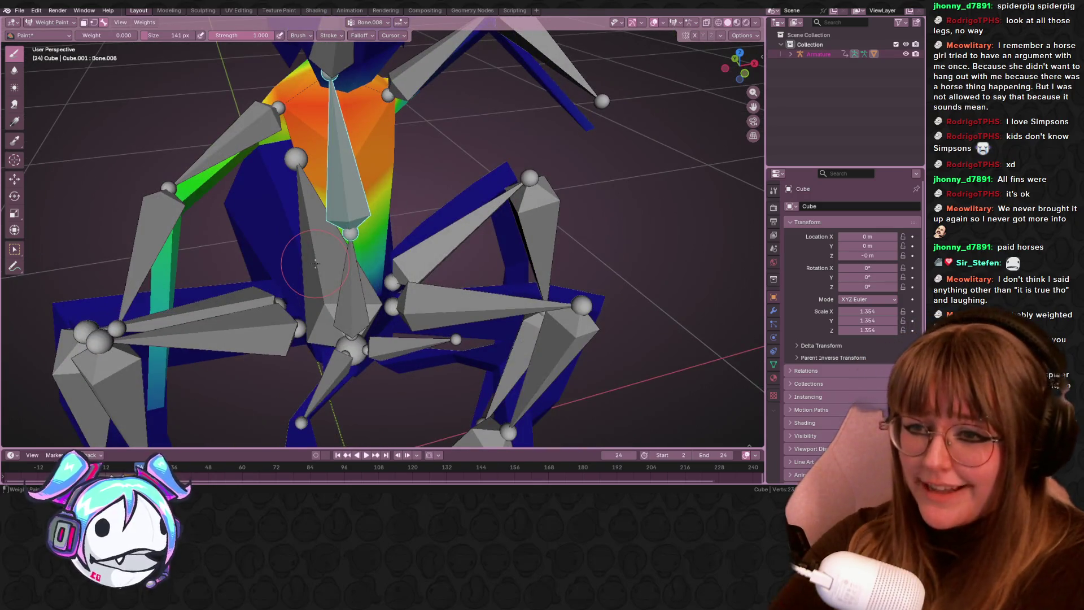
# - Paint out Bone.008's weight on the other upper arm, then display Bone.006's leg weights
pyautogui.moveTo(335, 164); pyautogui.dragTo(421, 197, button='middle')
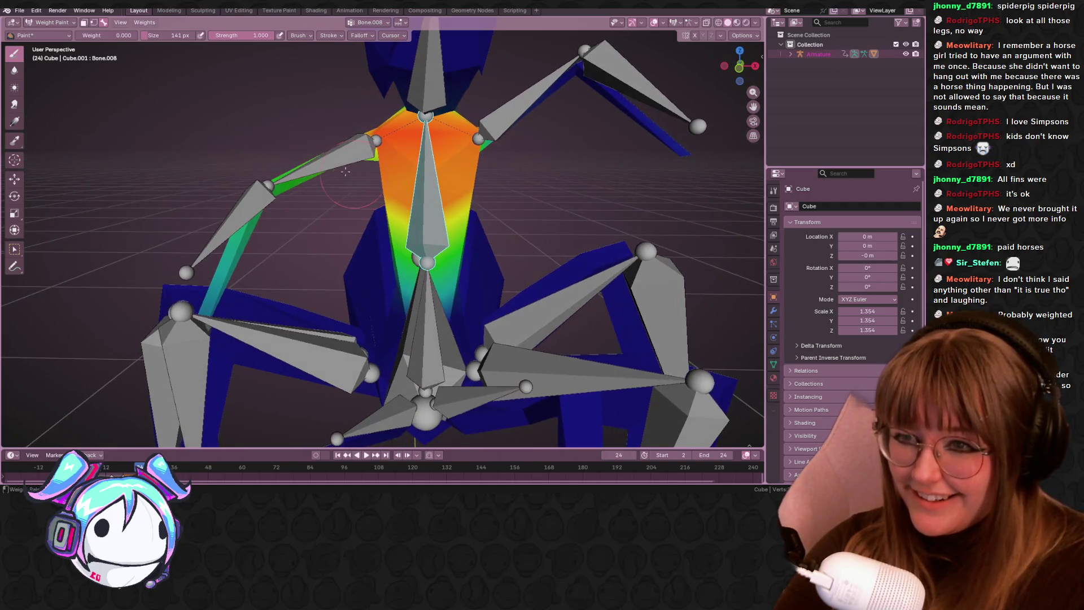
pyautogui.moveTo(225, 151)
pyautogui.mouseDown()
pyautogui.moveTo(226, 271)
pyautogui.moveTo(265, 203)
pyautogui.moveTo(213, 304)
pyautogui.moveTo(351, 126)
pyautogui.mouseUp()
pyautogui.moveTo(350, 126)
pyautogui.mouseDown(button='middle')
pyautogui.moveTo(463, 206)
pyautogui.moveTo(364, 130)
pyautogui.mouseUp(button='middle')
pyautogui.moveTo(530, 302)
pyautogui.mouseDown(button='middle')
pyautogui.moveTo(440, 319)
pyautogui.moveTo(356, 248)
pyautogui.moveTo(306, 178)
pyautogui.mouseUp(button='middle')
pyautogui.keyDown('ctrl'); pyautogui.click(402, 323); pyautogui.keyUp('ctrl')
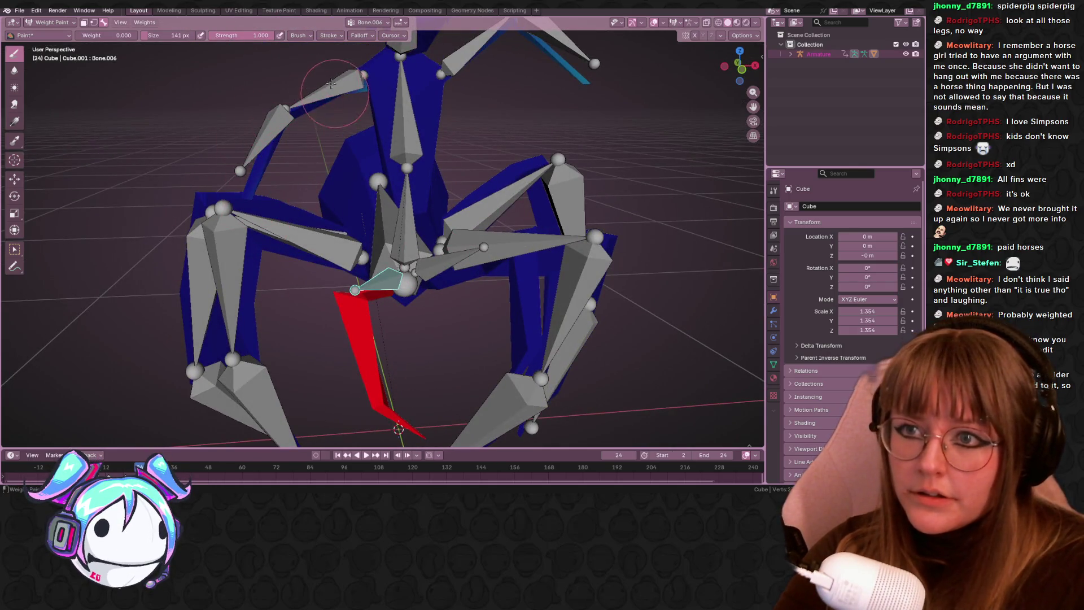
# - Select Bone.018, set paint weight to 1.000, and paint its influence onto the arm
pyautogui.keyDown('ctrl'); pyautogui.click(353, 79); pyautogui.keyUp('ctrl')
pyautogui.moveTo(353, 80); pyautogui.dragTo(271, 113, button='middle')
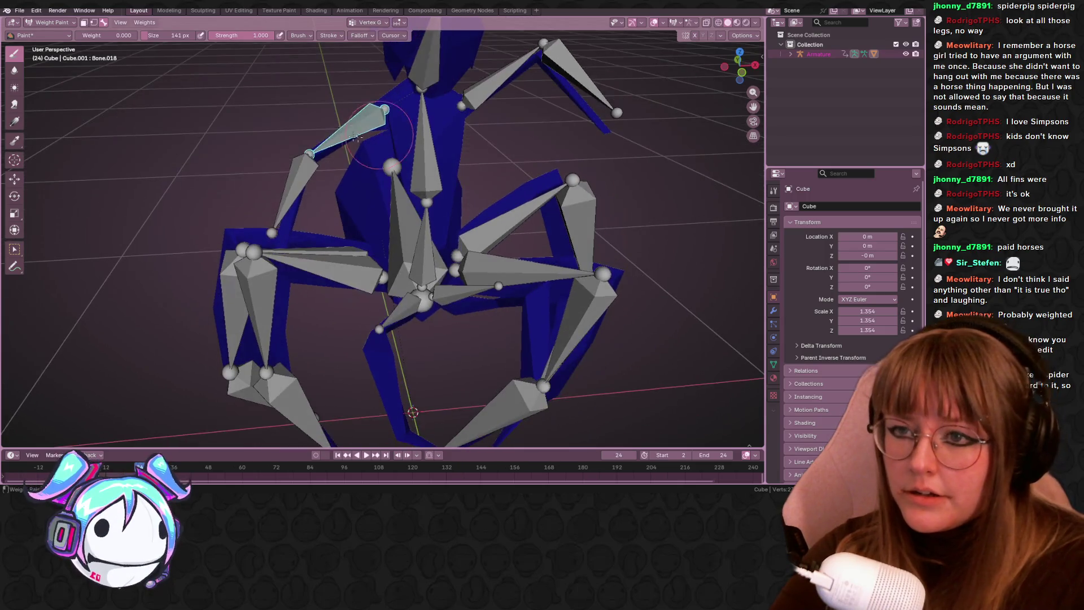
pyautogui.click(113, 35)
pyautogui.moveTo(113, 35); pyautogui.dragTo(136, 35)
pyautogui.moveTo(338, 146); pyautogui.dragTo(316, 138, button='middle')
pyautogui.moveTo(317, 137); pyautogui.dragTo(329, 131)
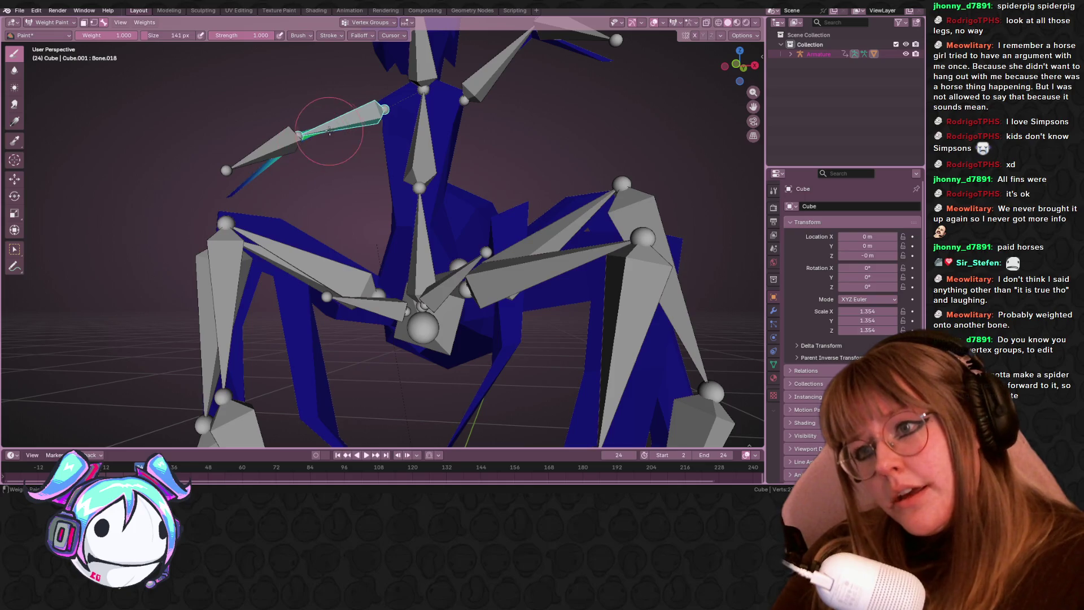
# - Select Bone.019 and paint weight onto the mesh under its tip
pyautogui.moveTo(349, 108); pyautogui.dragTo(467, 148, button='middle')
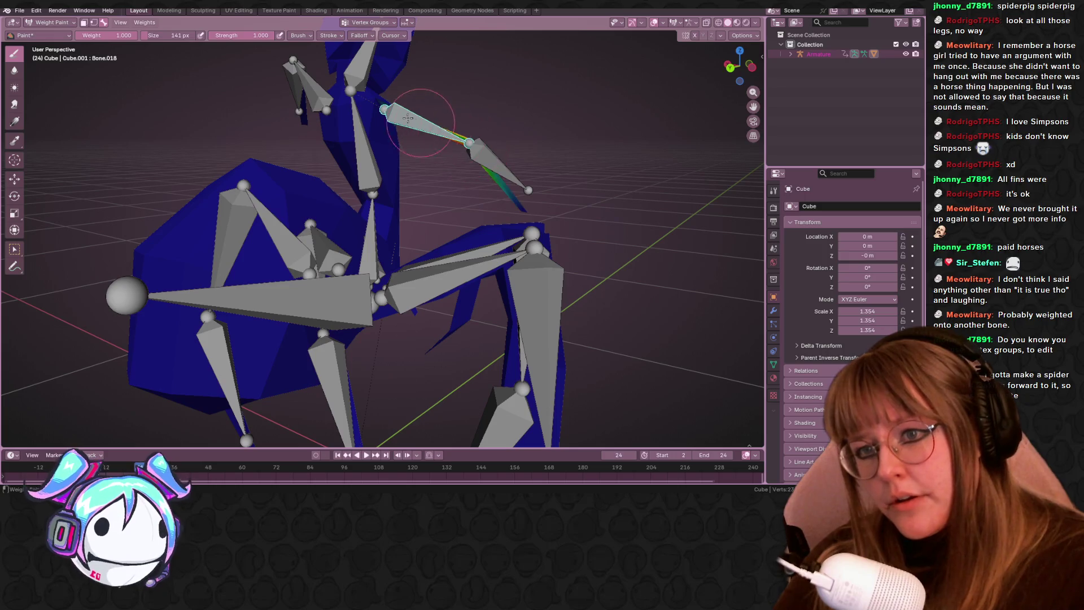
pyautogui.moveTo(409, 114); pyautogui.dragTo(297, 141, button='middle')
pyautogui.keyDown('ctrl'); pyautogui.click(294, 147); pyautogui.keyUp('ctrl')
pyautogui.moveTo(296, 143)
pyautogui.mouseDown()
pyautogui.moveTo(263, 189)
pyautogui.moveTo(312, 169)
pyautogui.mouseUp()
pyautogui.moveTo(312, 170)
pyautogui.mouseDown(button='middle')
pyautogui.moveTo(423, 143)
pyautogui.moveTo(396, 150)
pyautogui.moveTo(377, 134)
pyautogui.mouseUp(button='middle')
pyautogui.moveTo(399, 182)
pyautogui.mouseDown(button='middle')
pyautogui.moveTo(452, 164)
pyautogui.moveTo(339, 182)
pyautogui.mouseUp(button='middle')
pyautogui.scroll(-3, 453, 164)
# - Test the arm deformation with bone rotations of about 67° and playback to frame 17
pyautogui.press('r')
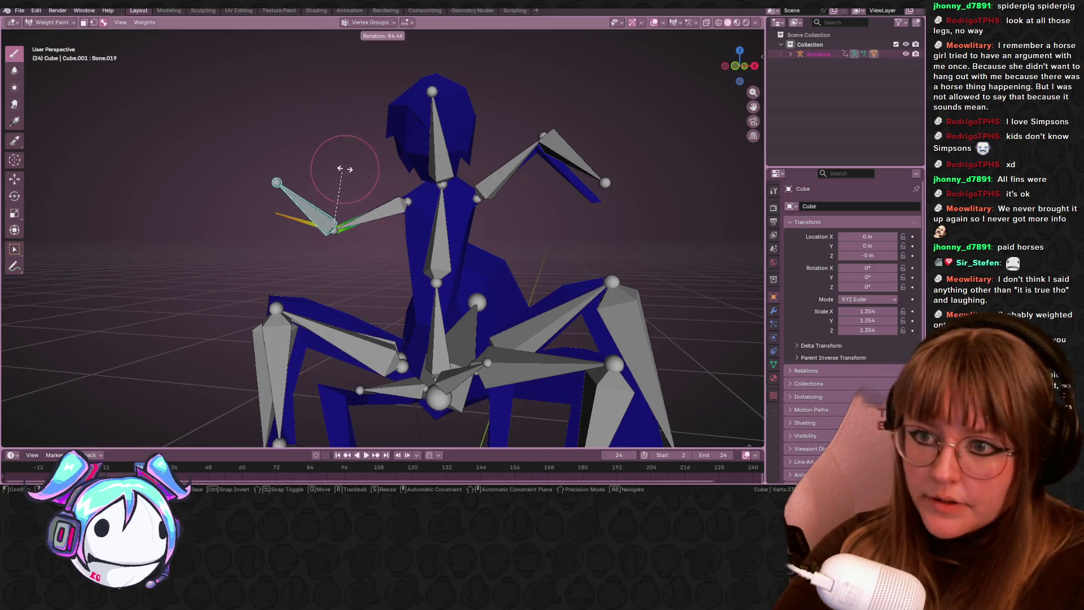
pyautogui.click(344, 173)
pyautogui.press('space')
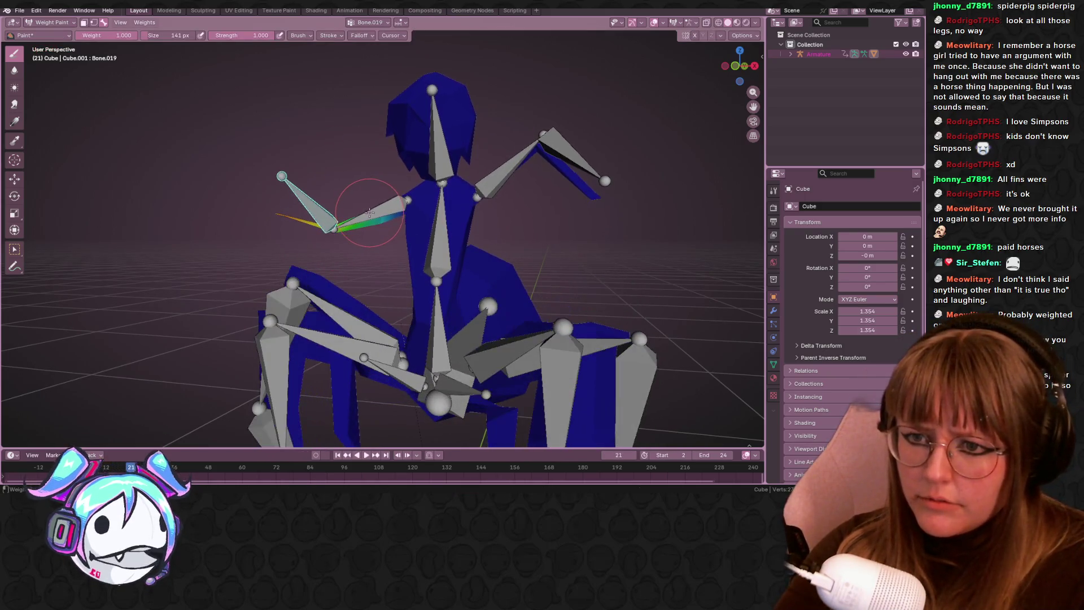
pyautogui.press('space')
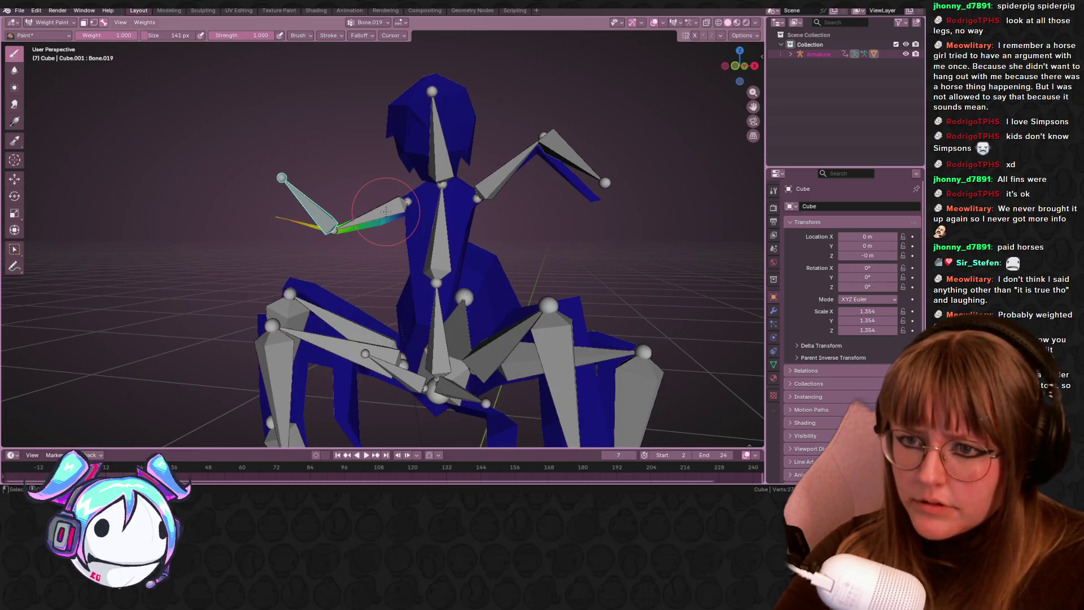
pyautogui.press('r')
pyautogui.click(373, 150)
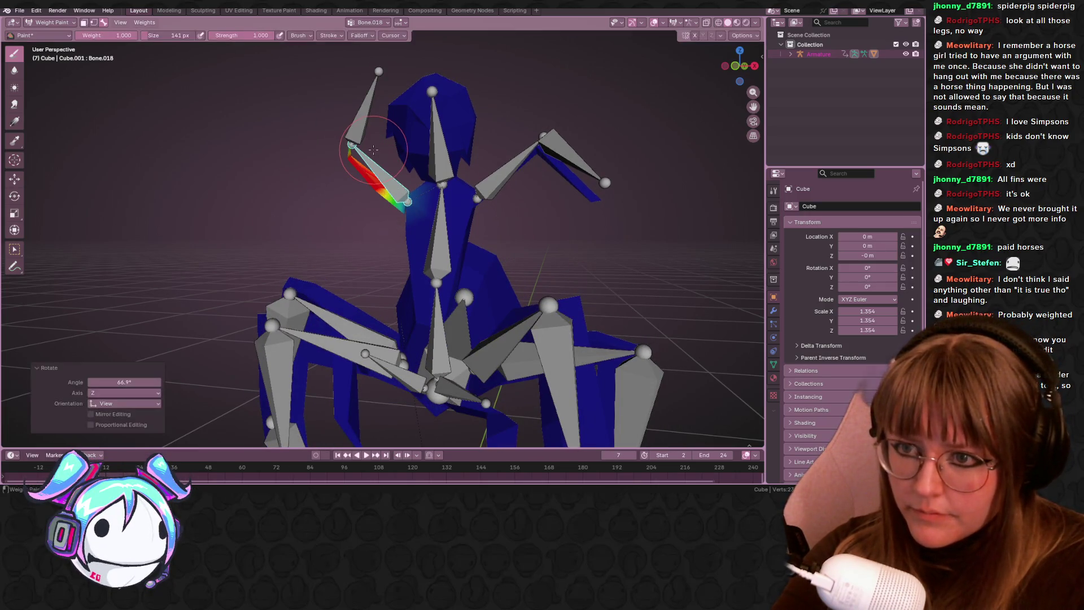
pyautogui.press('space')
pyautogui.press('space')
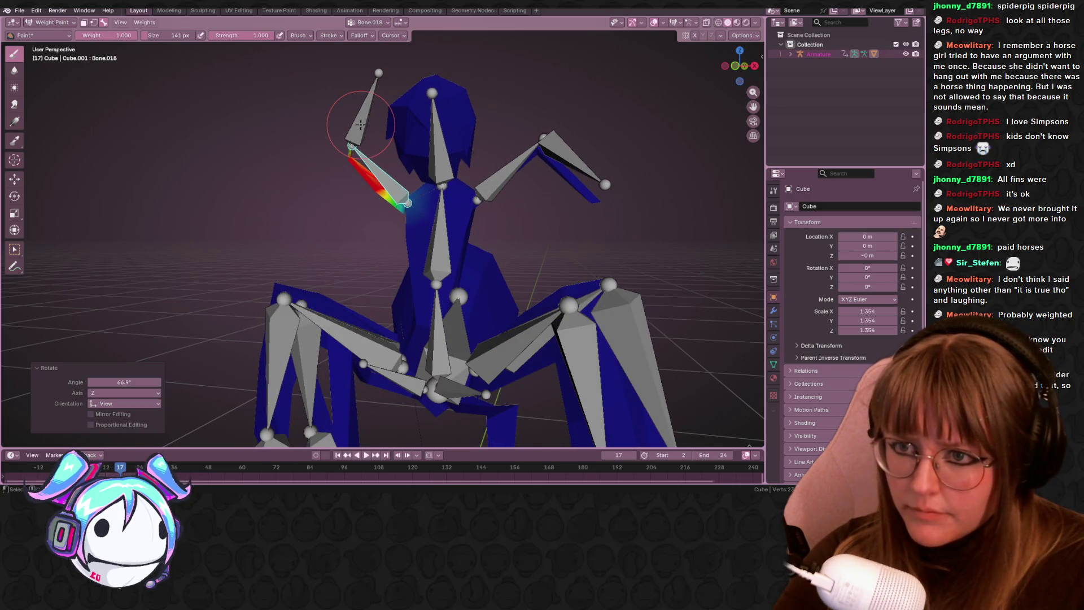
# - Reselect upper arm bone Bone.019 and paint full weight onto the fin tip
pyautogui.keyDown('ctrl'); pyautogui.click(360, 124); pyautogui.keyUp('ctrl')
pyautogui.moveTo(361, 124)
pyautogui.mouseDown(button='middle')
pyautogui.moveTo(361, 169)
pyautogui.moveTo(363, 112)
pyautogui.mouseUp(button='middle')
pyautogui.moveTo(343, 151); pyautogui.dragTo(445, 151, button='middle')
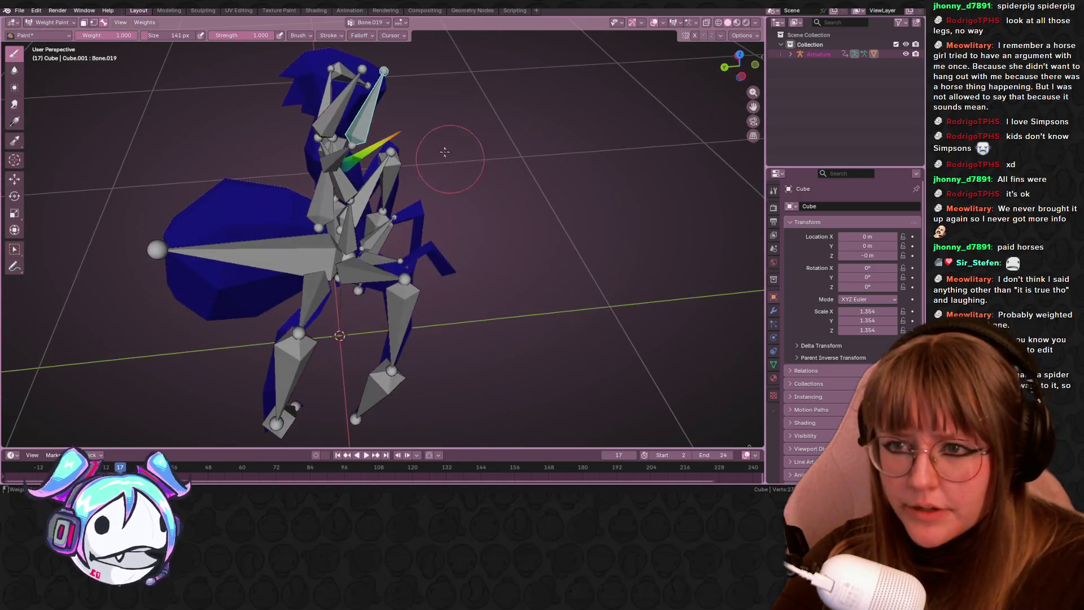
pyautogui.moveTo(399, 144); pyautogui.dragTo(366, 151)
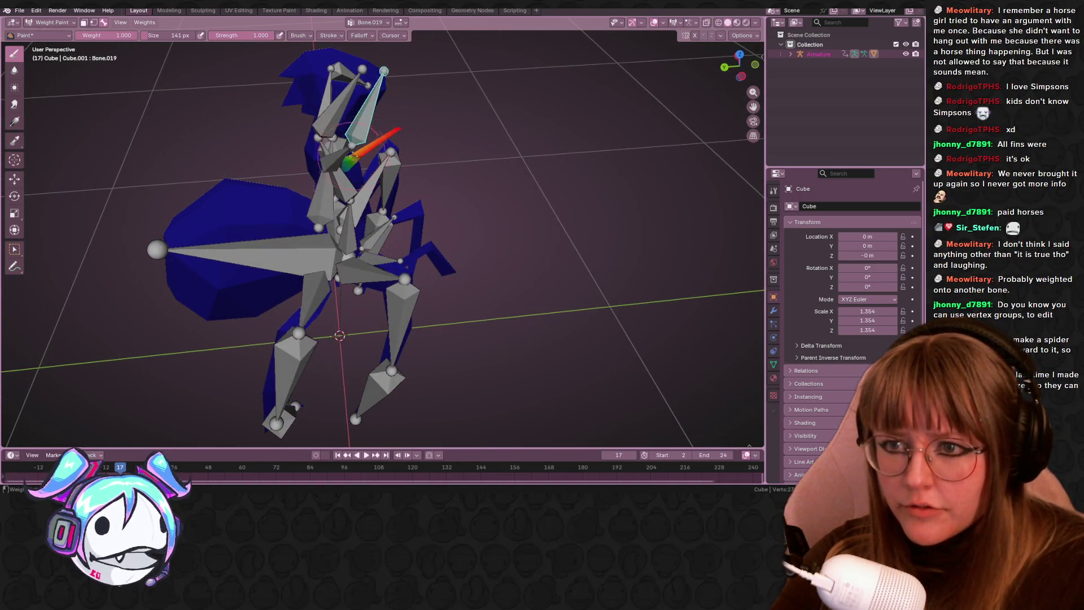
# - Rotate the arm bone by -18.2° to check the fin weights
pyautogui.moveTo(447, 105); pyautogui.dragTo(337, 171, button='middle')
pyautogui.moveTo(402, 131); pyautogui.dragTo(299, 115, button='middle')
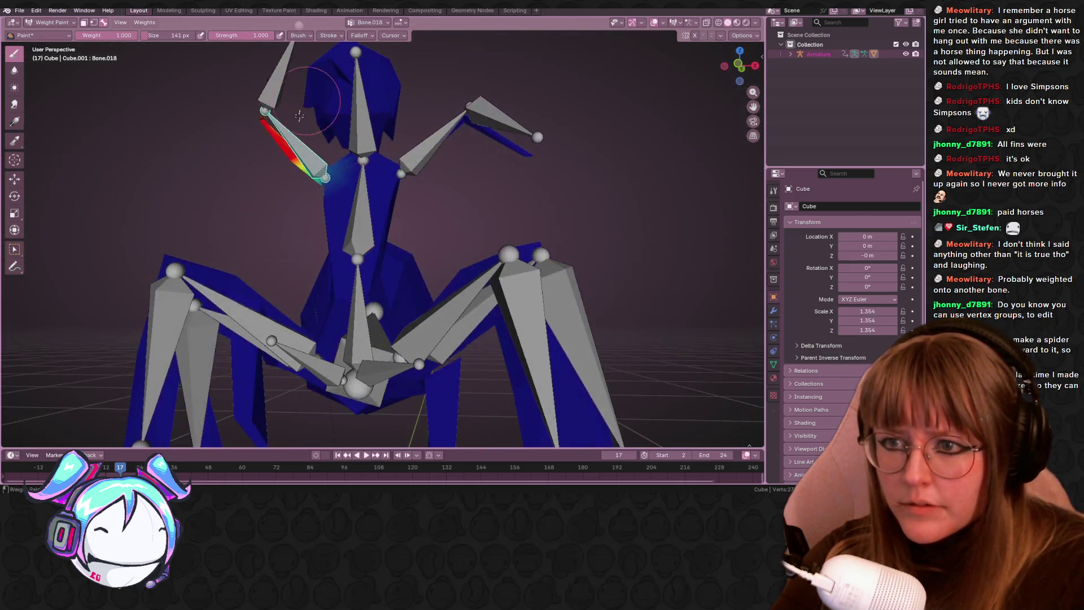
pyautogui.moveTo(306, 160)
pyautogui.mouseDown(button='middle')
pyautogui.moveTo(469, 209)
pyautogui.moveTo(385, 160)
pyautogui.mouseUp(button='middle')
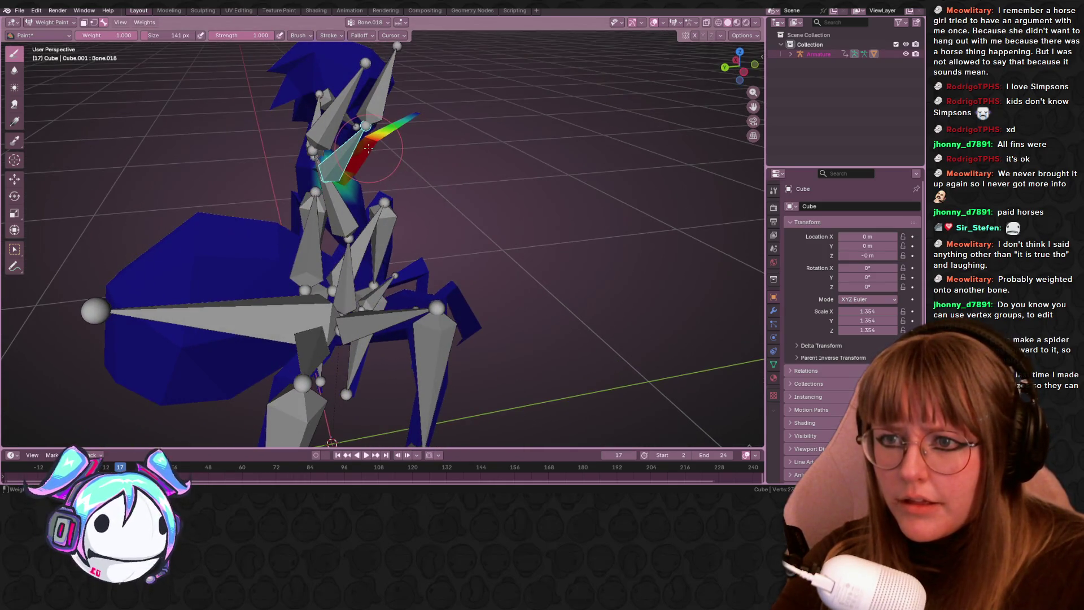
pyautogui.moveTo(536, 108); pyautogui.dragTo(484, 90, button='middle')
pyautogui.press('r')
pyautogui.click(383, 92)
pyautogui.scroll(3, 383, 92)
pyautogui.moveTo(383, 92)
pyautogui.mouseDown(button='middle')
pyautogui.moveTo(444, 378)
pyautogui.moveTo(495, 219)
pyautogui.mouseUp(button='middle')
# - Show Bone.006's weights, set paint weight to 0.000, and select front-left leg bones Bone and Bone.001
pyautogui.keyDown('ctrl'); pyautogui.click(441, 383); pyautogui.keyUp('ctrl')
pyautogui.scroll(-2, 494, 219)
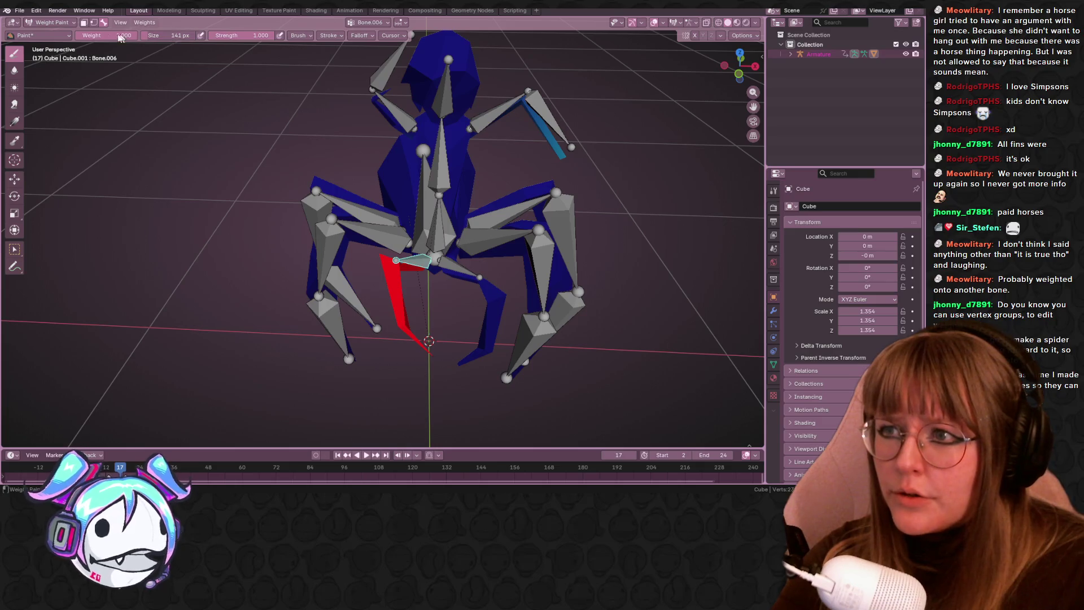
pyautogui.moveTo(113, 35); pyautogui.dragTo(84, 35)
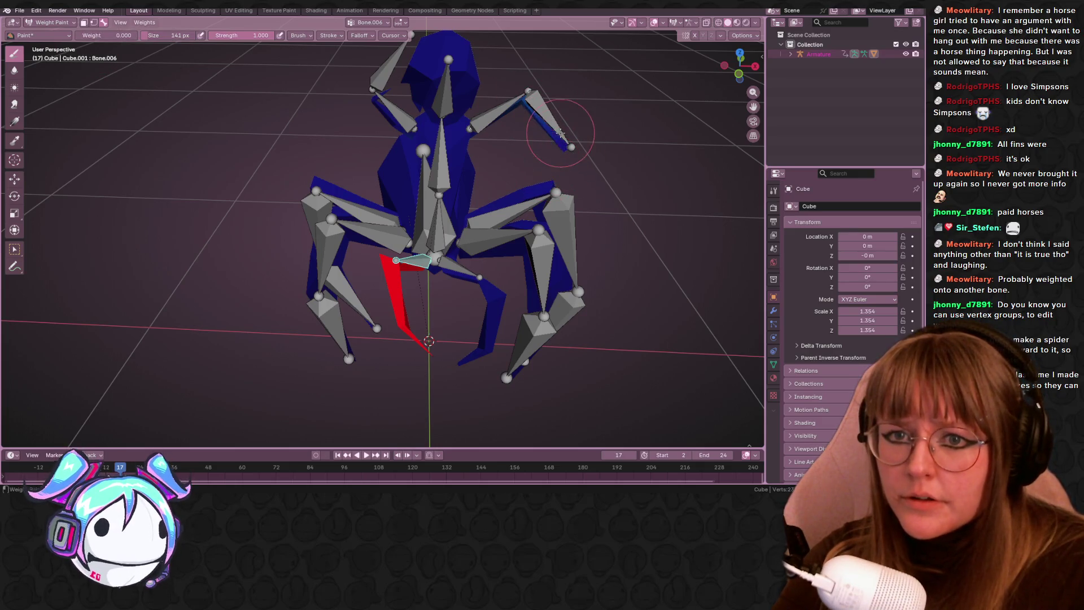
pyautogui.keyDown('ctrl'); pyautogui.click(396, 204); pyautogui.keyUp('ctrl')
pyautogui.moveTo(396, 205); pyautogui.dragTo(385, 219, button='middle')
pyautogui.keyDown('ctrl'); pyautogui.click(352, 248); pyautogui.keyUp('ctrl')
pyautogui.keyDown('ctrl'); pyautogui.click(333, 332); pyautogui.keyUp('ctrl')
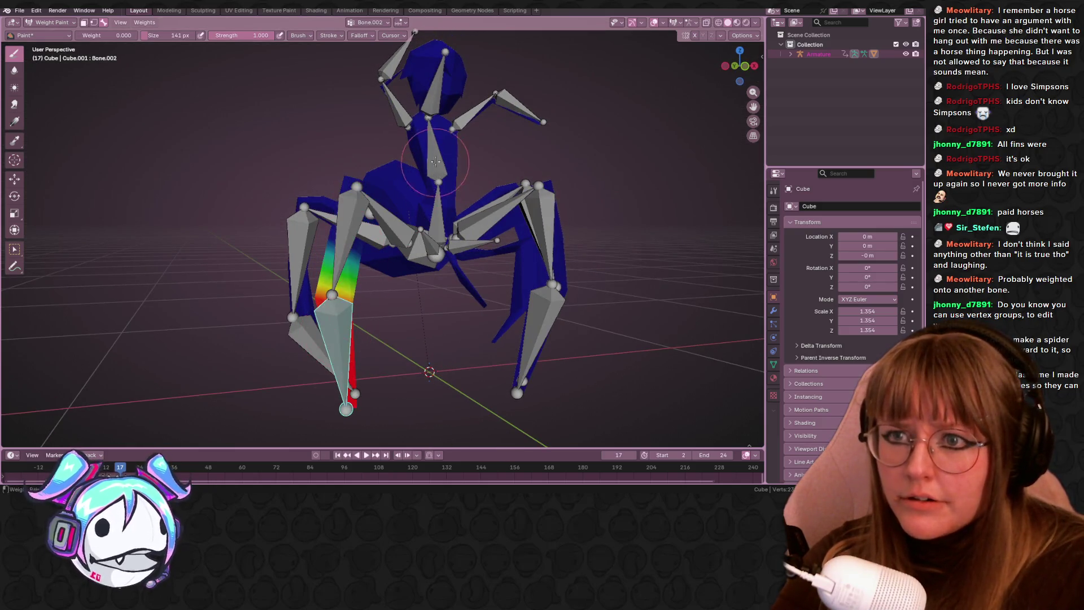
pyautogui.keyDown('ctrl'); pyautogui.click(441, 144); pyautogui.keyUp('ctrl')
pyautogui.moveTo(445, 142); pyautogui.dragTo(437, 161, button='middle')
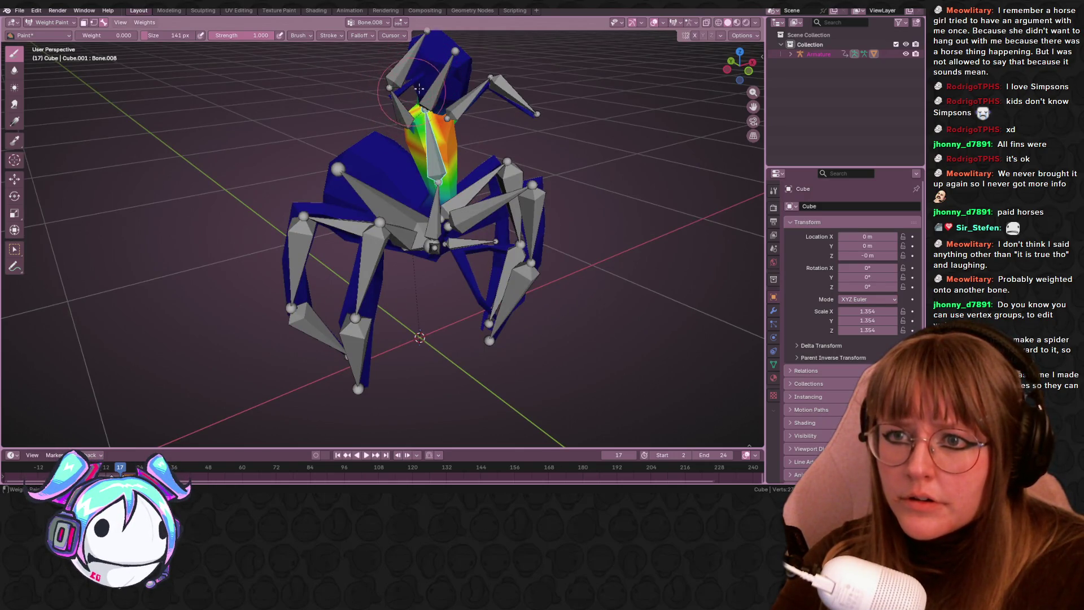
pyautogui.moveTo(419, 87); pyautogui.dragTo(406, 79, button='middle')
pyautogui.keyDown('ctrl'); pyautogui.click(402, 79); pyautogui.keyUp('ctrl')
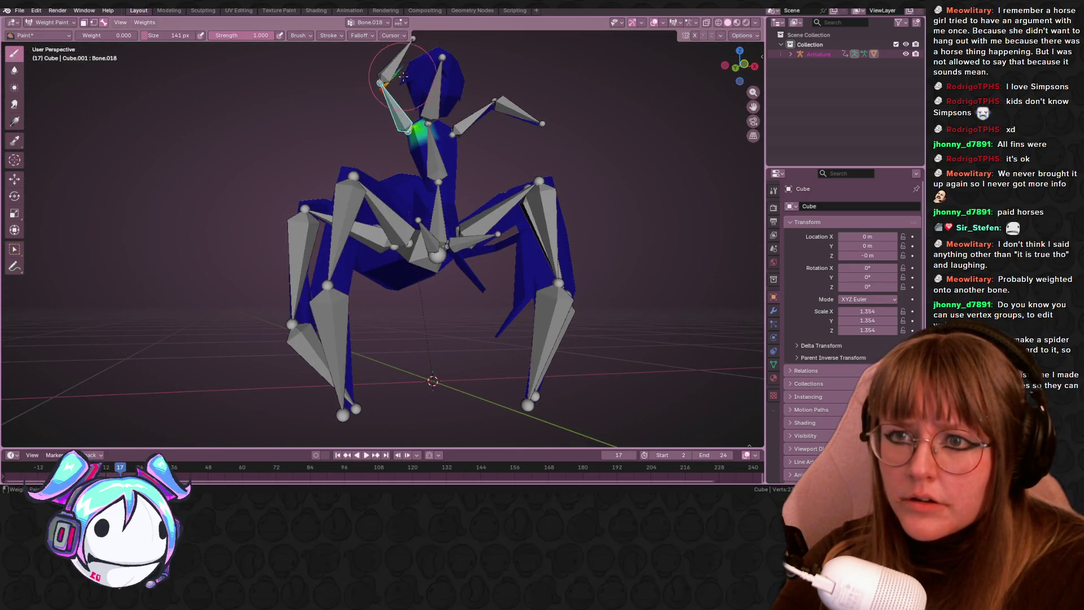
pyautogui.keyDown('ctrl'); pyautogui.click(433, 151); pyautogui.keyUp('ctrl')
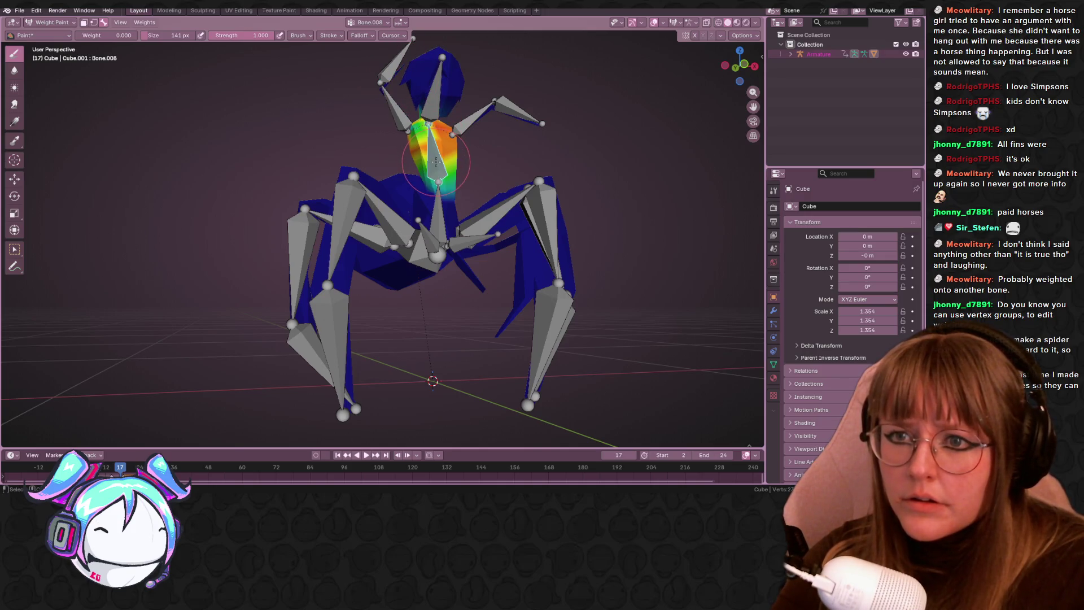
pyautogui.keyDown('ctrl'); pyautogui.click(452, 76); pyautogui.keyUp('ctrl')
pyautogui.moveTo(454, 73); pyautogui.dragTo(446, 84, button='middle')
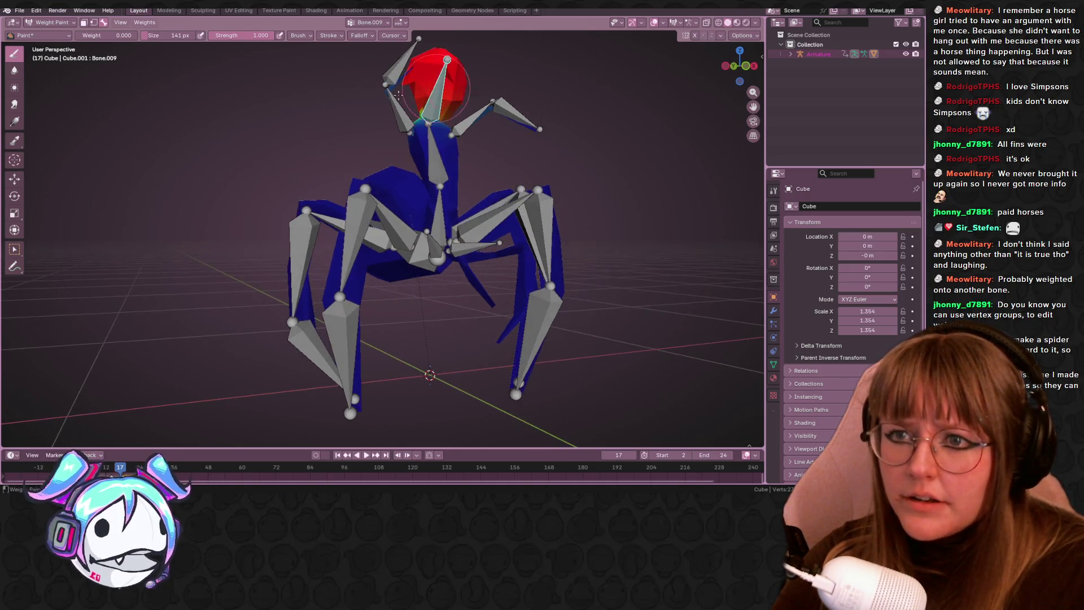
pyautogui.moveTo(397, 110); pyautogui.dragTo(455, 114, button='middle')
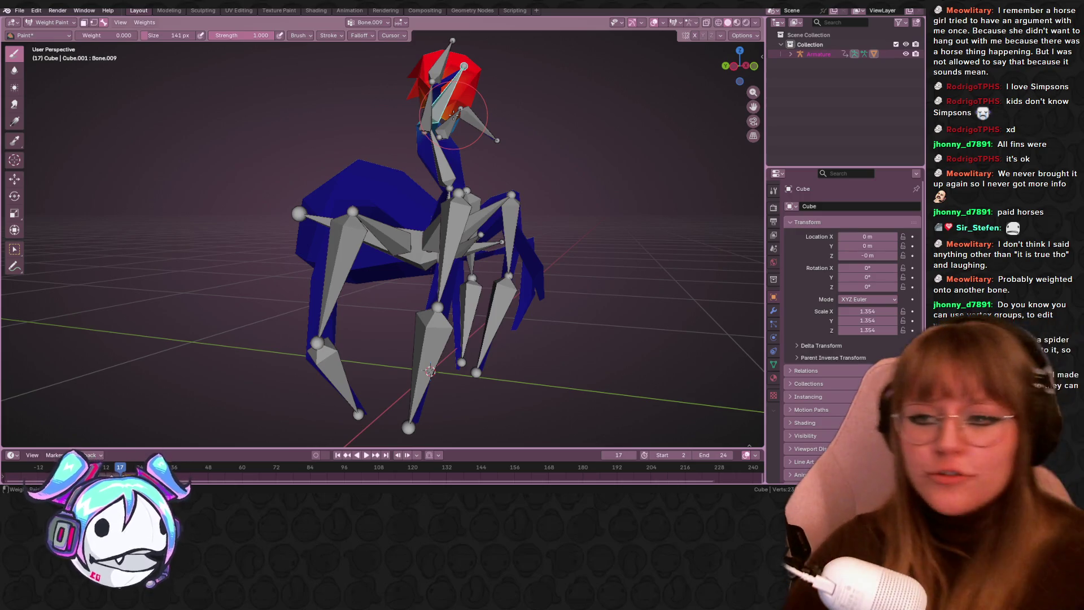
# - Play the animation briefly and inspect the weights of Bone.010 and head bone Bone.018
pyautogui.press('space')
pyautogui.press('space')
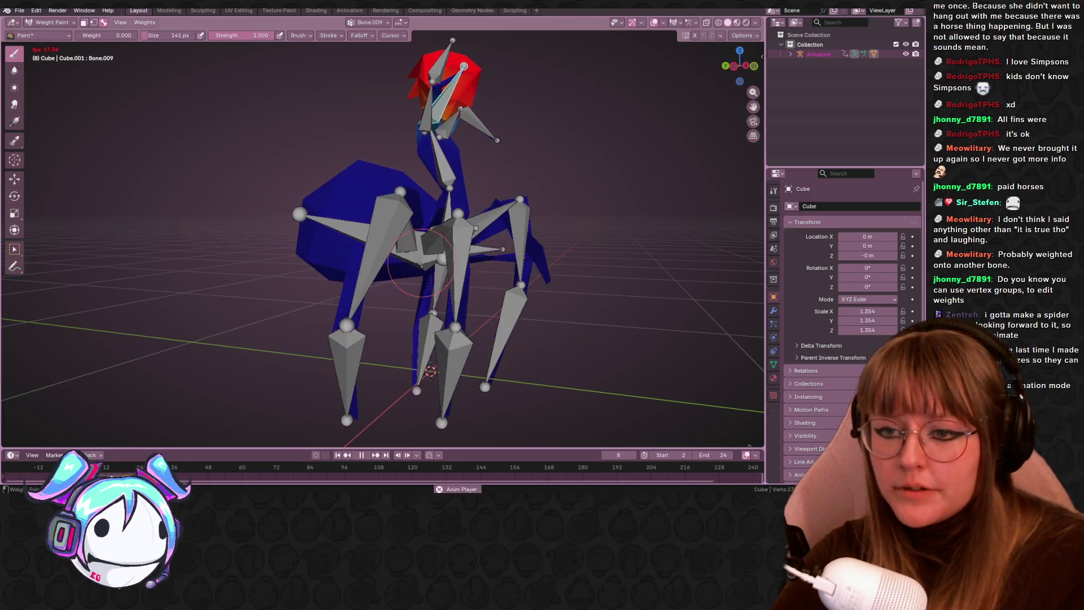
pyautogui.keyDown('ctrl'); pyautogui.click(430, 261); pyautogui.keyUp('ctrl')
pyautogui.moveTo(431, 261)
pyautogui.mouseDown(button='middle')
pyautogui.moveTo(406, 255)
pyautogui.moveTo(446, 244)
pyautogui.mouseUp(button='middle')
pyautogui.keyDown('ctrl'); pyautogui.click(424, 65); pyautogui.keyUp('ctrl')
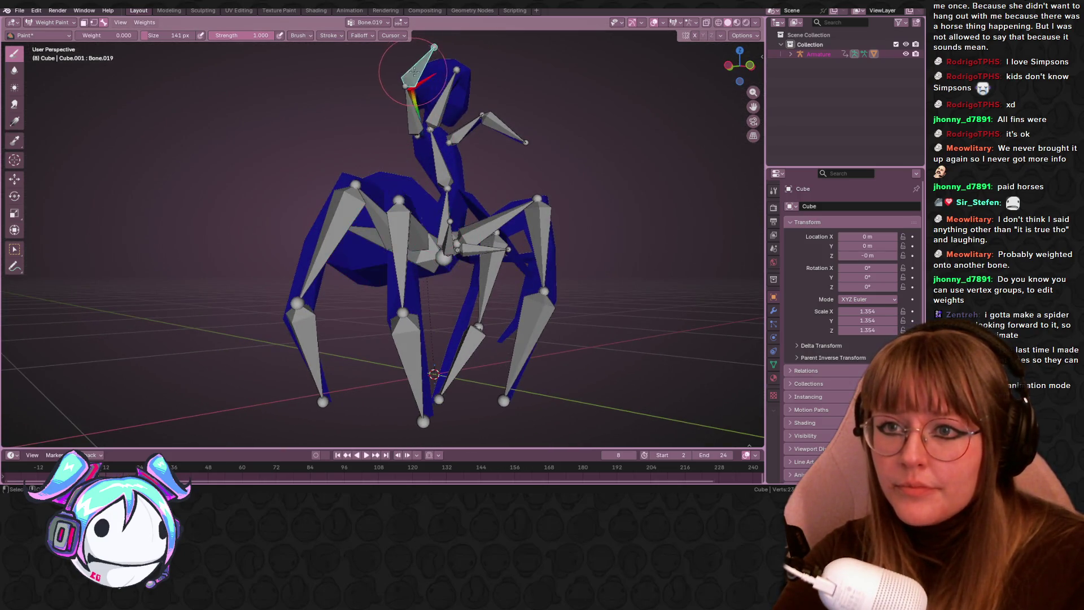
pyautogui.keyDown('ctrl'); pyautogui.click(445, 131); pyautogui.keyUp('ctrl')
pyautogui.moveTo(445, 131)
pyautogui.mouseDown(button='middle')
pyautogui.moveTo(405, 131)
pyautogui.moveTo(450, 144)
pyautogui.moveTo(410, 165)
pyautogui.mouseUp(button='middle')
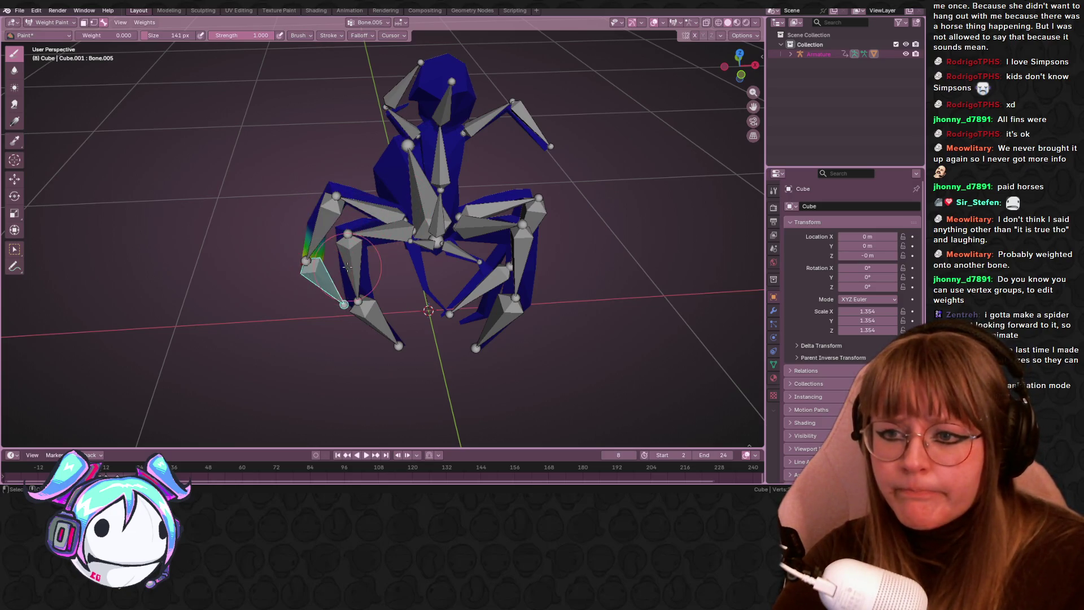
# - Inspect leg bones Bone and Bone.017, then open the interaction mode list
pyautogui.keyDown('ctrl'); pyautogui.click(429, 249); pyautogui.keyUp('ctrl')
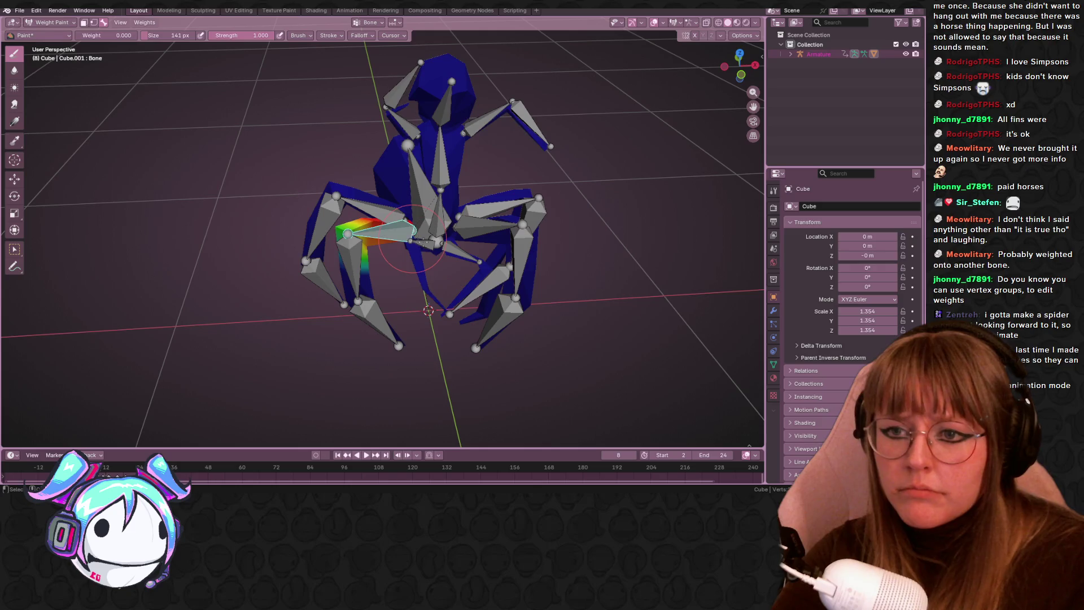
pyautogui.keyDown('ctrl'); pyautogui.click(460, 251); pyautogui.keyUp('ctrl')
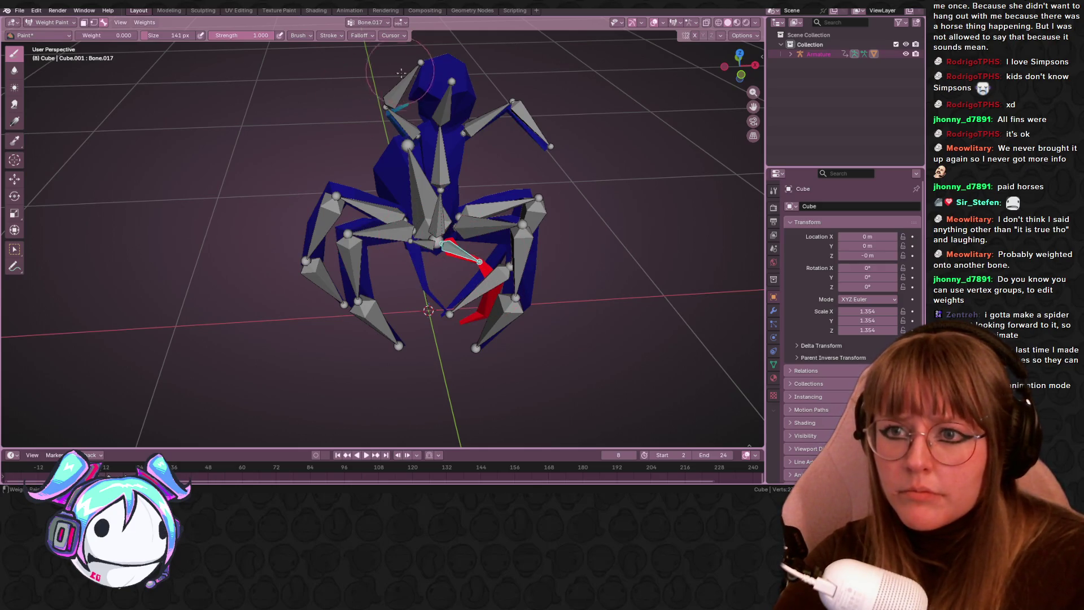
pyautogui.moveTo(399, 91)
pyautogui.mouseDown(button='middle')
pyautogui.moveTo(416, 79)
pyautogui.moveTo(442, 109)
pyautogui.mouseUp(button='middle')
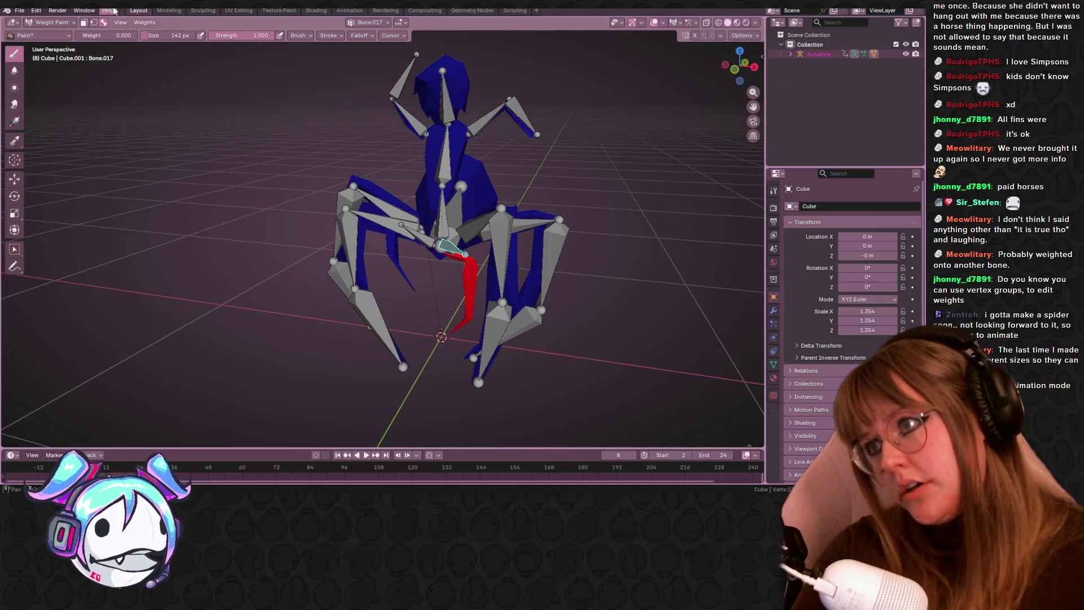
pyautogui.moveTo(225, 89); pyautogui.dragTo(240, 104, button='middle')
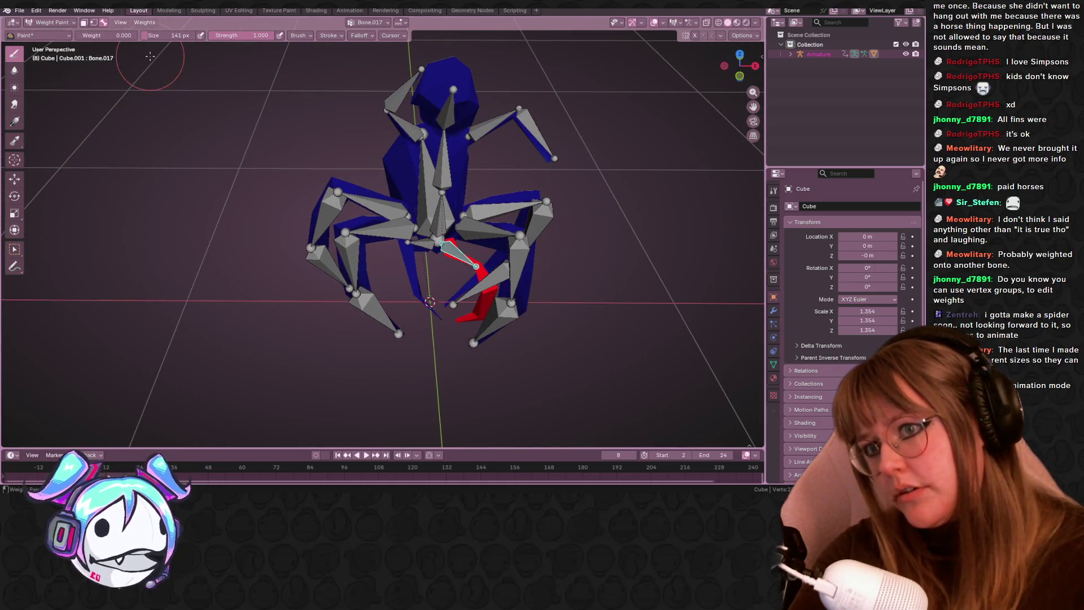
pyautogui.scroll(-2, 141, 62)
pyautogui.click(72, 25)
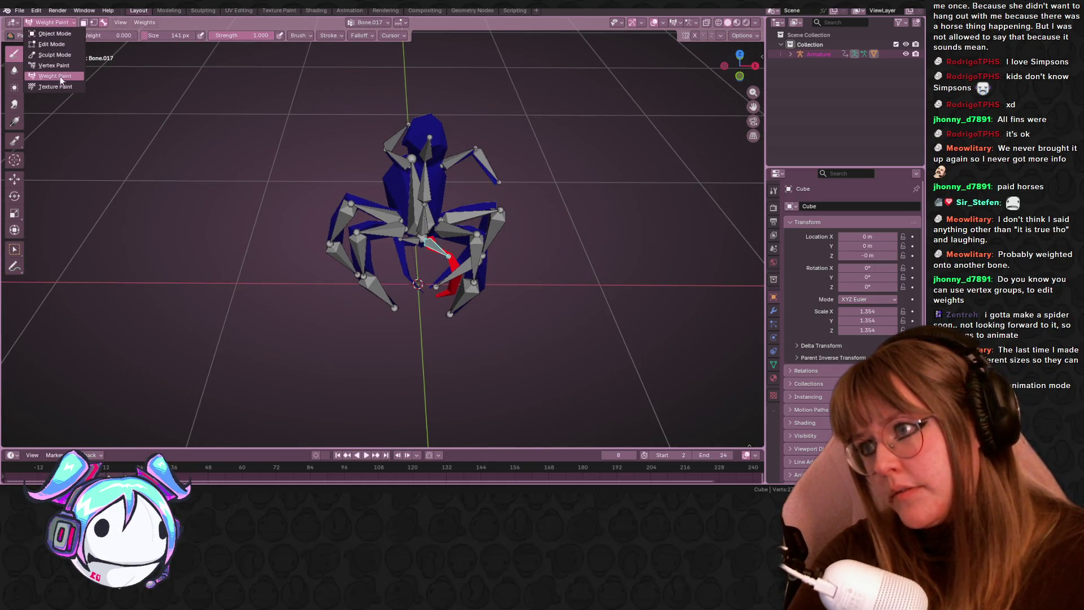
# - Switch the rig to Object Mode and orbit to a perspective view of the spider-centaur
pyautogui.click(52, 35)
pyautogui.moveTo(395, 130)
pyautogui.mouseDown(button='middle')
pyautogui.moveTo(535, 203)
pyautogui.moveTo(283, 160)
pyautogui.moveTo(652, 259)
pyautogui.moveTo(667, 300)
pyautogui.moveTo(605, 213)
pyautogui.moveTo(566, 272)
pyautogui.mouseUp(button='middle')
pyautogui.scroll(2, 593, 252)
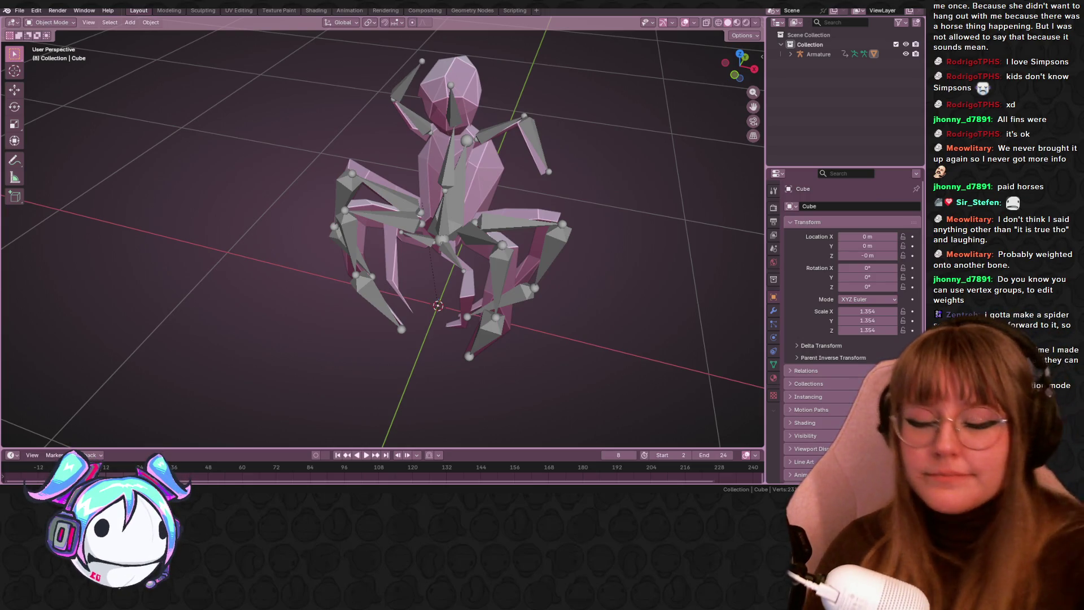
pyautogui.moveTo(362, 180)
pyautogui.mouseDown(button='middle')
pyautogui.moveTo(556, 229)
pyautogui.moveTo(662, 281)
pyautogui.moveTo(402, 356)
pyautogui.moveTo(634, 250)
pyautogui.moveTo(683, 284)
pyautogui.moveTo(533, 266)
pyautogui.moveTo(456, 323)
pyautogui.mouseUp(button='middle')
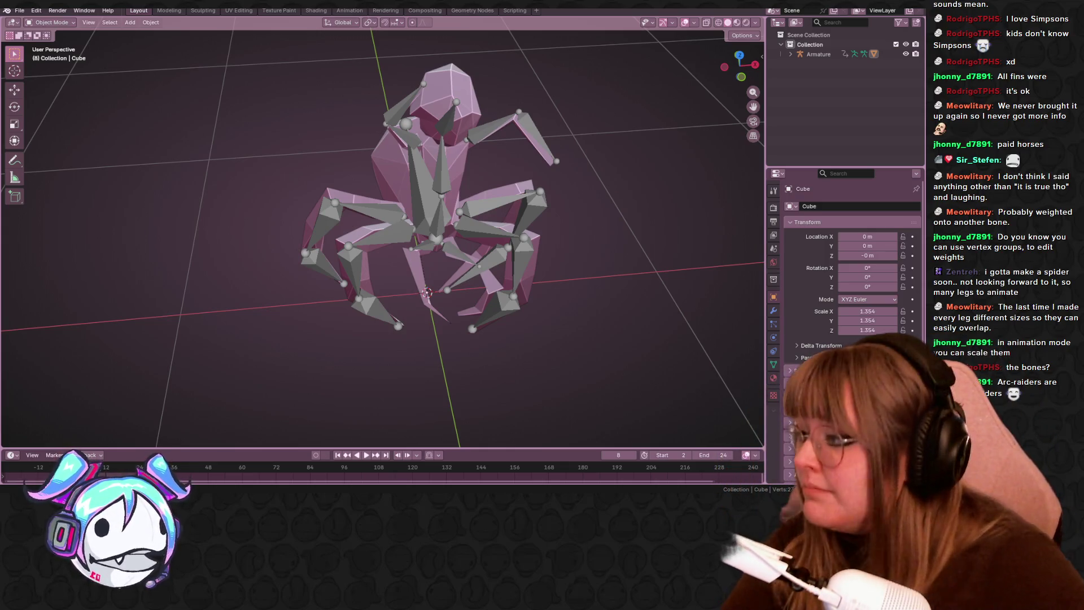
# - Switch to the browser and show the arc raiders image results in a maximised window
pyautogui.press('F12')
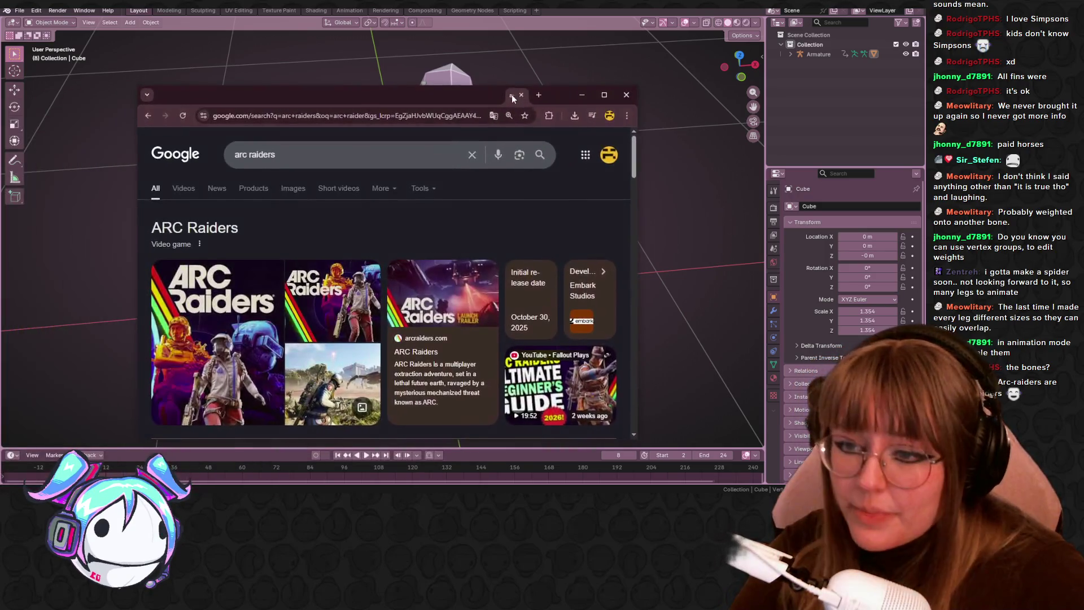
pyautogui.click(190, 184)
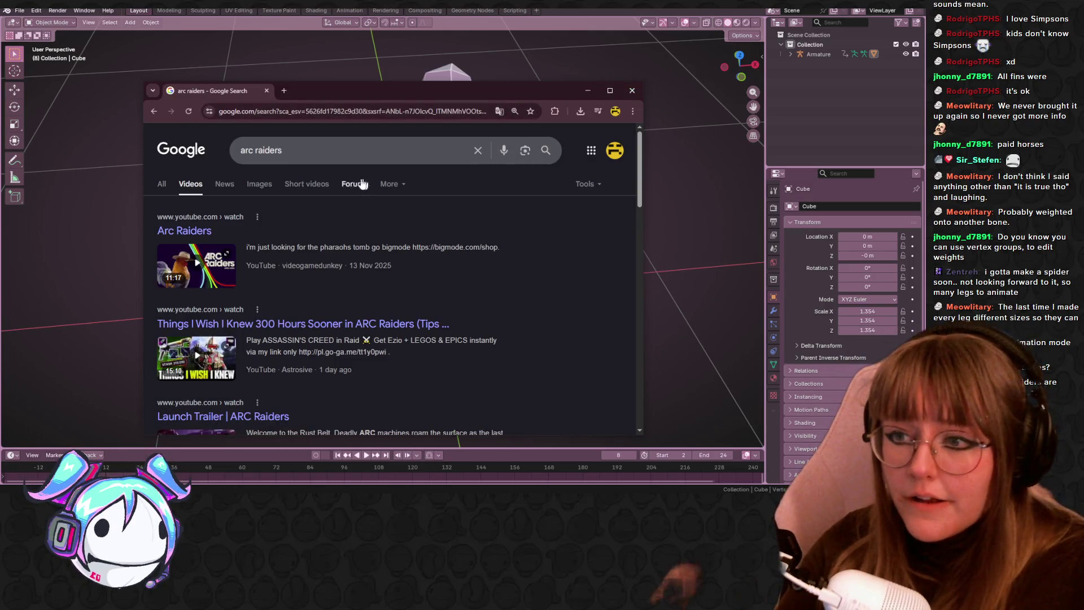
pyautogui.click(259, 184)
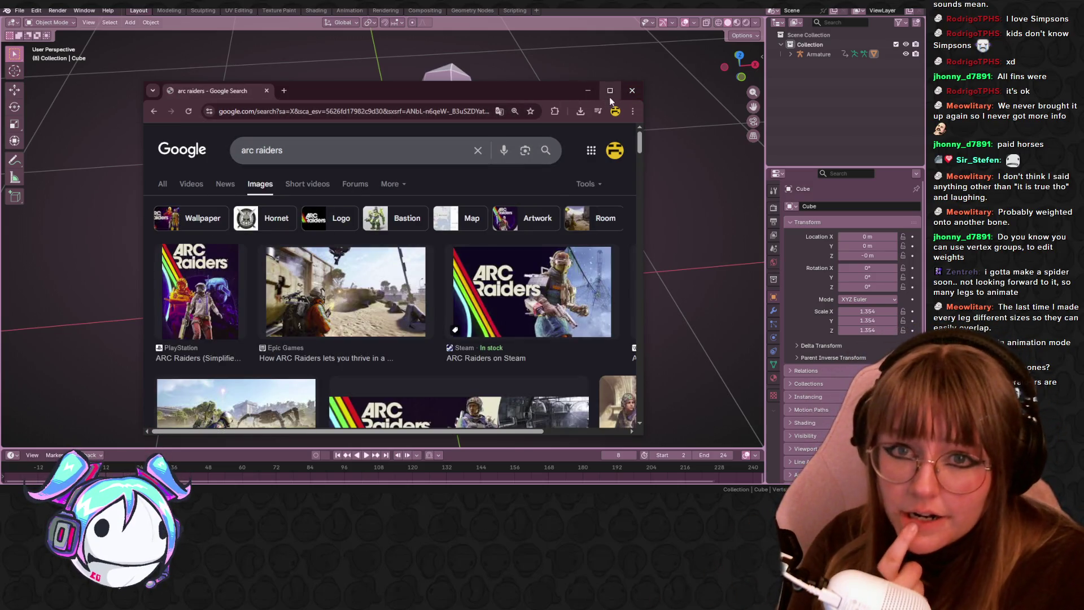
pyautogui.click(609, 92)
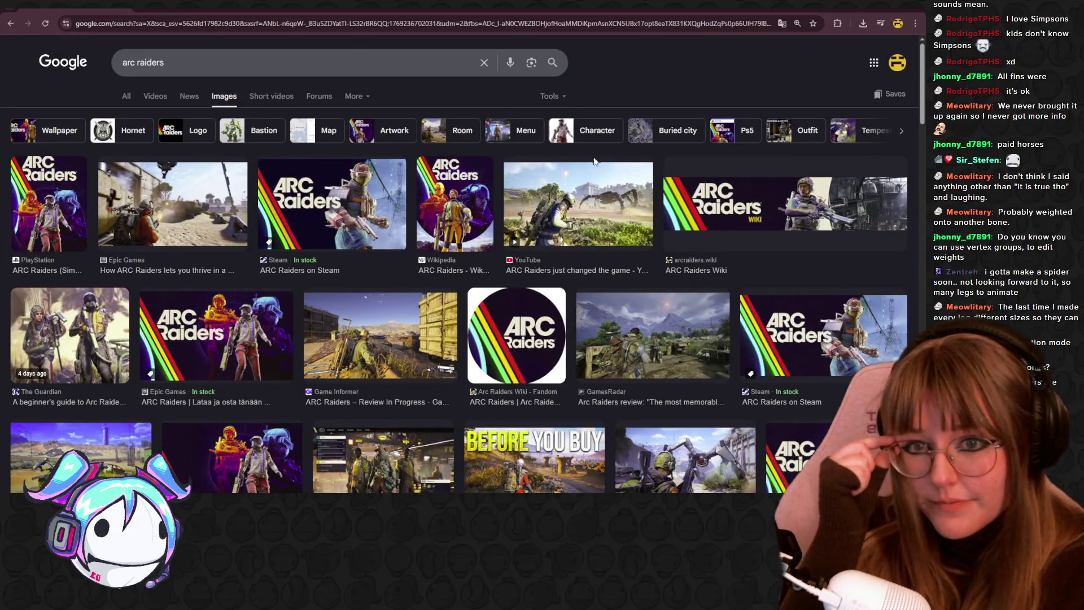
# - Preview the 'ARC Raiders just changed the game' result, then start editing the search query
pyautogui.click(598, 175)
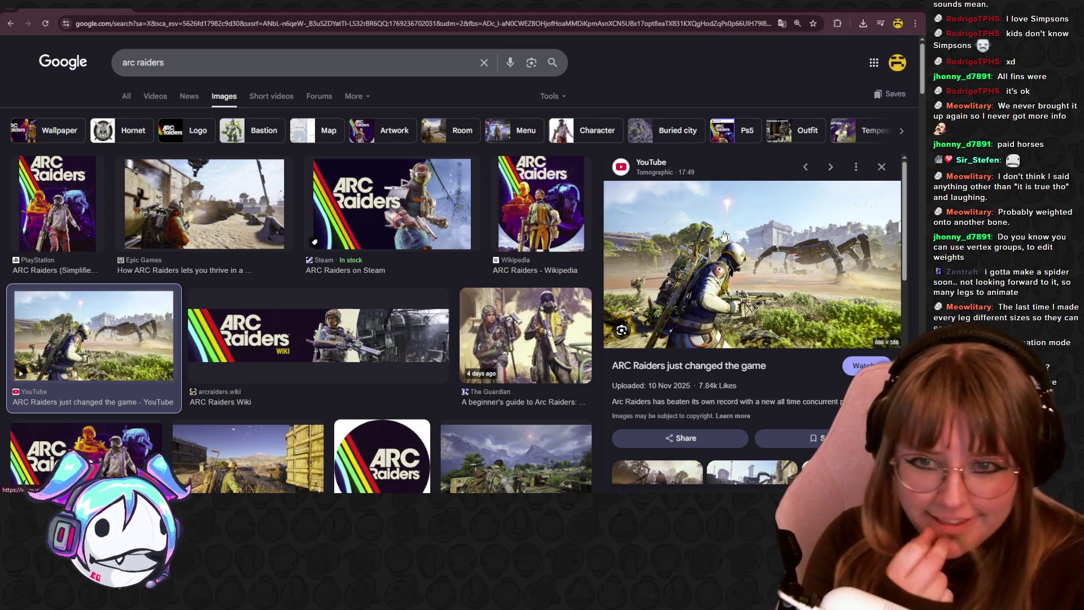
pyautogui.scroll(-3, 396, 260)
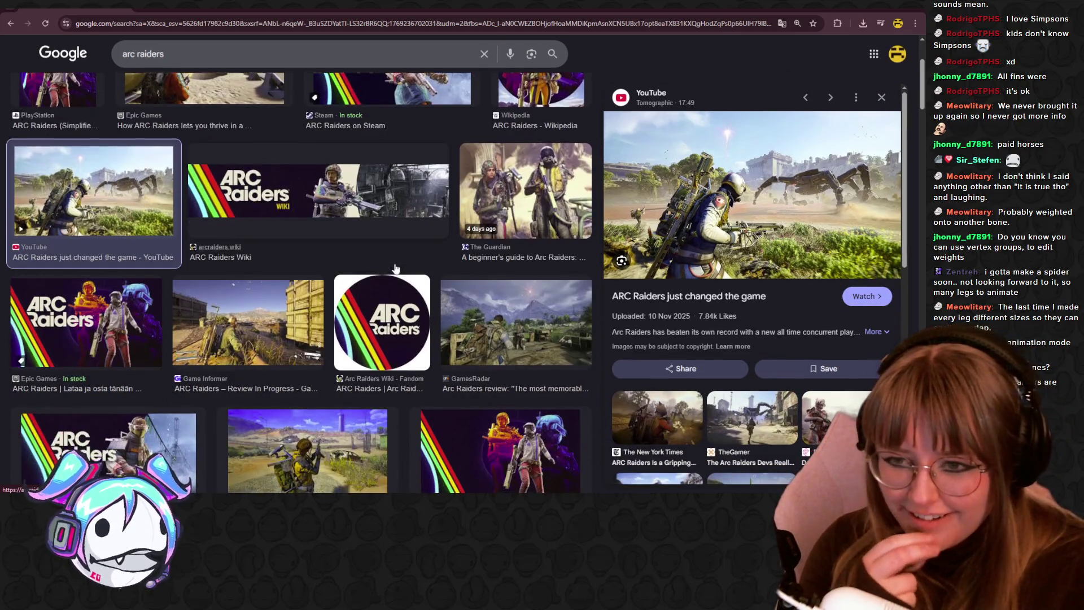
pyautogui.click(285, 54)
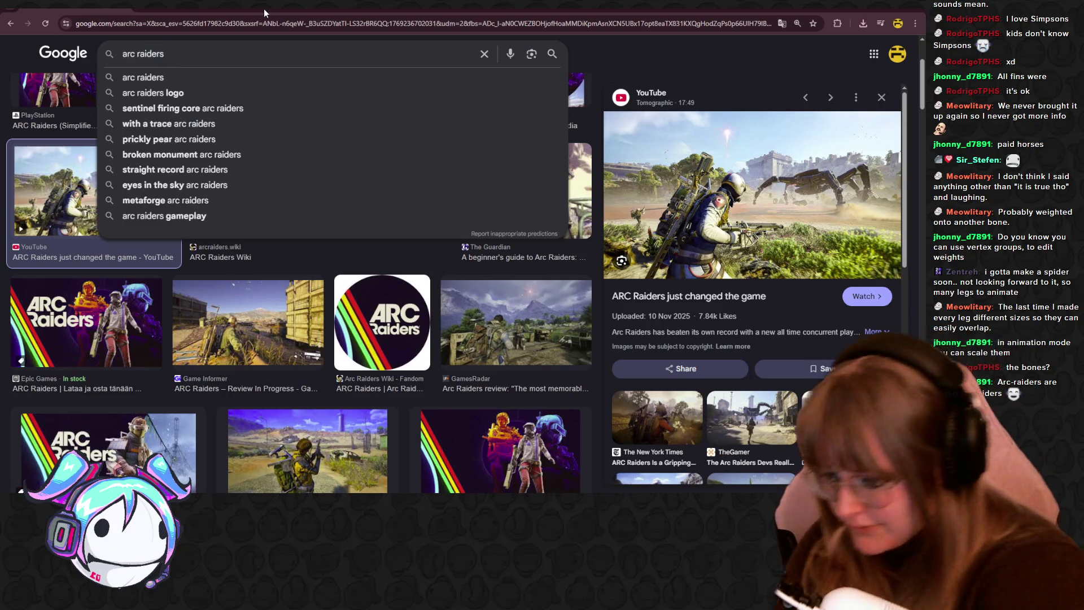
# - Search for 'arc raiders spider' and preview the tumbleweed spider concept art from x.com
pyautogui.write(' spider')
pyautogui.press('Return')
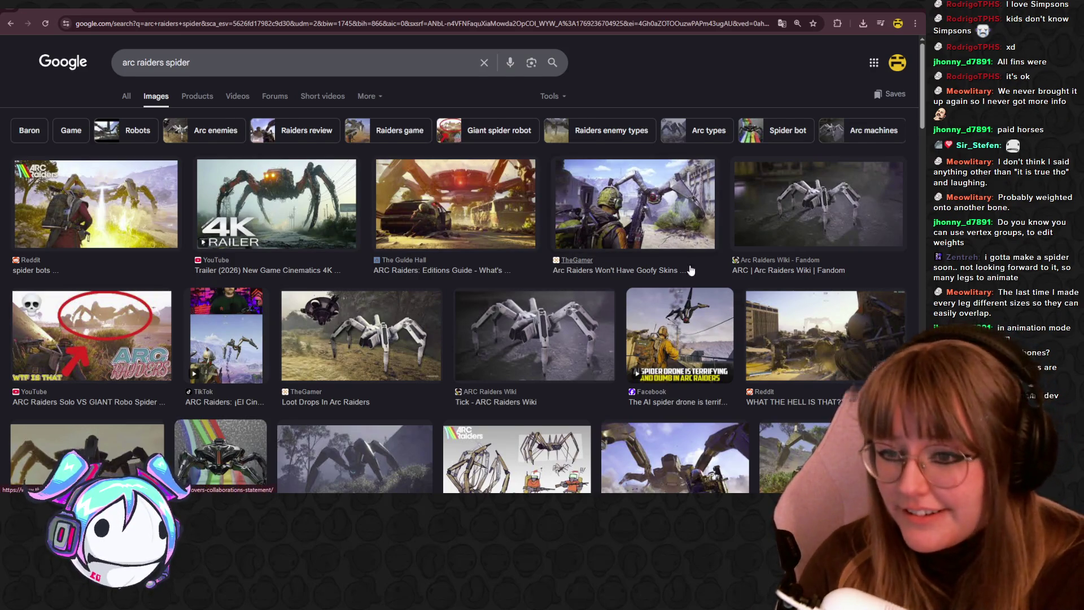
pyautogui.scroll(-3, 690, 270)
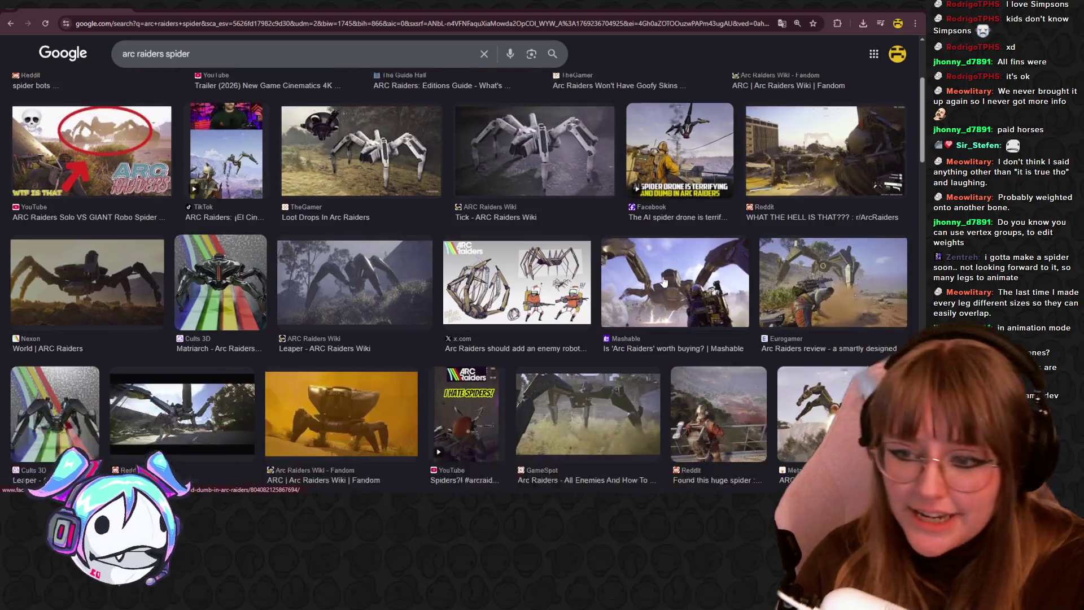
pyautogui.click(531, 289)
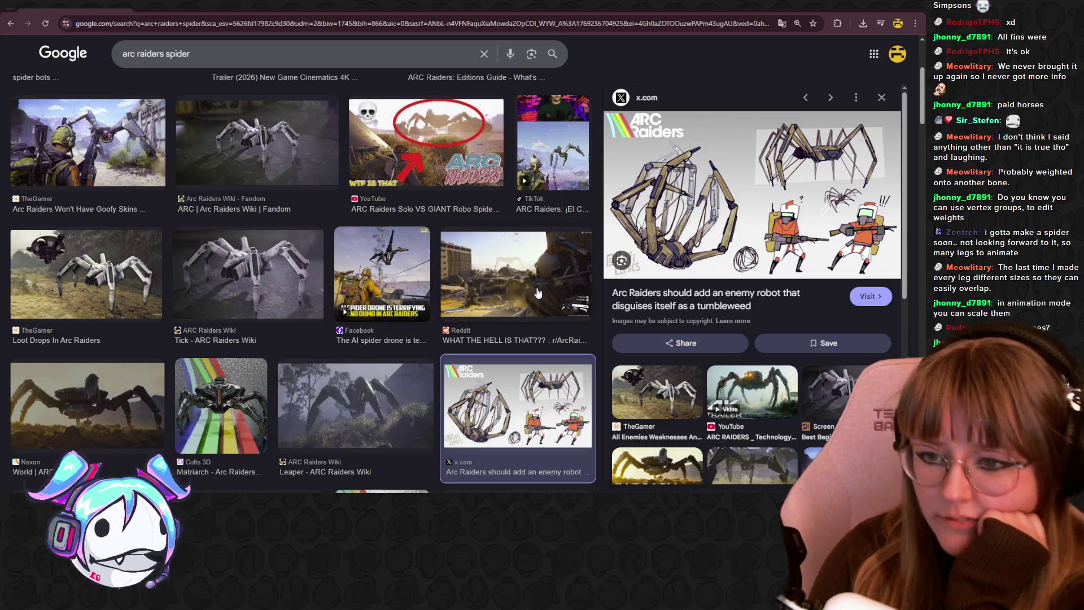
# - Scroll through the spider robot image results, then switch back to Blender
pyautogui.scroll(-3, 441, 242)
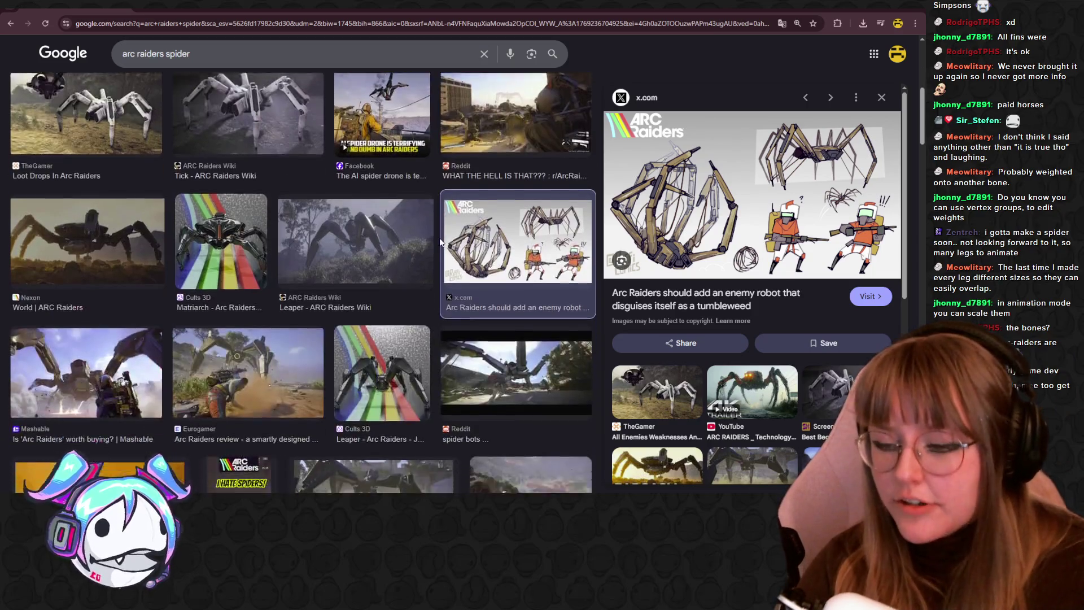
pyautogui.scroll(-10, 439, 254)
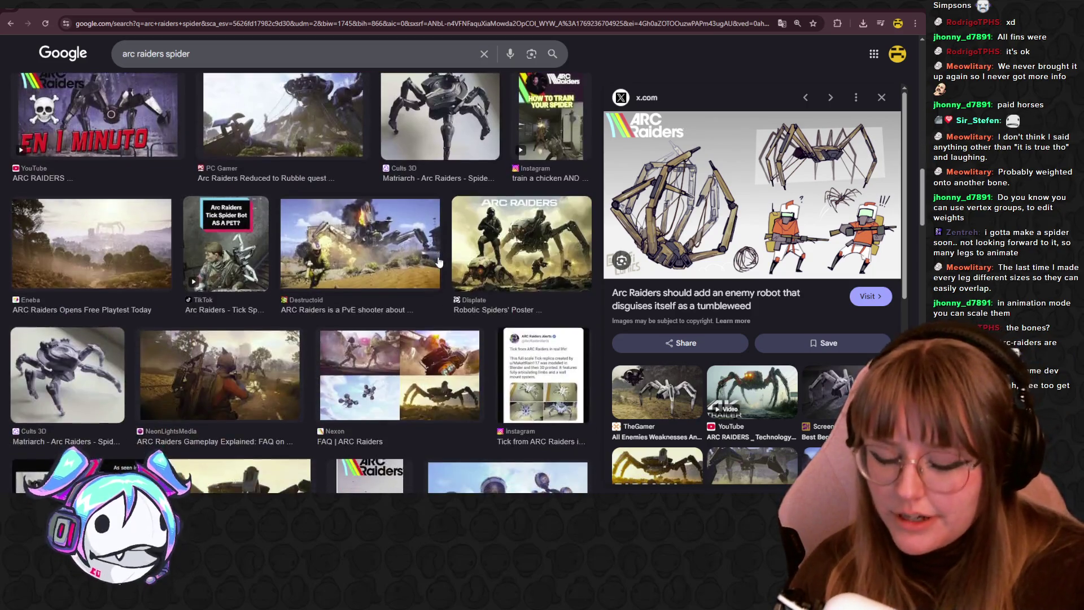
pyautogui.scroll(-3, 439, 261)
pyautogui.scroll(-2, 430, 175)
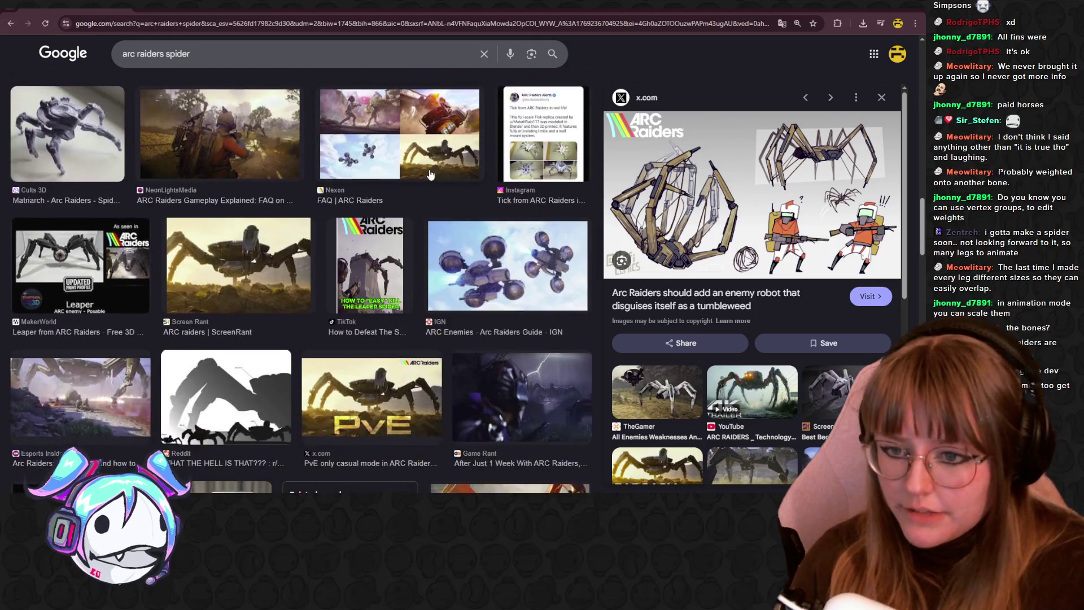
pyautogui.scroll(-3, 430, 175)
pyautogui.scroll(-4, 430, 181)
pyautogui.scroll(-6, 430, 187)
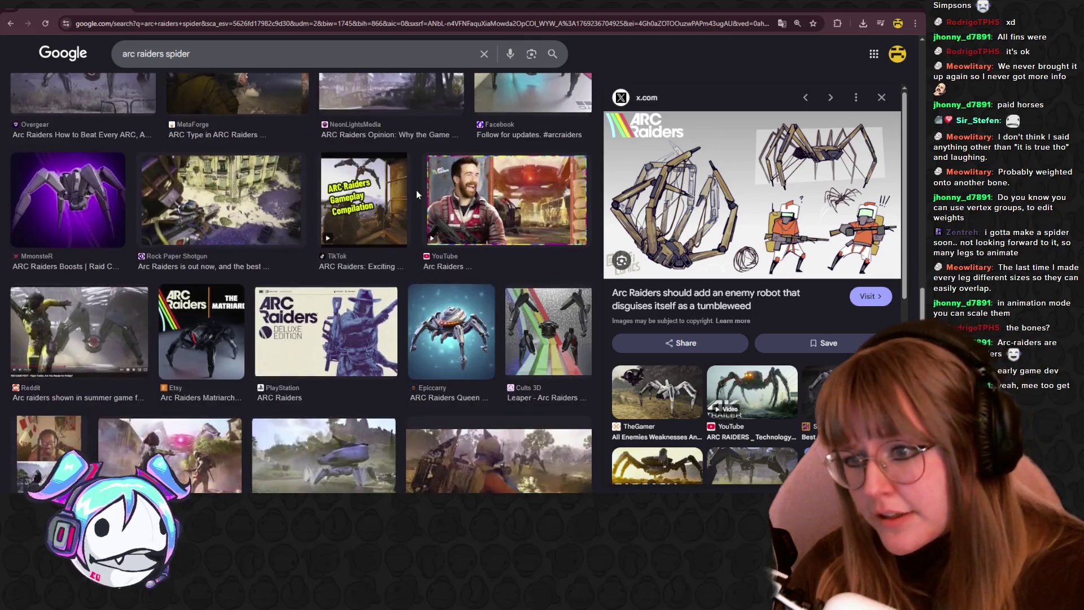
pyautogui.scroll(-3, 417, 194)
pyautogui.scroll(-6, 417, 194)
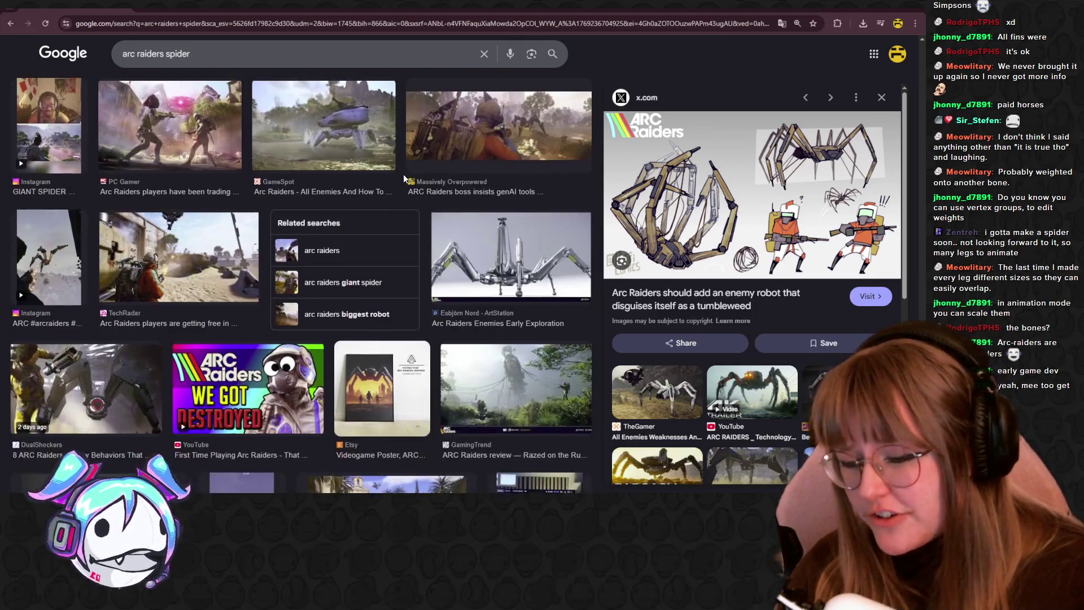
pyautogui.scroll(-5, 404, 180)
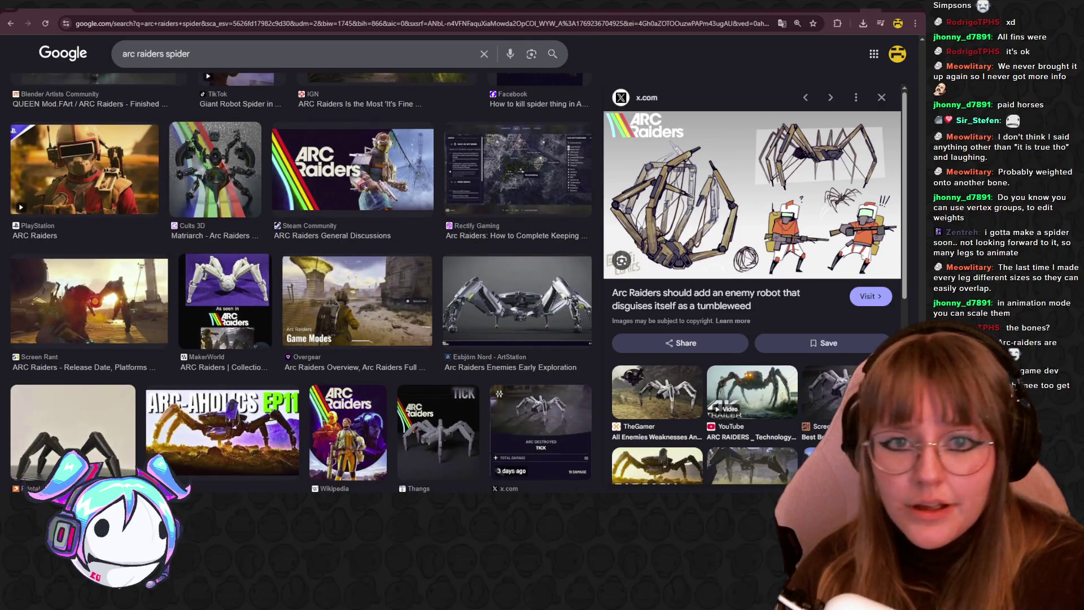
pyautogui.hotkey('alt', 'Tab')
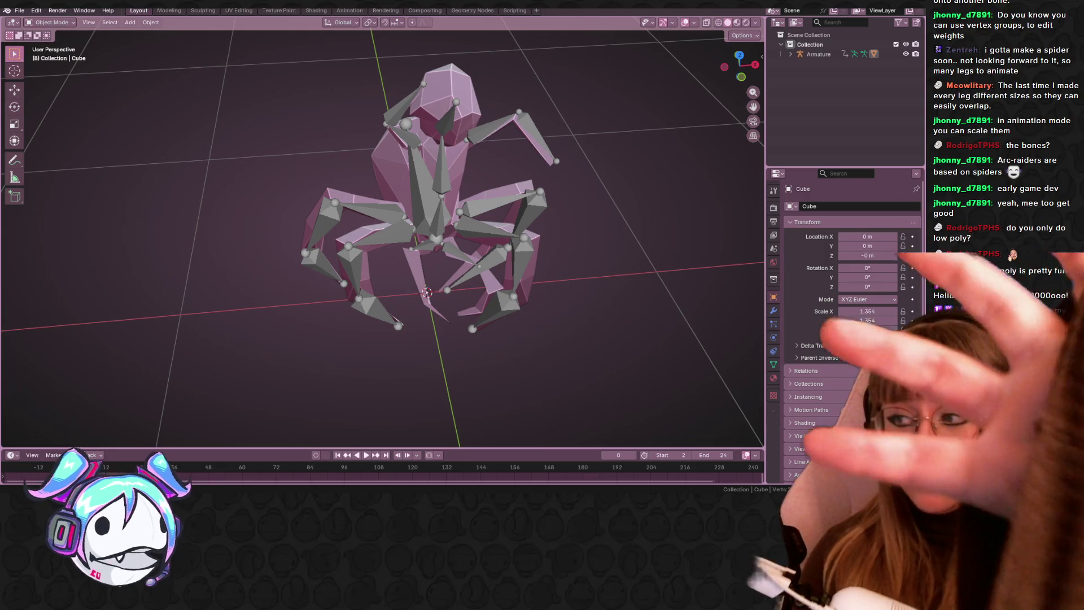
# - Show the spider rig in Material Preview from a low side view in the Animation workspace
pyautogui.moveTo(148, 197)
pyautogui.mouseDown(button='middle')
pyautogui.moveTo(287, 59)
pyautogui.moveTo(607, 79)
pyautogui.moveTo(624, 149)
pyautogui.moveTo(611, 228)
pyautogui.moveTo(416, 162)
pyautogui.moveTo(551, 176)
pyautogui.moveTo(350, 108)
pyautogui.mouseUp(button='middle')
pyautogui.click(736, 23)
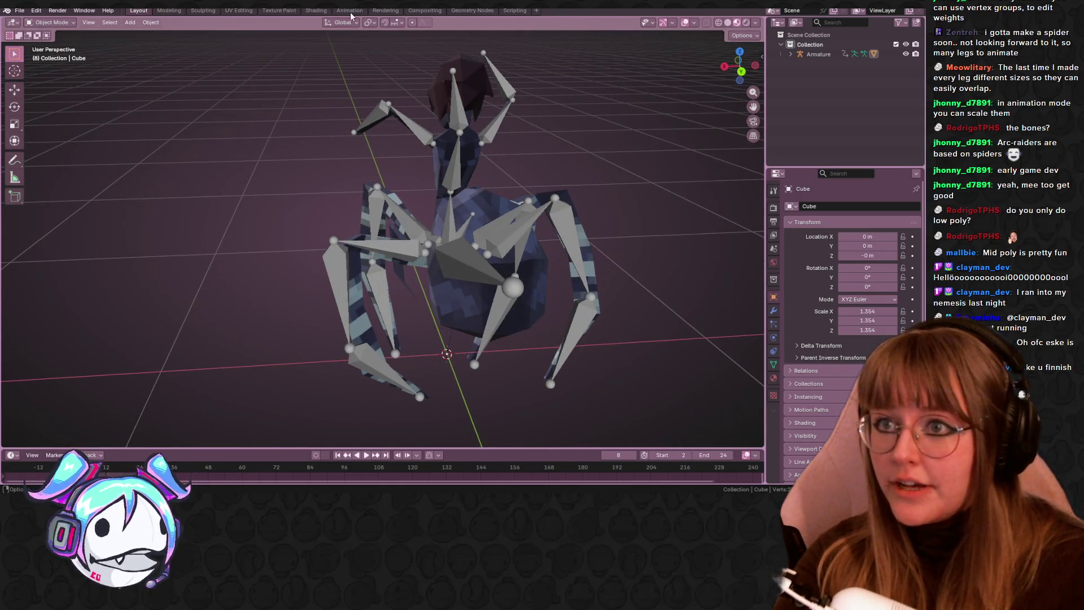
pyautogui.click(350, 11)
# - Play the SpiderWalk action and stop it at frame 16, then bring up Windows search
pyautogui.press('space')
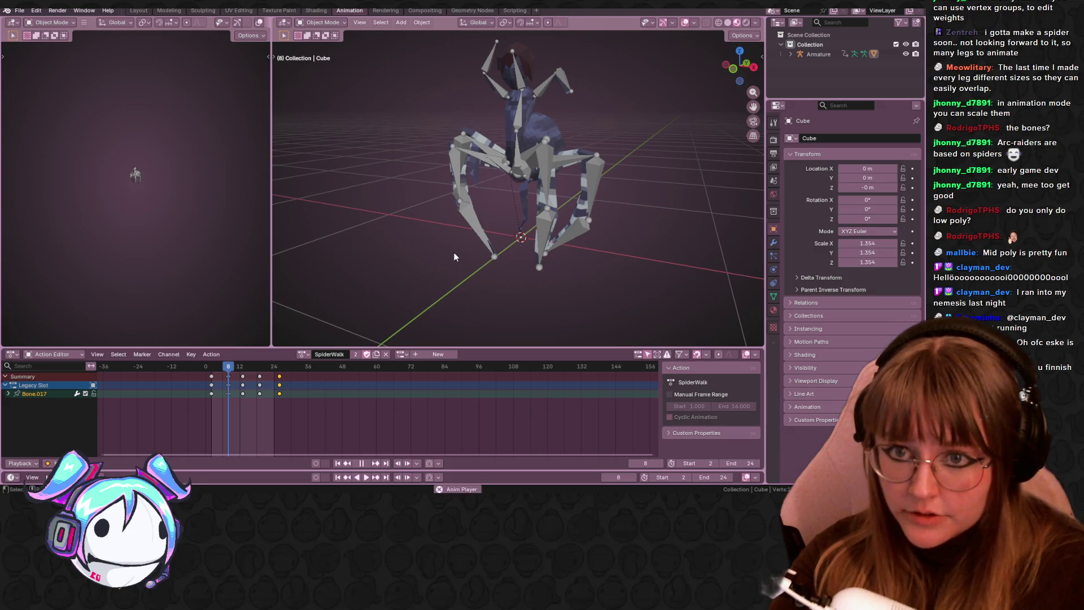
pyautogui.moveTo(483, 243)
pyautogui.mouseDown(button='middle')
pyautogui.moveTo(523, 269)
pyautogui.moveTo(547, 305)
pyautogui.moveTo(576, 295)
pyautogui.moveTo(556, 291)
pyautogui.moveTo(526, 333)
pyautogui.mouseUp(button='middle')
pyautogui.press('space')
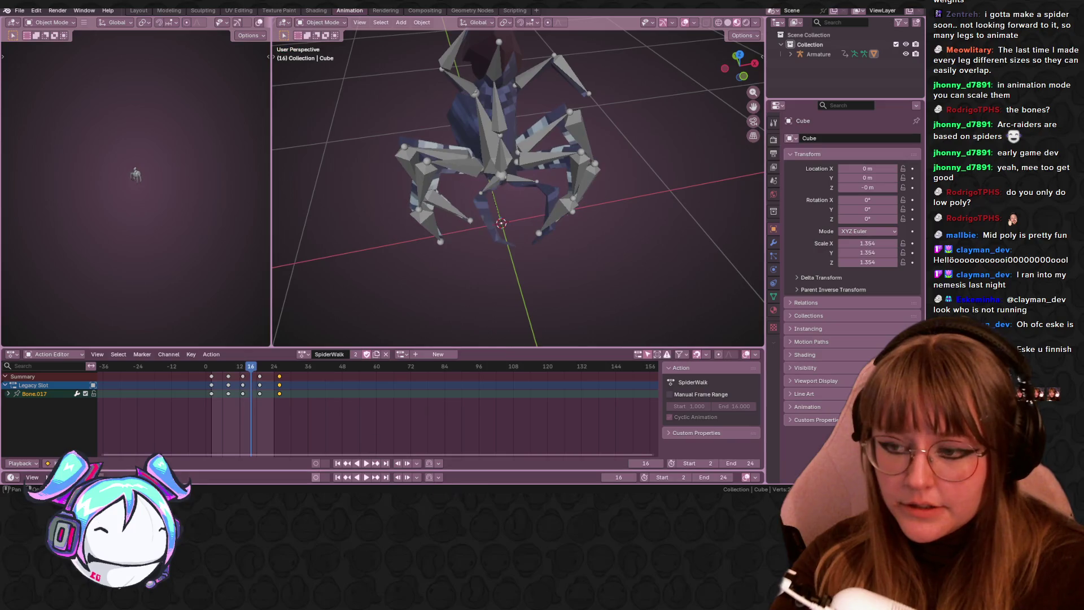
pyautogui.press('super+s')
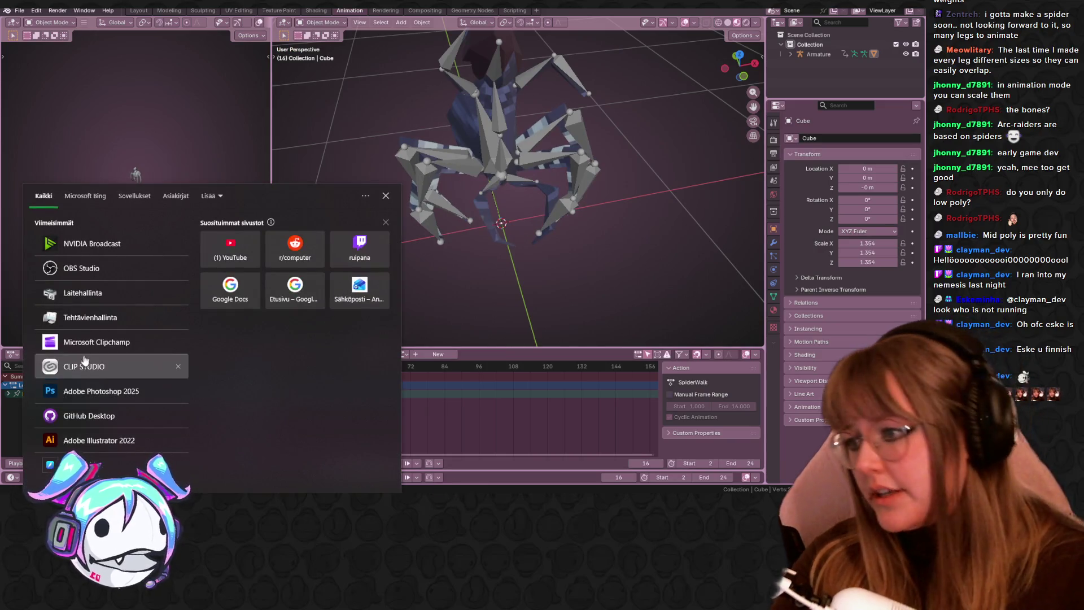
# - Open Task Manager (Tehtävienhallinta) via 'teht' to check CPU and memory use, then close it
pyautogui.write('teht')
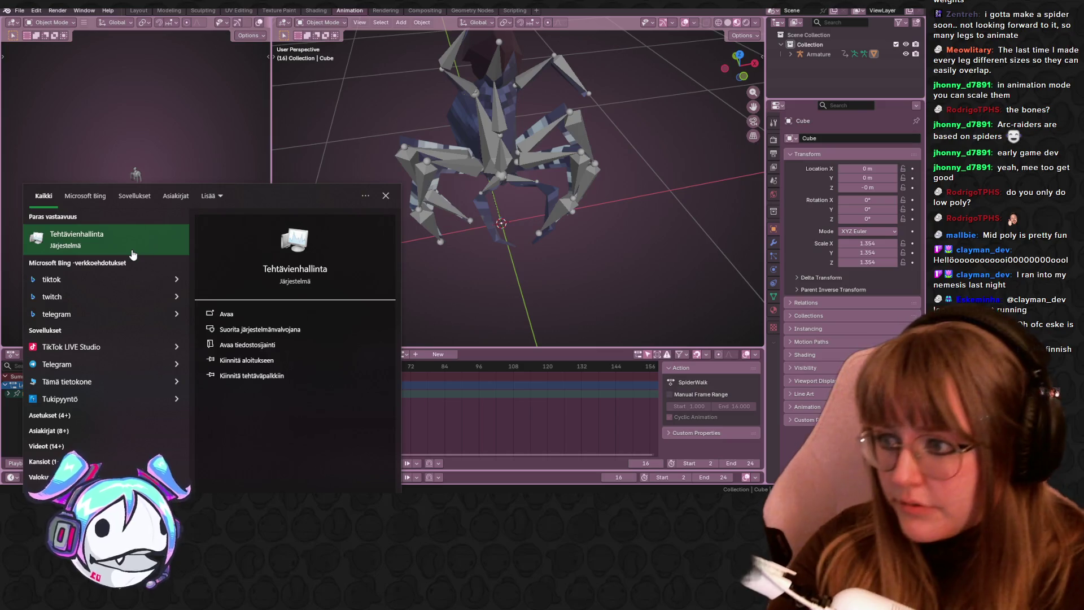
pyautogui.click(133, 249)
pyautogui.moveTo(367, 153); pyautogui.dragTo(0, 51)
pyautogui.moveTo(0, 153); pyautogui.dragTo(305, 168)
pyautogui.moveTo(437, 169); pyautogui.dragTo(477, 171)
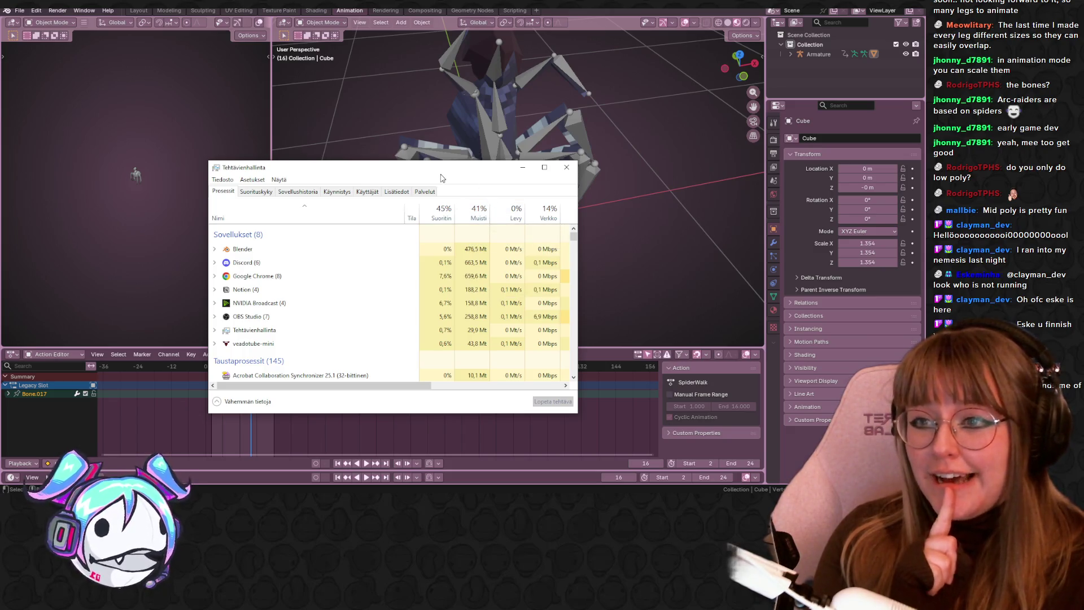
pyautogui.click(566, 167)
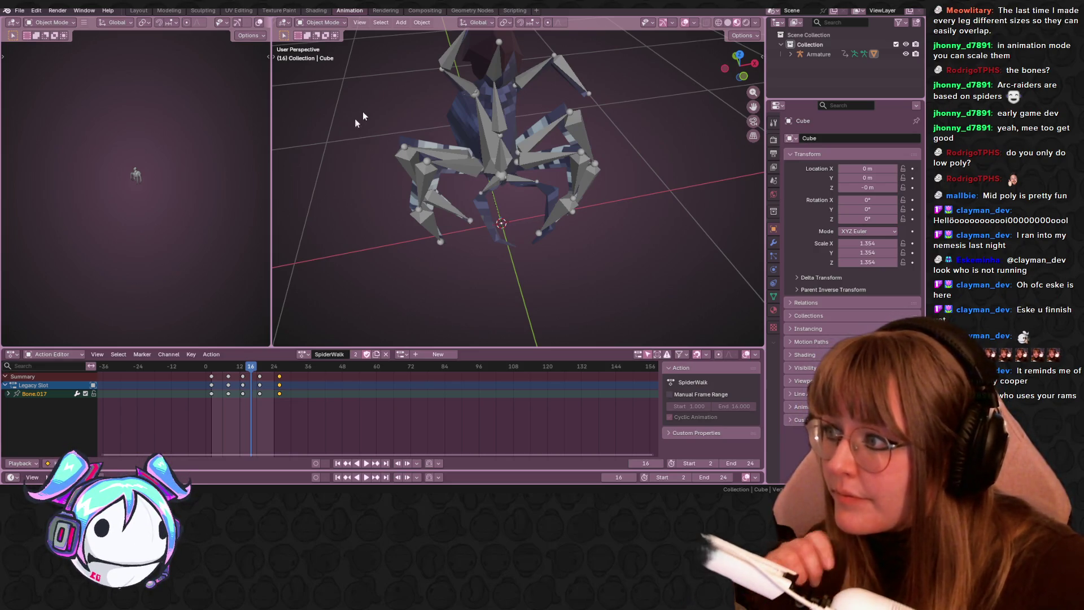
# - Restore the Chrome window showing the 'spider in sly cooper' search results over Blender
pyautogui.hotkey('alt', 'Tab')
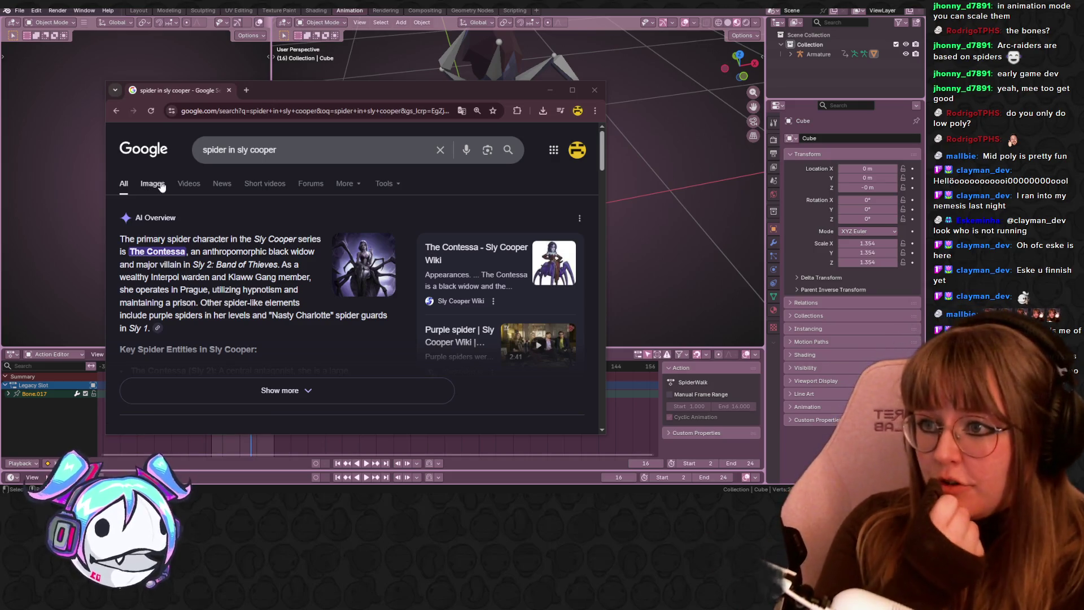
# - Switch to image results for 'spider in sly cooper' and preview the Reddit Sly trilogy model
pyautogui.click(152, 184)
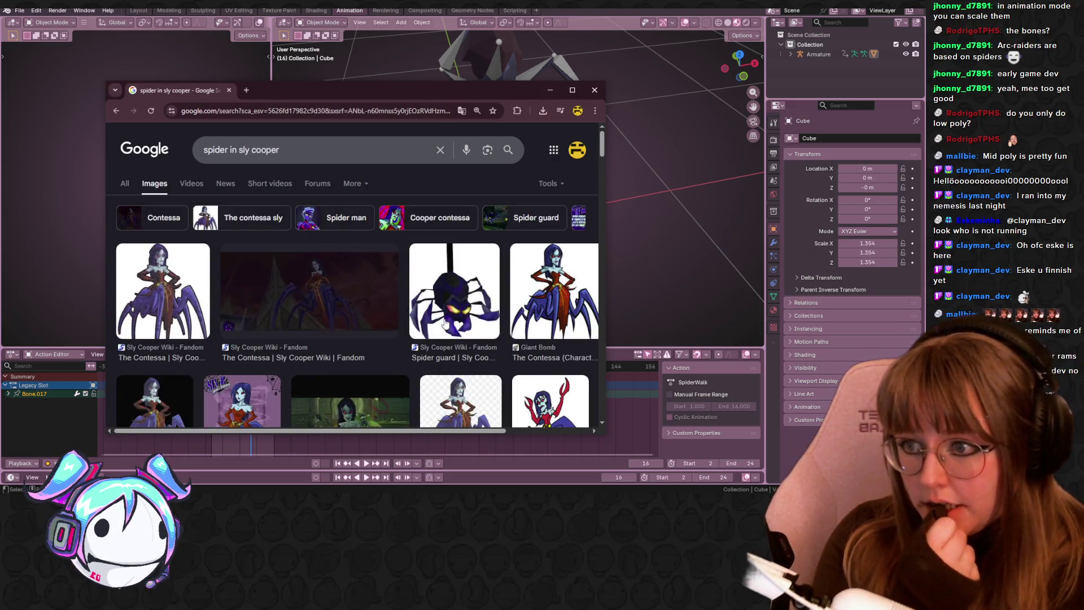
pyautogui.scroll(-2, 432, 305)
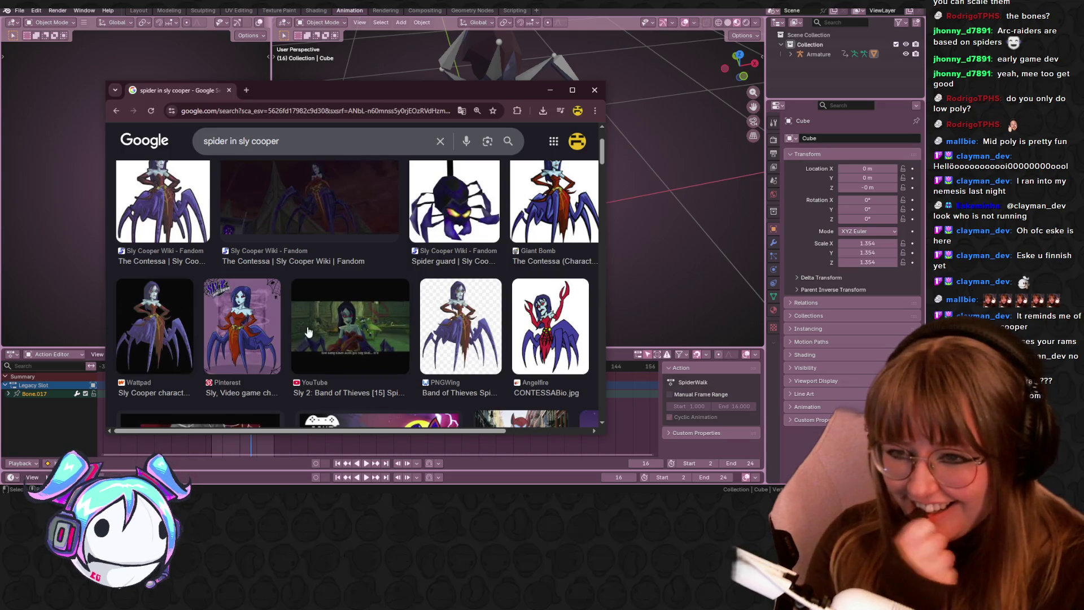
pyautogui.scroll(-2, 434, 329)
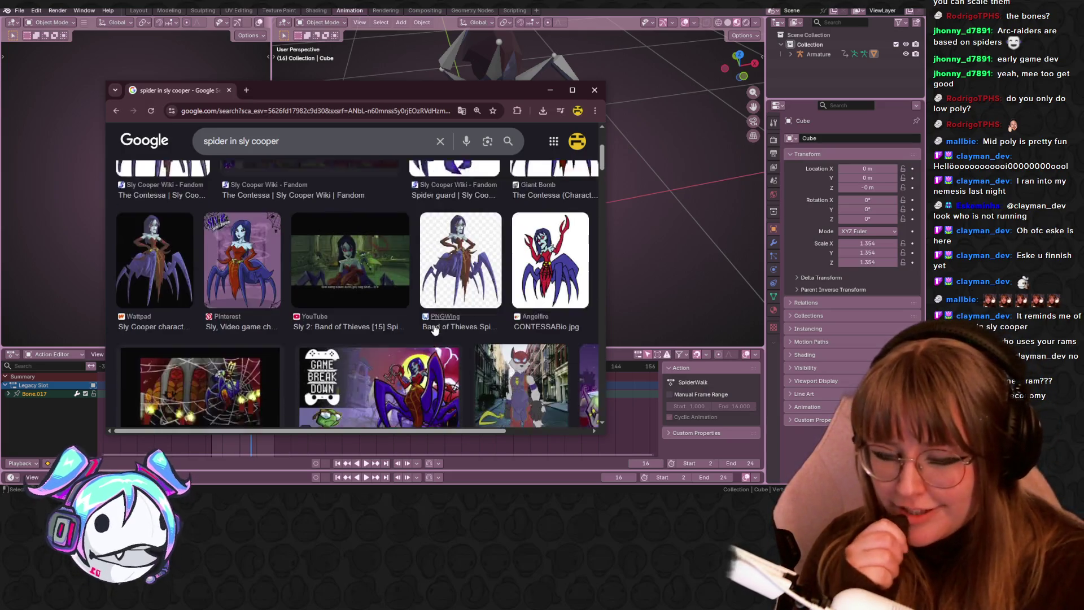
pyautogui.moveTo(490, 96)
pyautogui.mouseDown()
pyautogui.moveTo(597, 299)
pyautogui.moveTo(401, 97)
pyautogui.mouseUp()
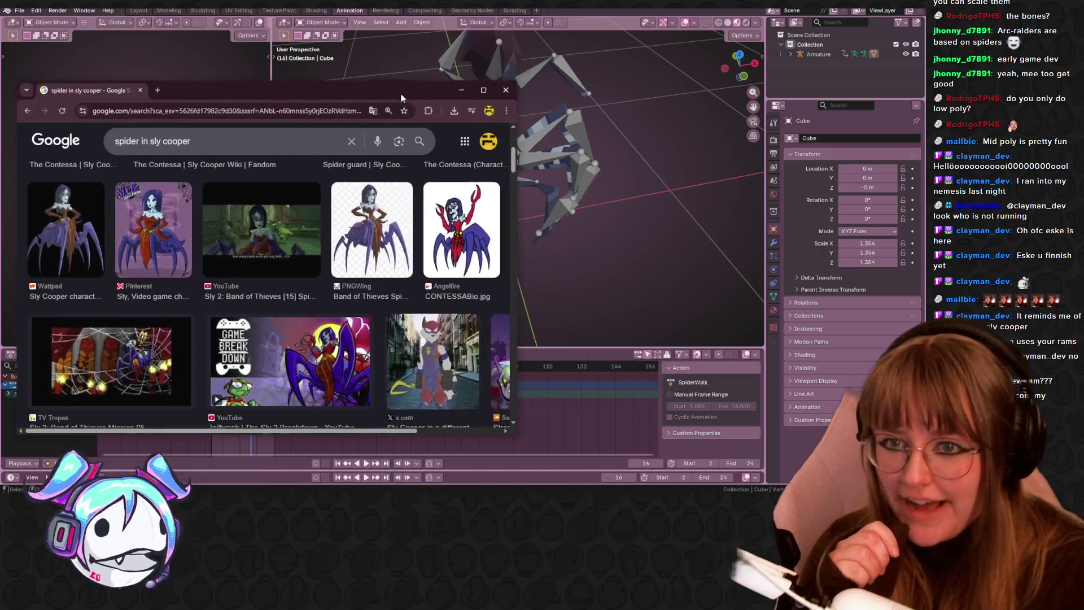
pyautogui.scroll(-1, 377, 336)
pyautogui.scroll(-4, 378, 338)
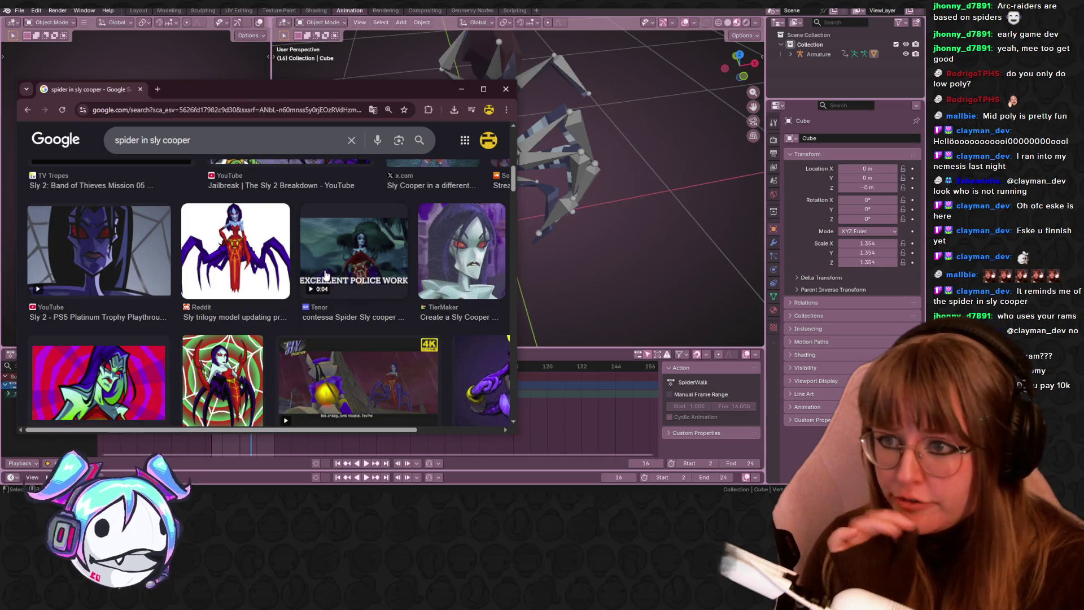
pyautogui.click(222, 272)
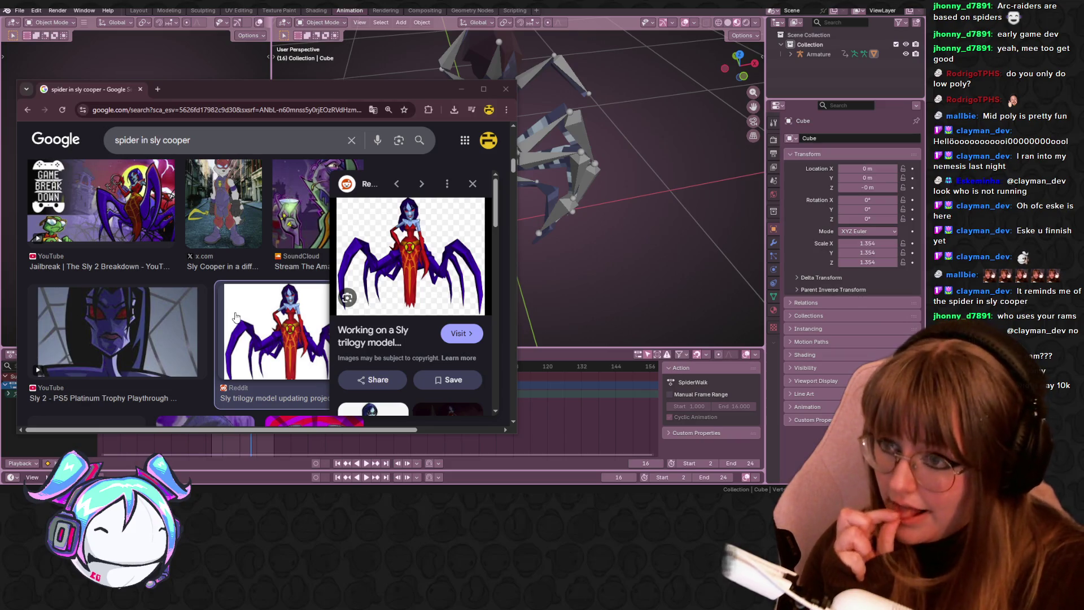
# - Scroll through the remaining Sly Cooper spider images and minimise the browser to reveal Blender
pyautogui.scroll(-6, 236, 317)
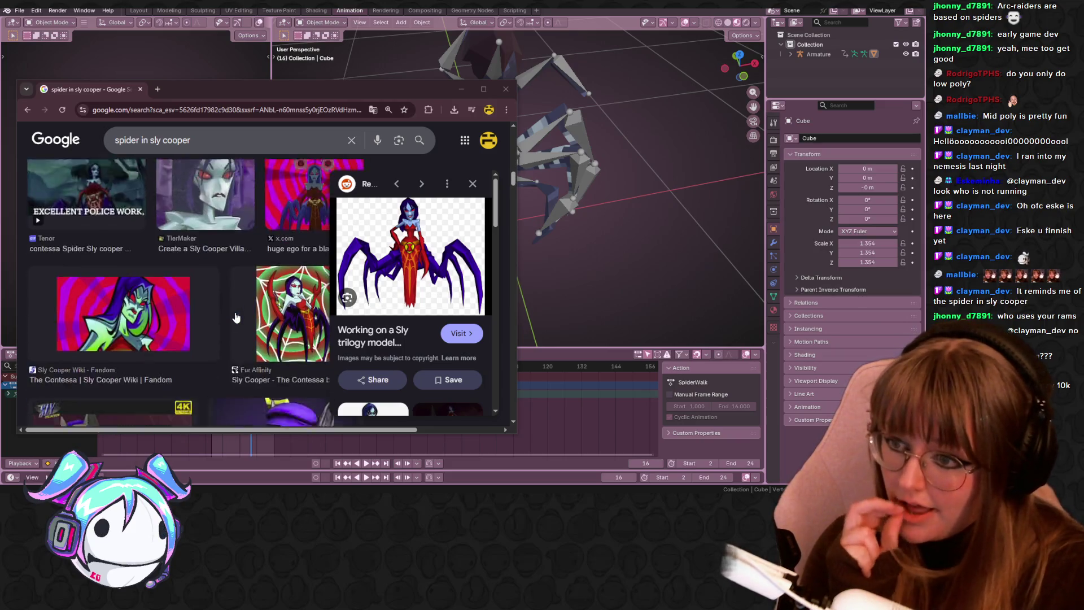
pyautogui.scroll(-2, 236, 316)
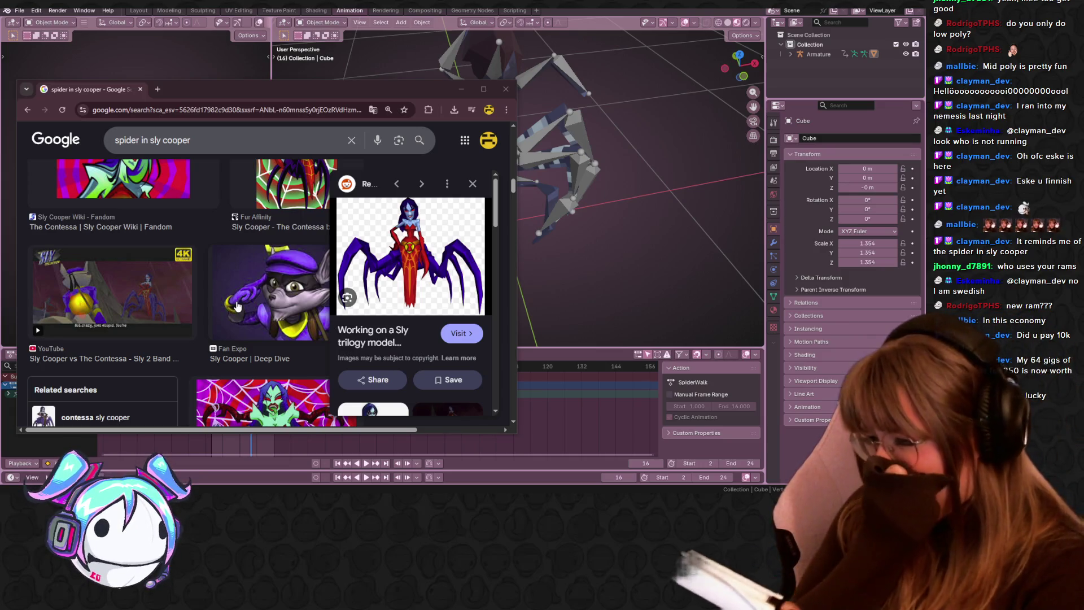
pyautogui.scroll(-5, 288, 343)
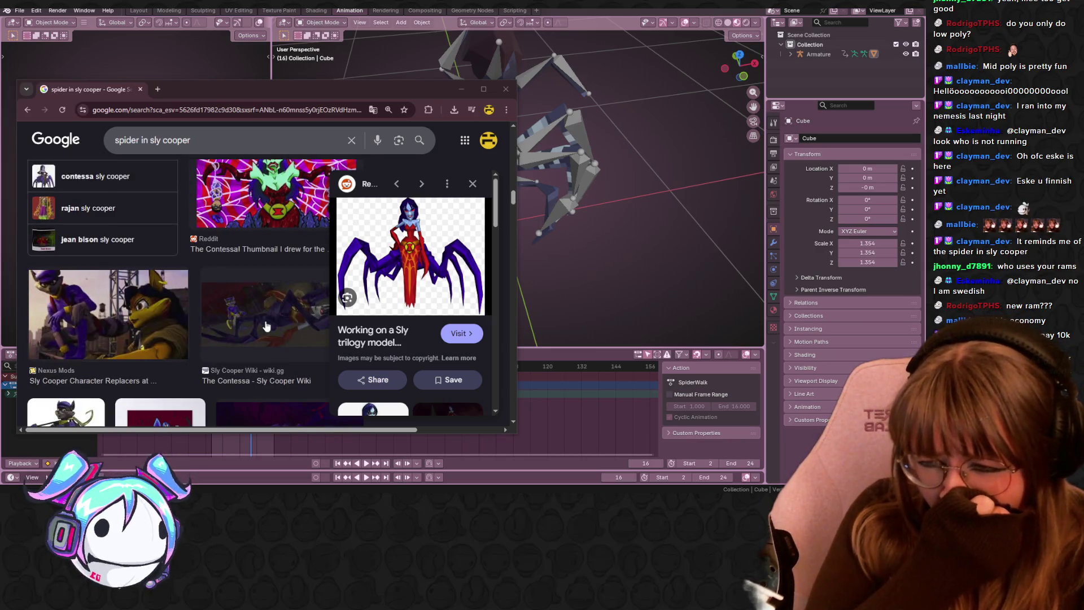
pyautogui.scroll(-4, 266, 331)
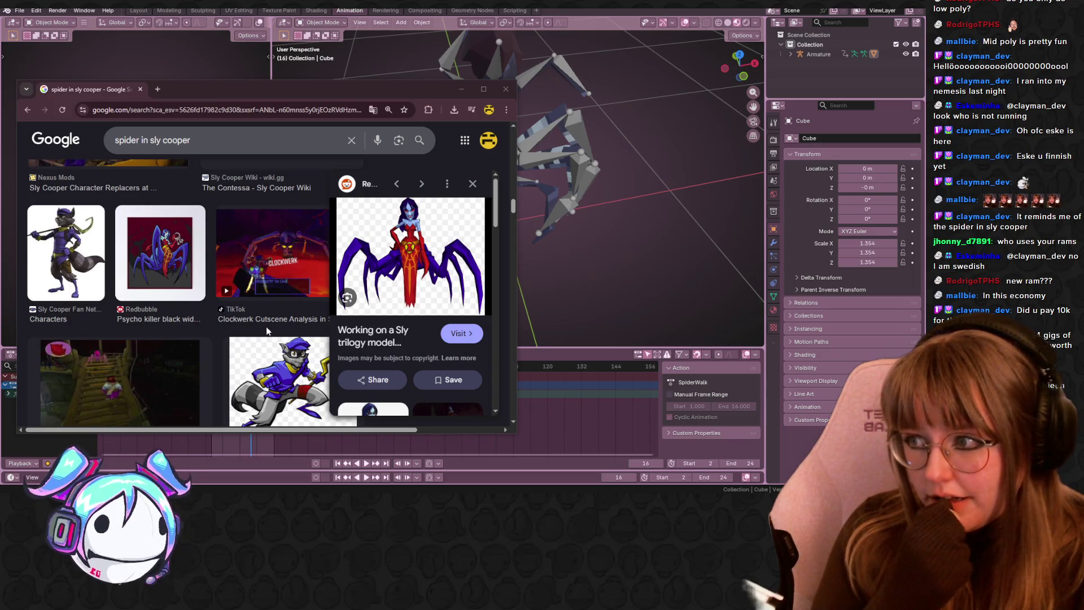
pyautogui.click(271, 74)
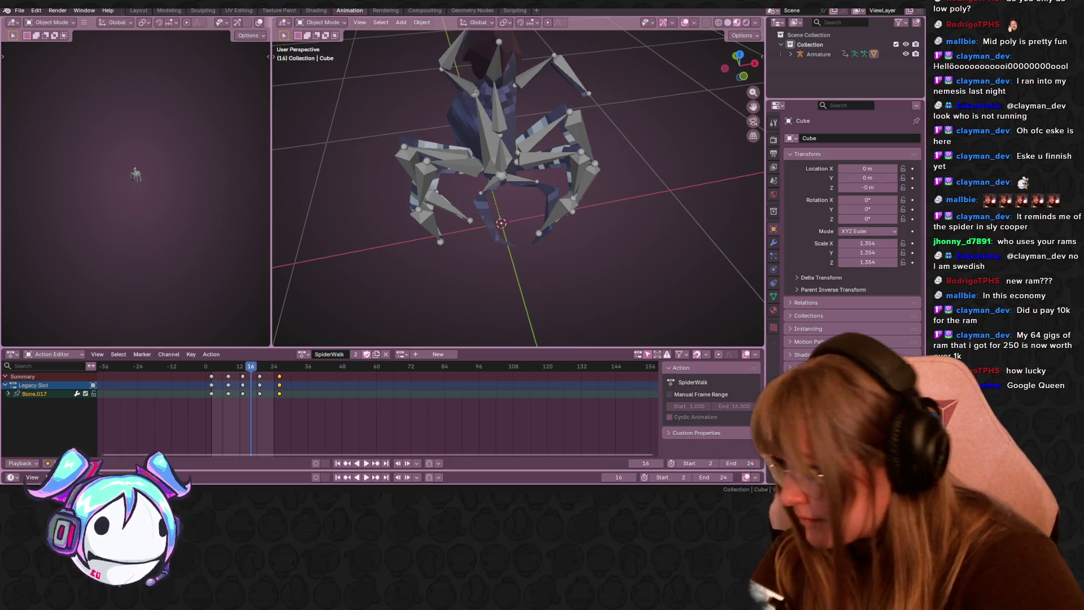
# - Show image results for 'queen ansurek', preview the Warcraft Wiki picture and maximise the browser
pyautogui.hotkey('alt', 'Tab')
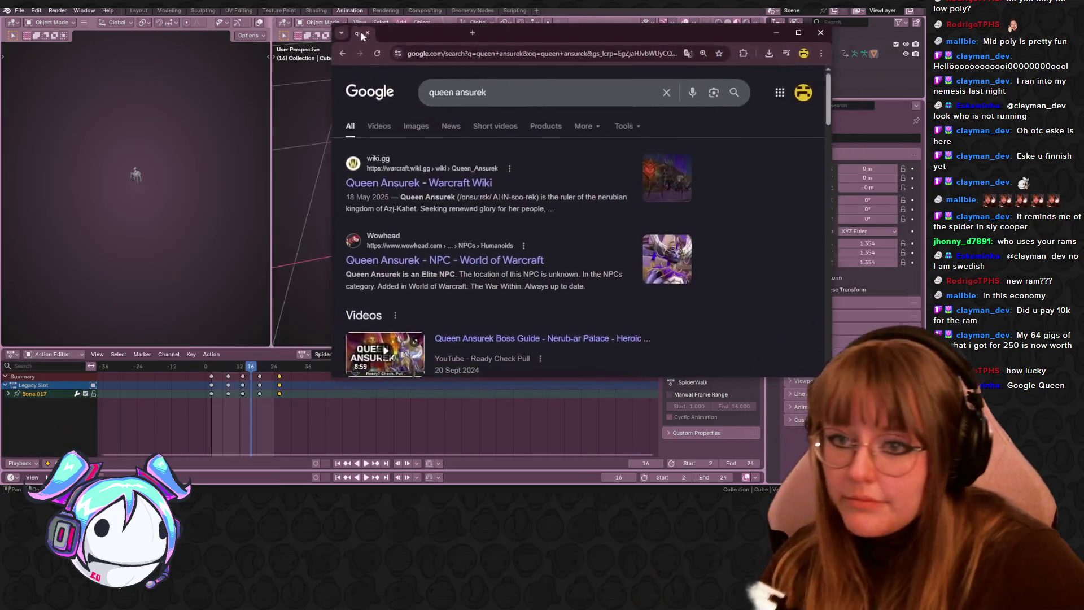
pyautogui.click(302, 146)
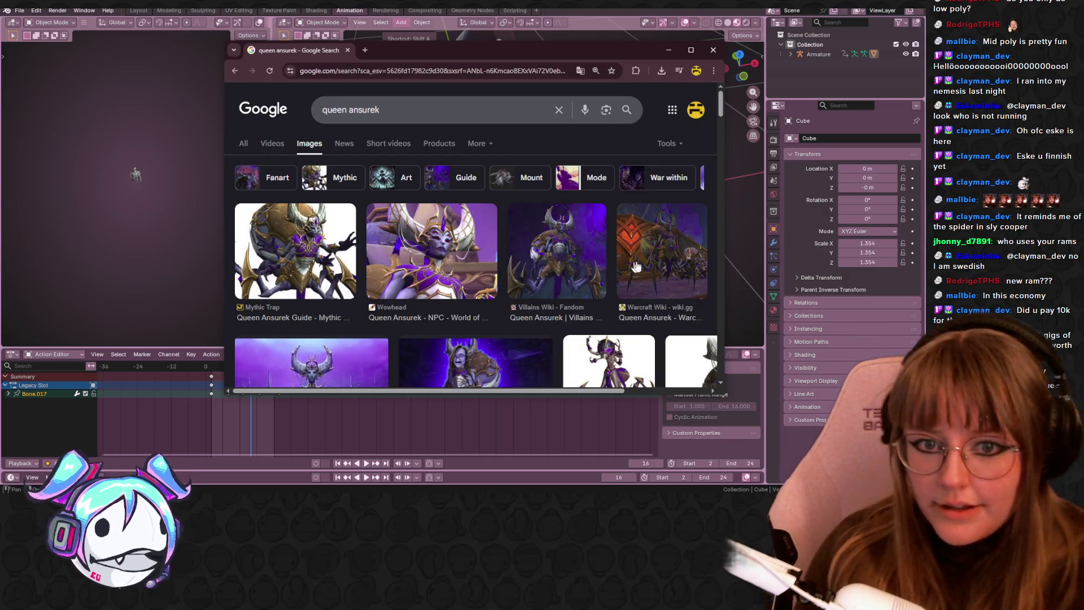
pyautogui.click(648, 275)
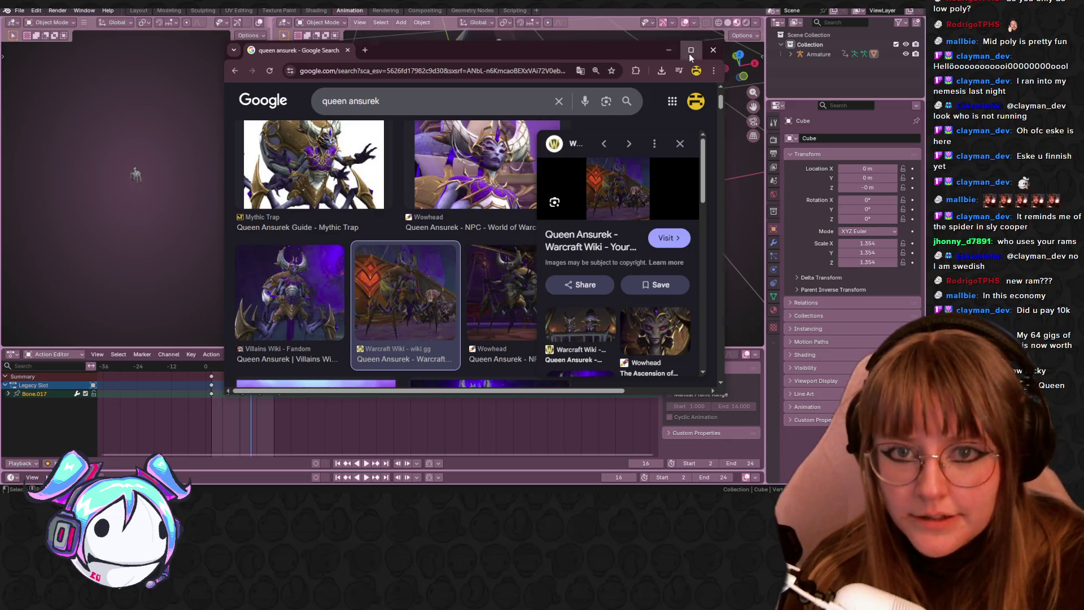
pyautogui.click(691, 51)
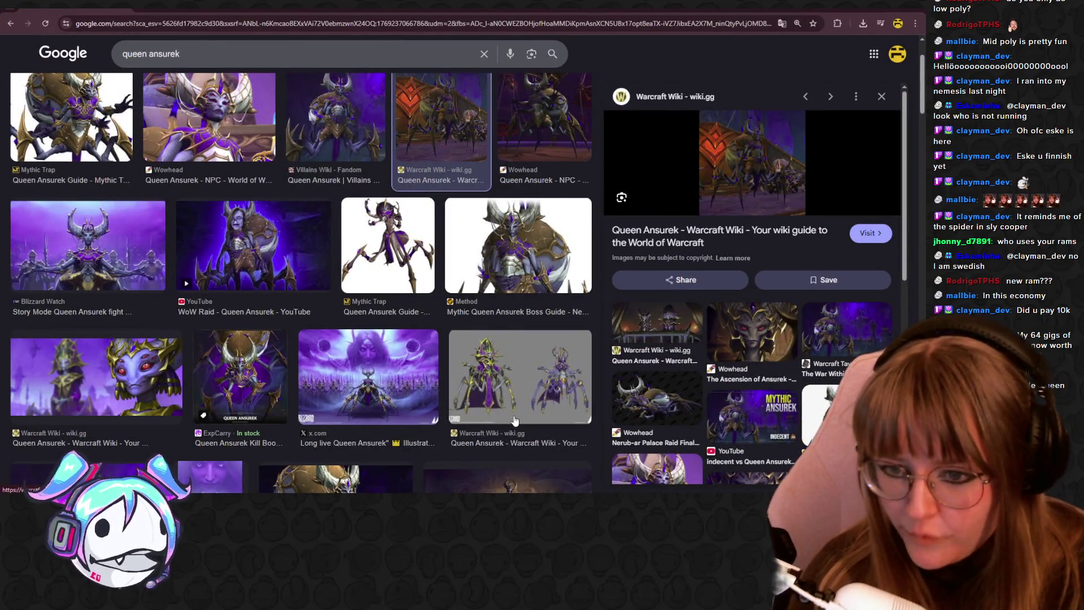
# - Preview the Skycoach, Villains Wiki and Warcraft Wiki images of spider-bodied Queen Ansurek
pyautogui.scroll(-1, 413, 319)
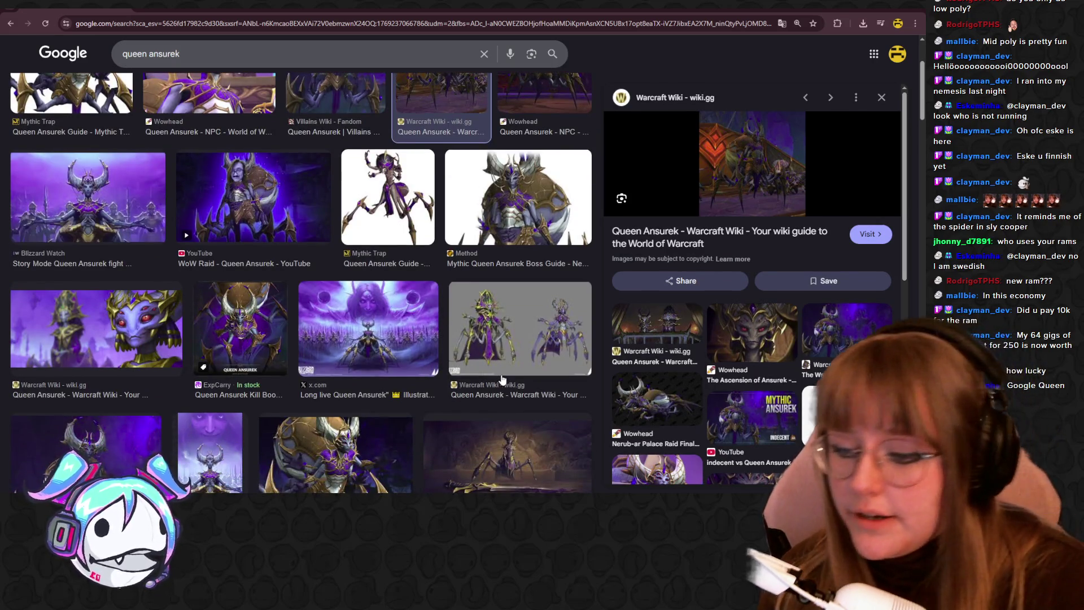
pyautogui.scroll(-3, 502, 380)
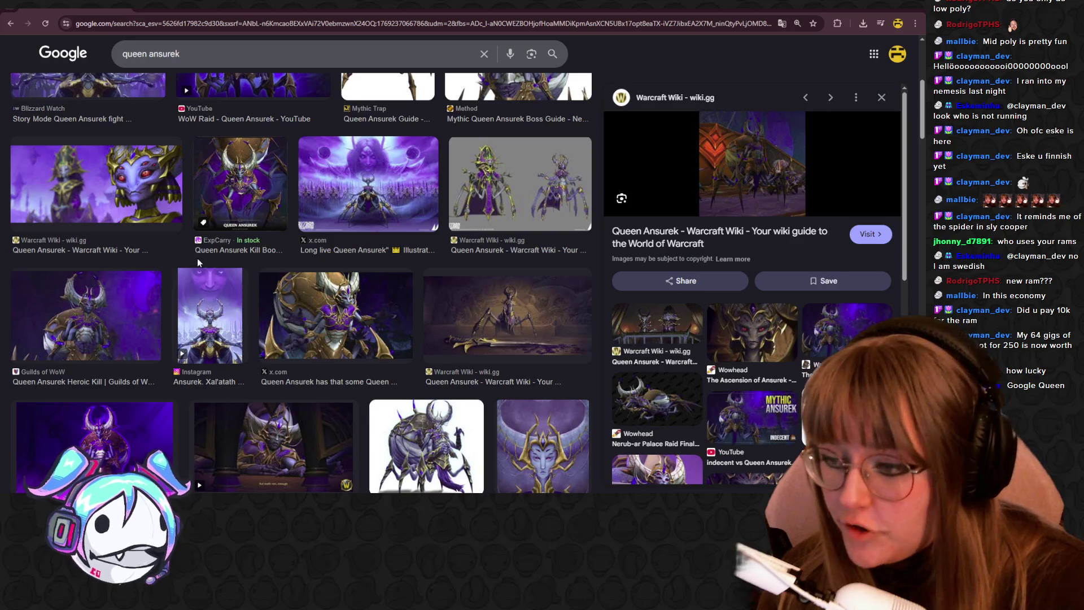
pyautogui.scroll(-1, 198, 261)
pyautogui.click(435, 405)
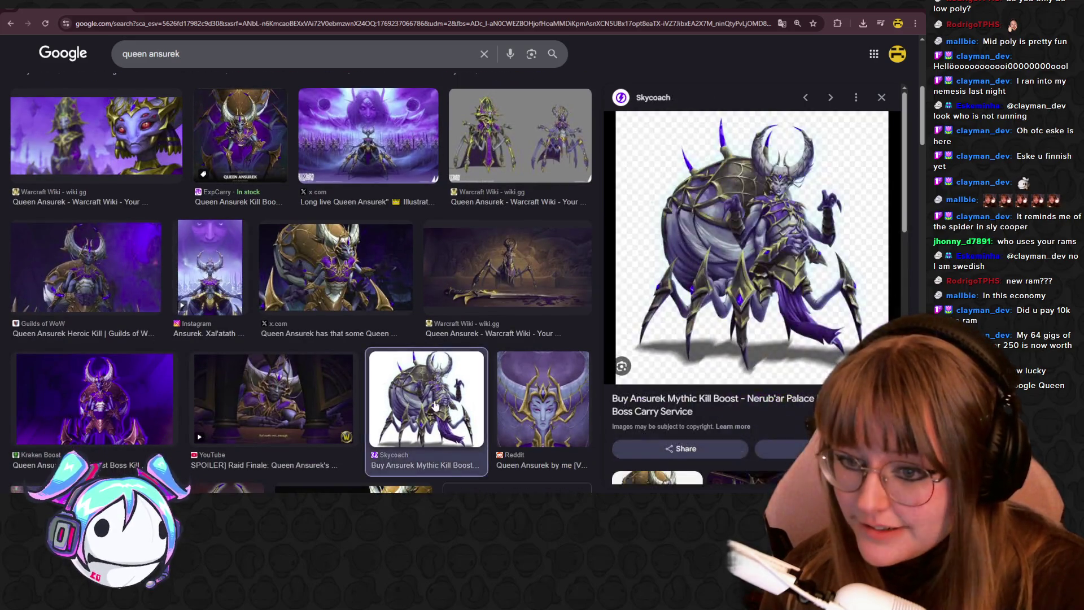
pyautogui.scroll(-2, 434, 405)
pyautogui.scroll(10, 380, 362)
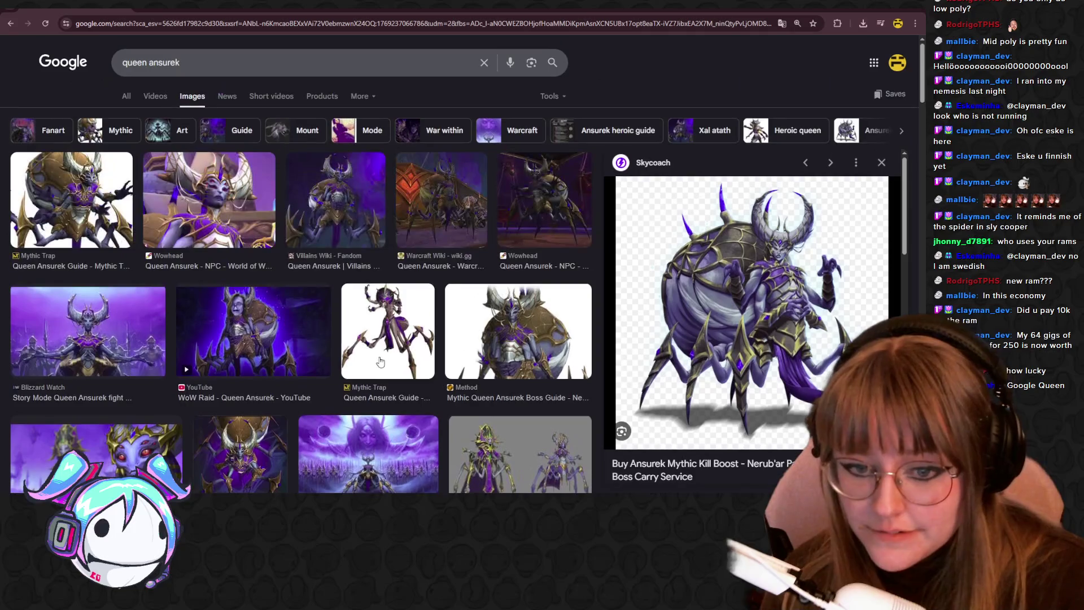
pyautogui.click(326, 202)
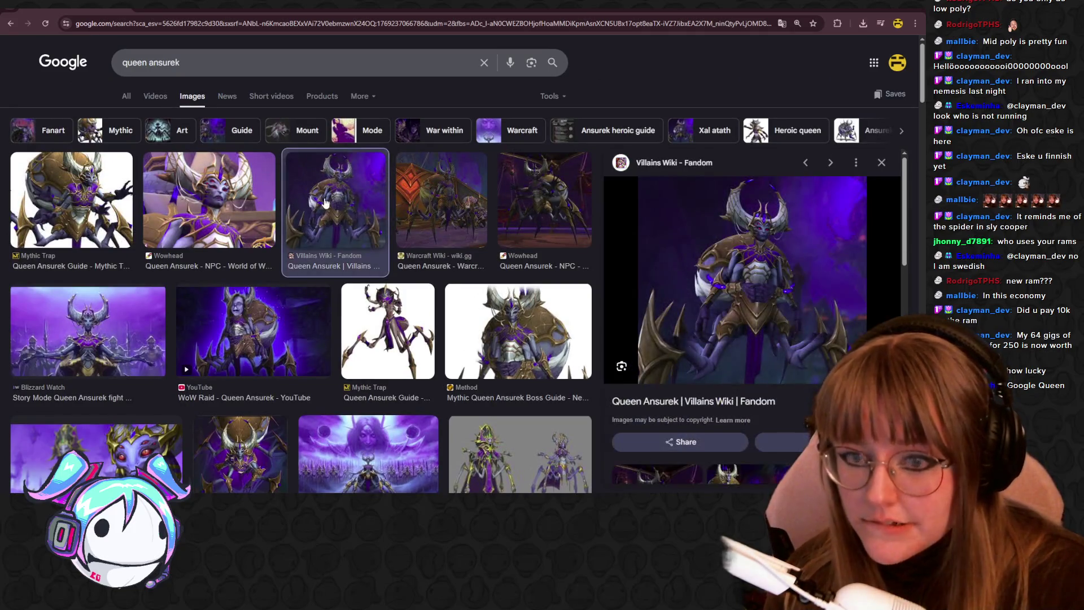
pyautogui.click(444, 243)
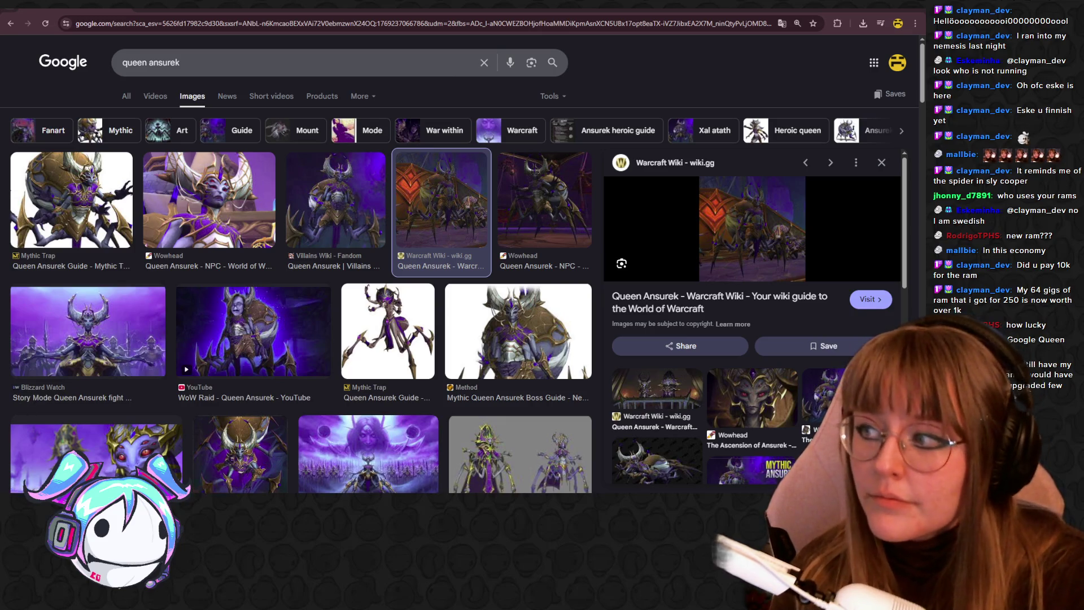
# - Scroll further and preview the YouTube cinematic 'Queen Ansurek's Downfall' raid finale
pyautogui.scroll(-1, 250, 395)
pyautogui.scroll(-2, 360, 402)
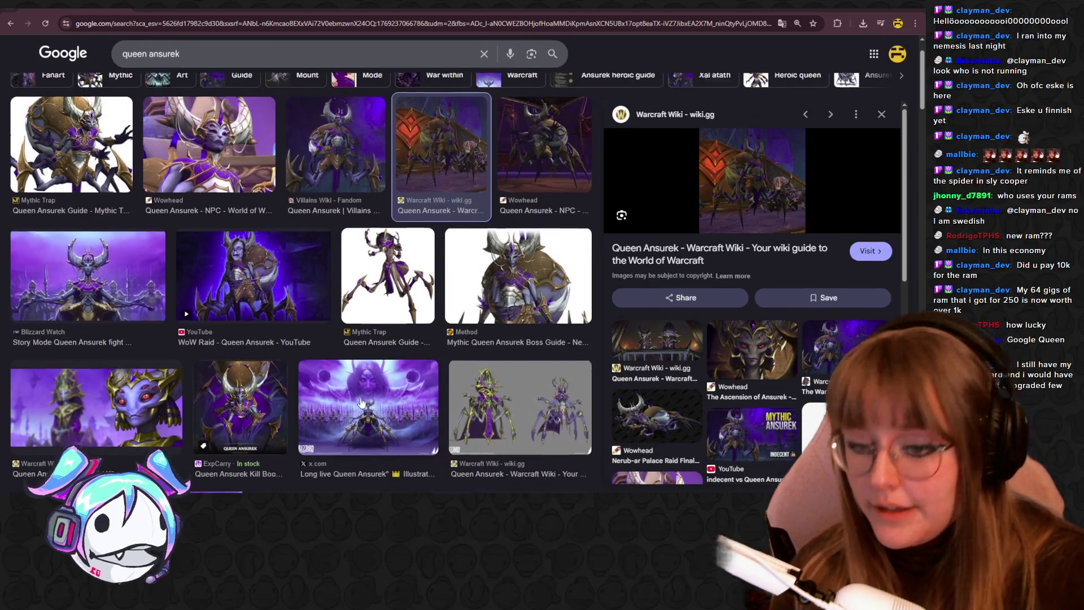
pyautogui.scroll(-2, 360, 402)
pyautogui.scroll(-2, 364, 412)
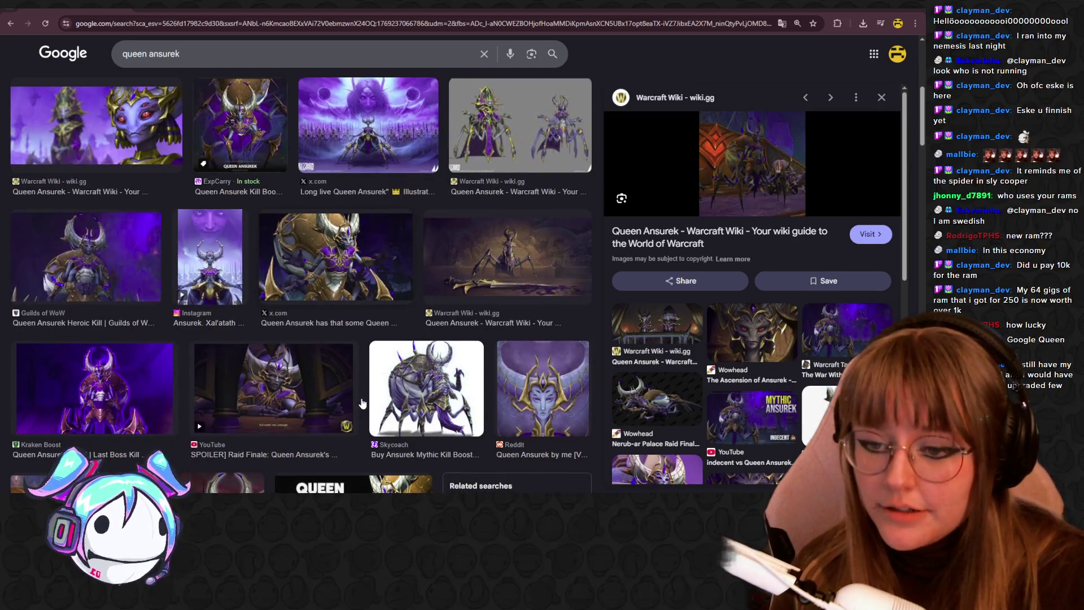
pyautogui.scroll(-2, 367, 421)
pyautogui.click(257, 218)
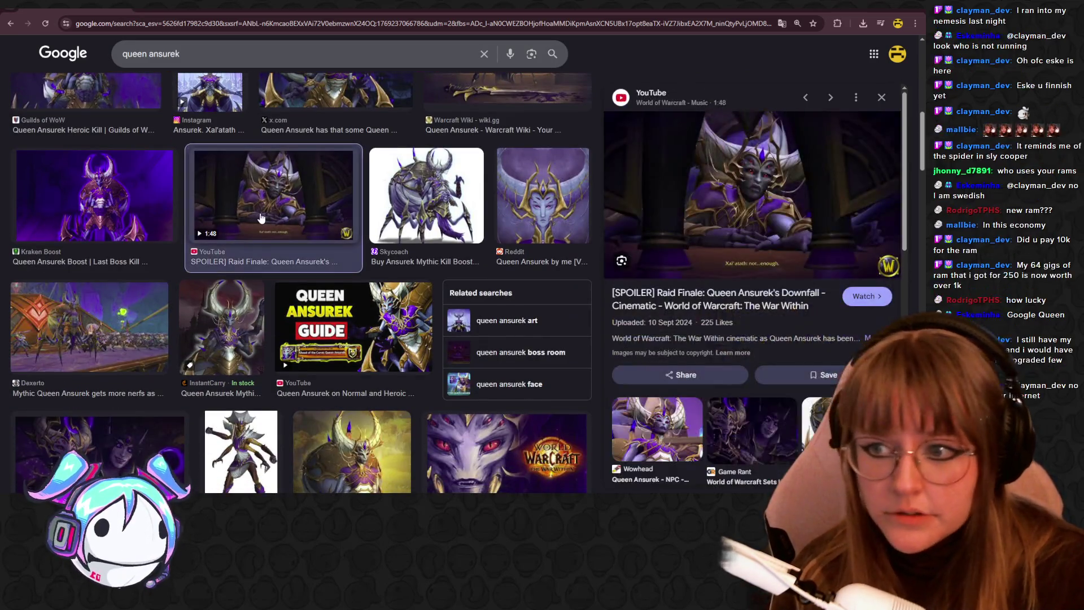
pyautogui.scroll(5, 311, 282)
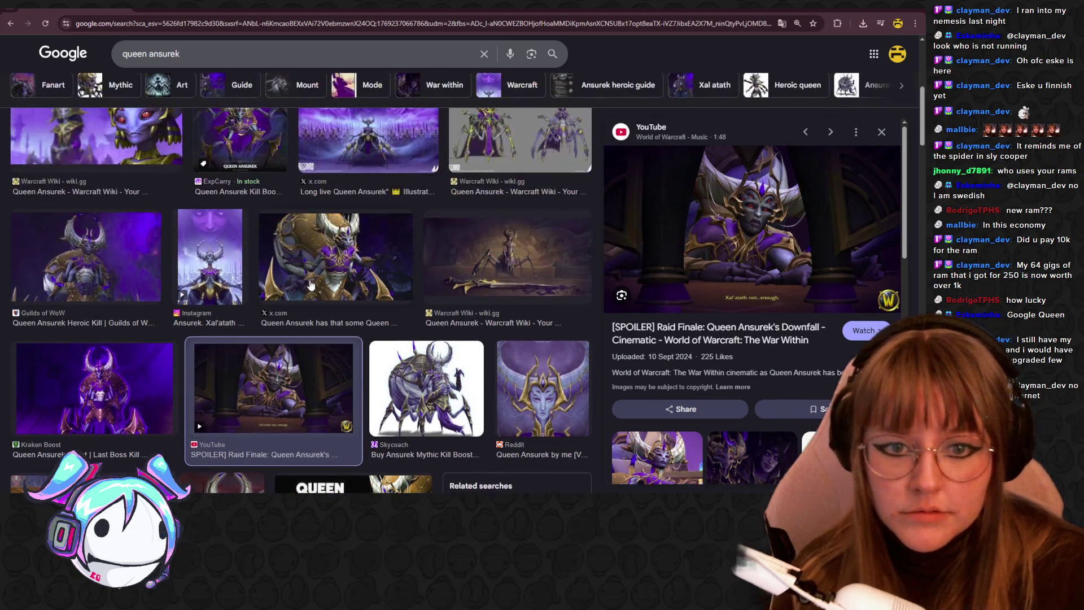
pyautogui.scroll(3, 410, 254)
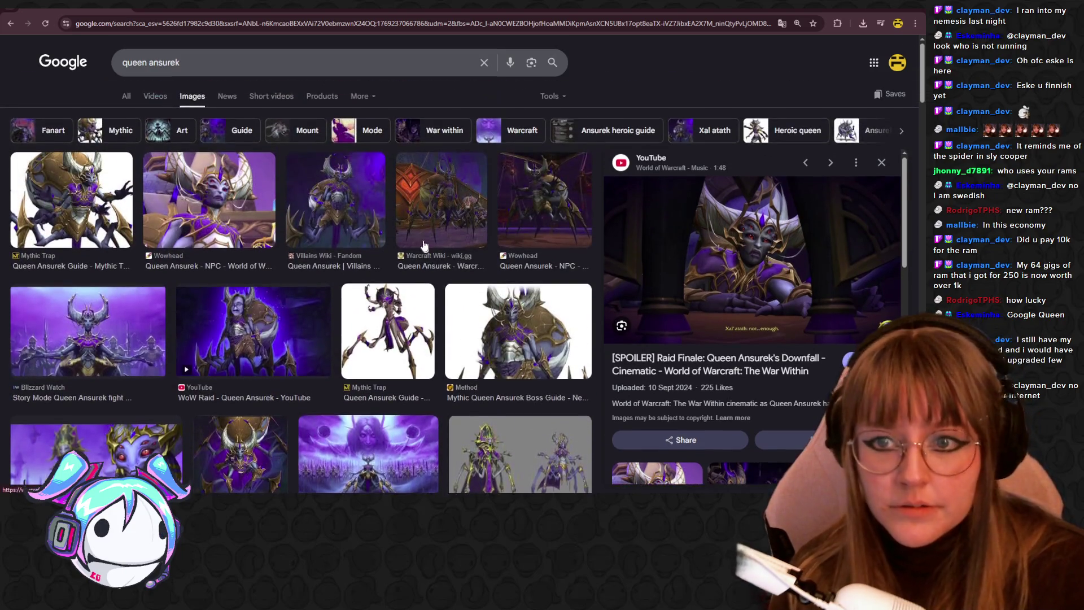
# - Preview the Warcraft Wiki, Wowhead and Mythic Trap images of Queen Ansurek, then return to Blender
pyautogui.click(420, 214)
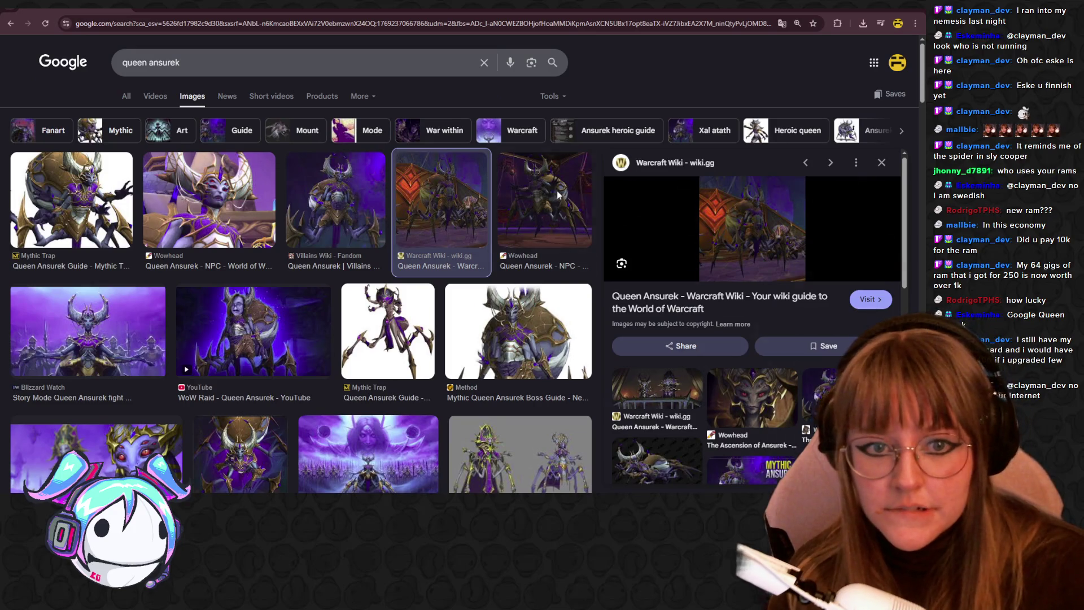
pyautogui.click(557, 193)
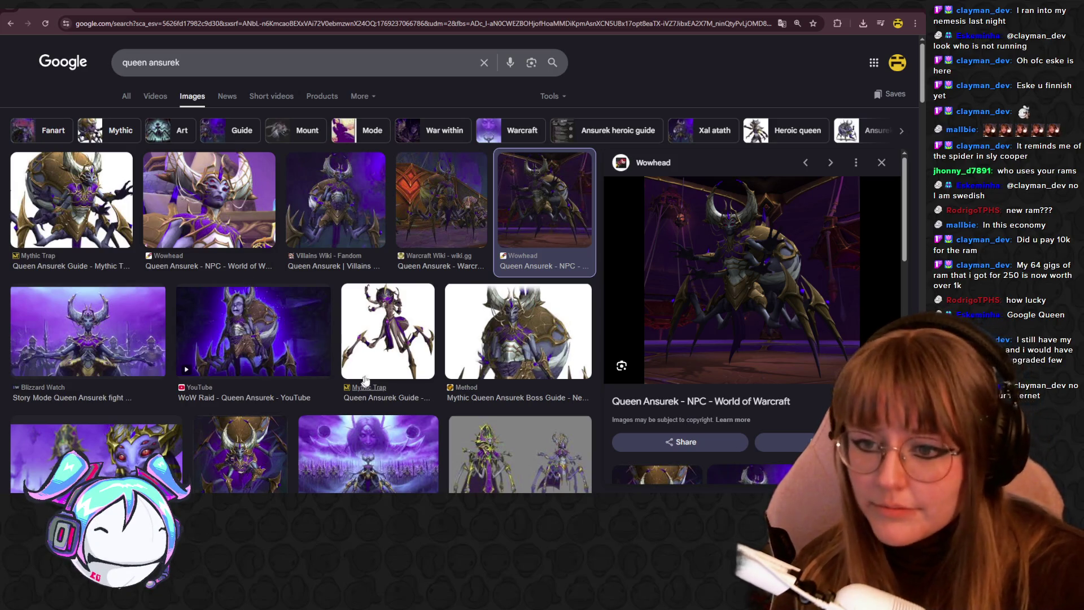
pyautogui.click(364, 338)
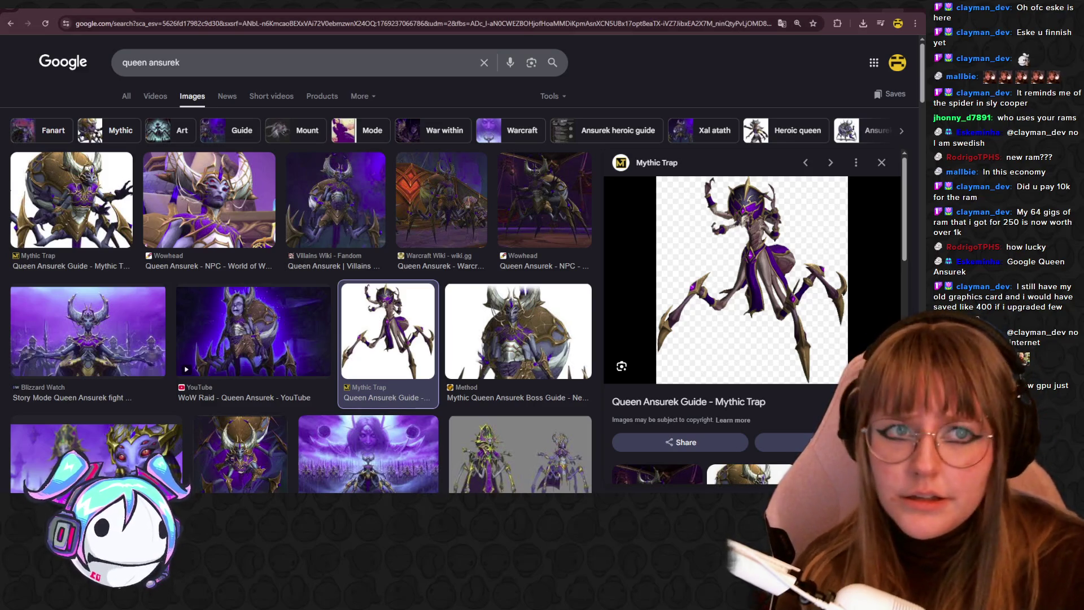
pyautogui.hotkey('alt', 'Tab')
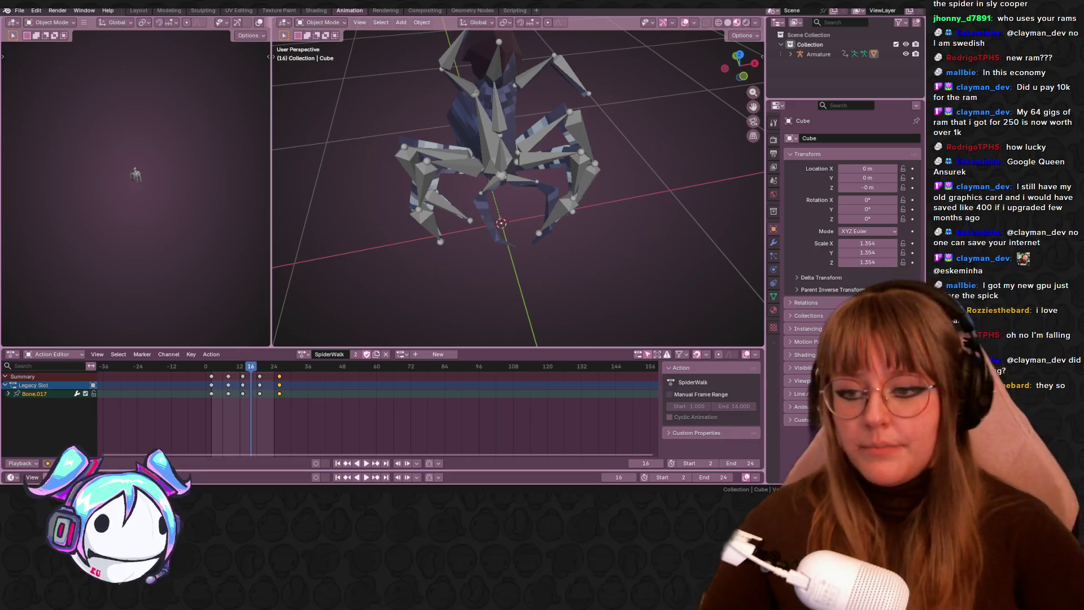
# - Play and stop the SpiderWalk animation while orbiting around the spider rig
pyautogui.moveTo(669, 250)
pyautogui.mouseDown(button='middle')
pyautogui.moveTo(663, 226)
pyautogui.moveTo(760, 311)
pyautogui.mouseUp(button='middle')
pyautogui.press('space')
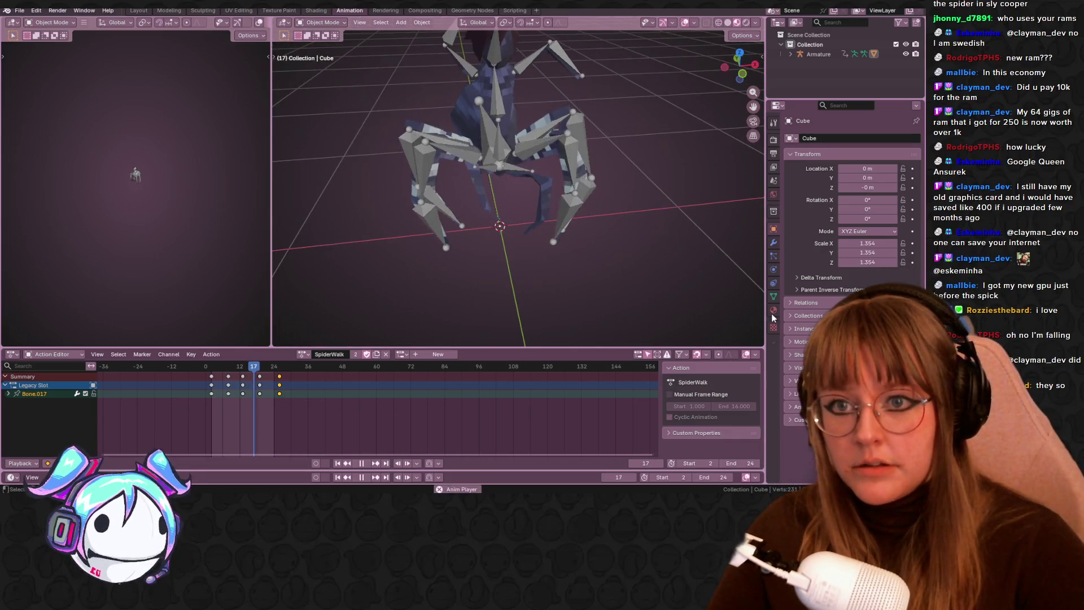
pyautogui.moveTo(625, 104); pyautogui.dragTo(617, 140, button='middle')
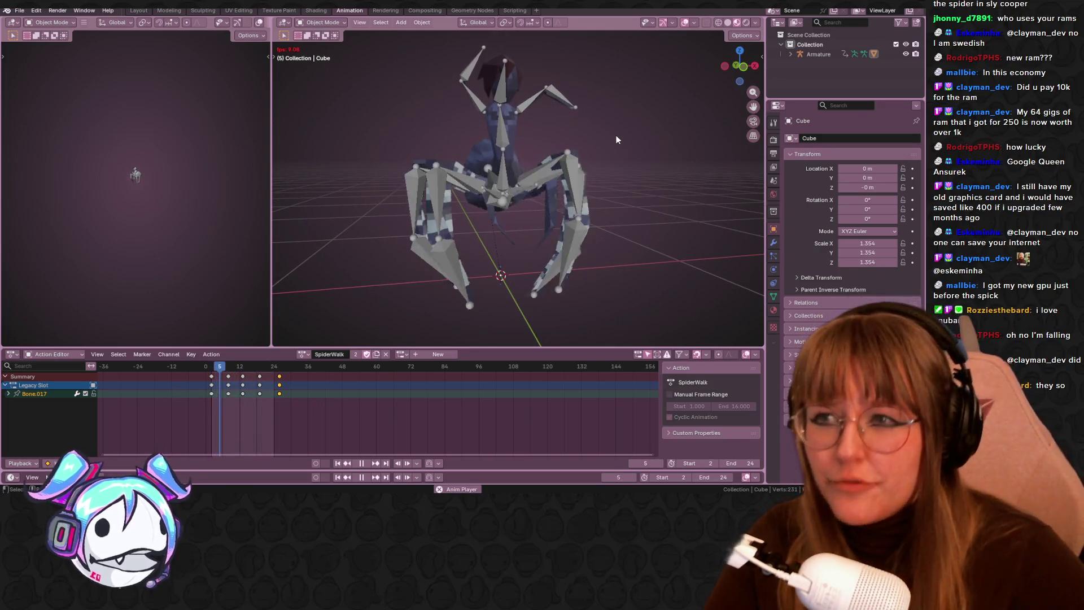
pyautogui.press('space')
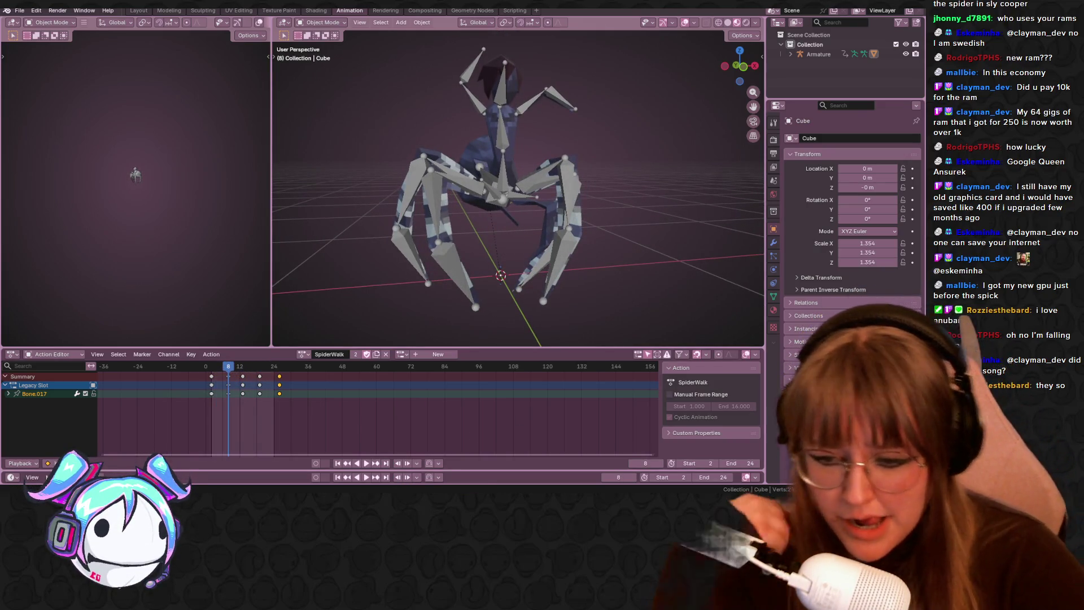
# - Switch the viewport to Solid shading and replay the animation from a lower frontal view
pyautogui.click(728, 22)
pyautogui.moveTo(621, 199)
pyautogui.mouseDown(button='middle')
pyautogui.moveTo(621, 131)
pyautogui.moveTo(611, 130)
pyautogui.moveTo(641, 158)
pyautogui.moveTo(669, 160)
pyautogui.mouseUp(button='middle')
pyautogui.press('space')
pyautogui.press('space')
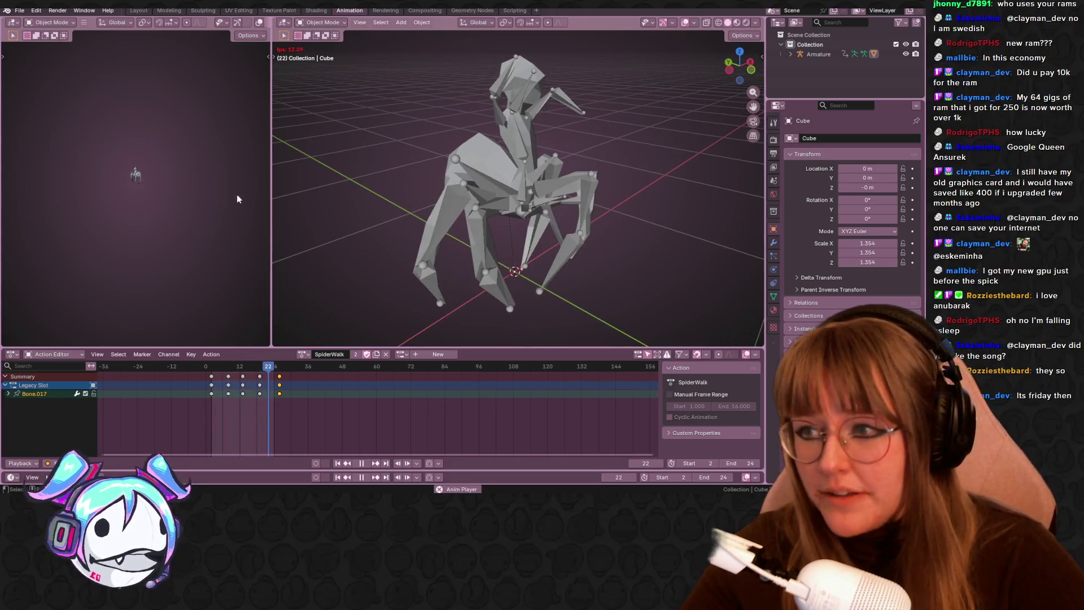
pyautogui.rightClick(32, 78)
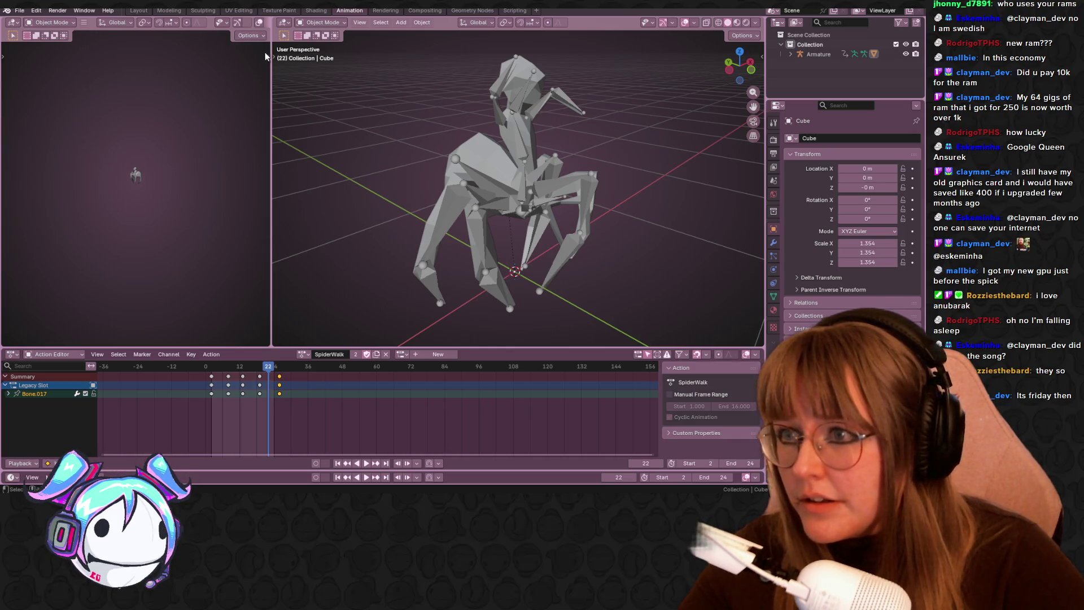
# - Toggle the left viewport's N sidebar, then collapse and re-widen that viewport with its toolbar showing
pyautogui.click(265, 53)
pyautogui.click(266, 53)
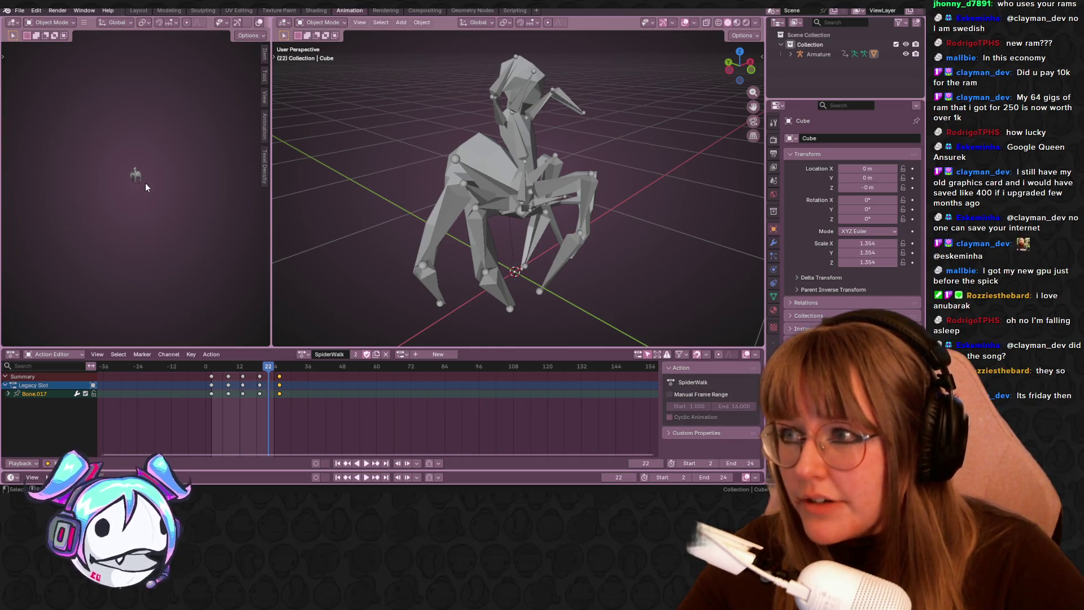
pyautogui.rightClick(148, 221)
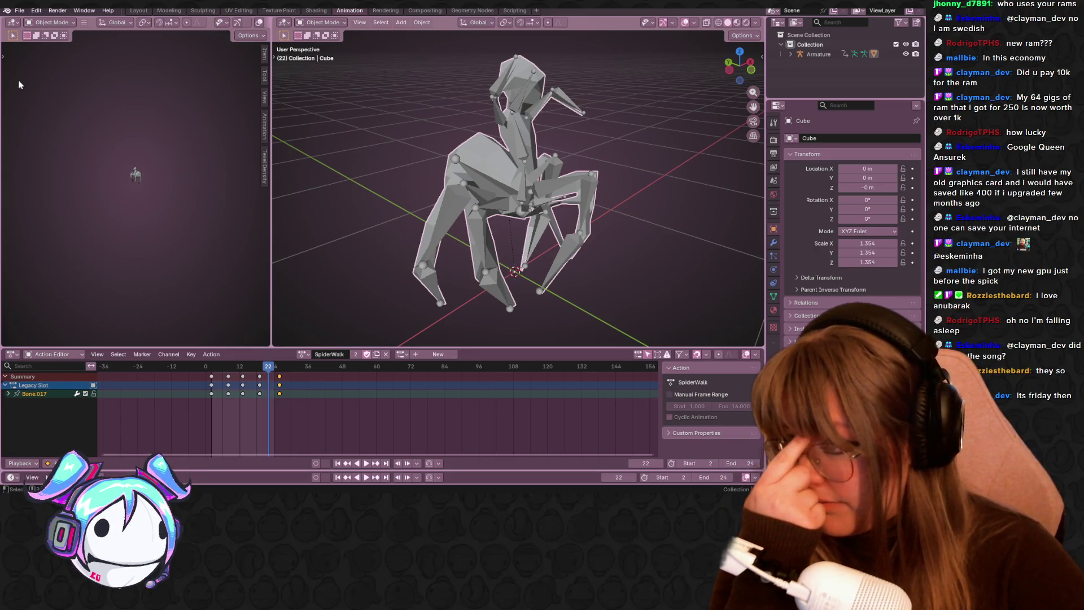
pyautogui.click(3, 58)
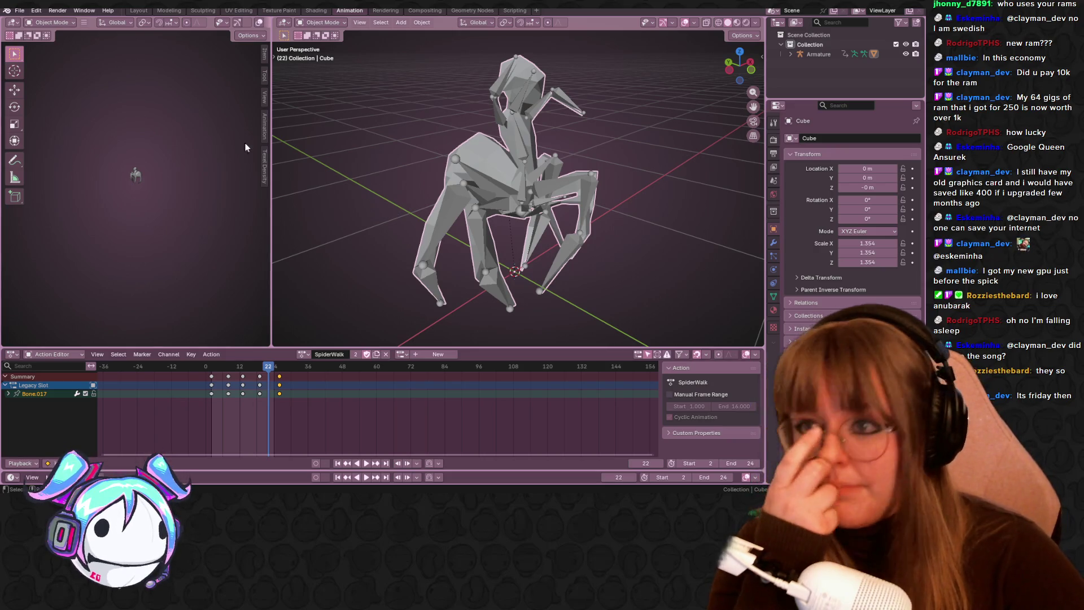
pyautogui.moveTo(271, 125); pyautogui.dragTo(17, 127)
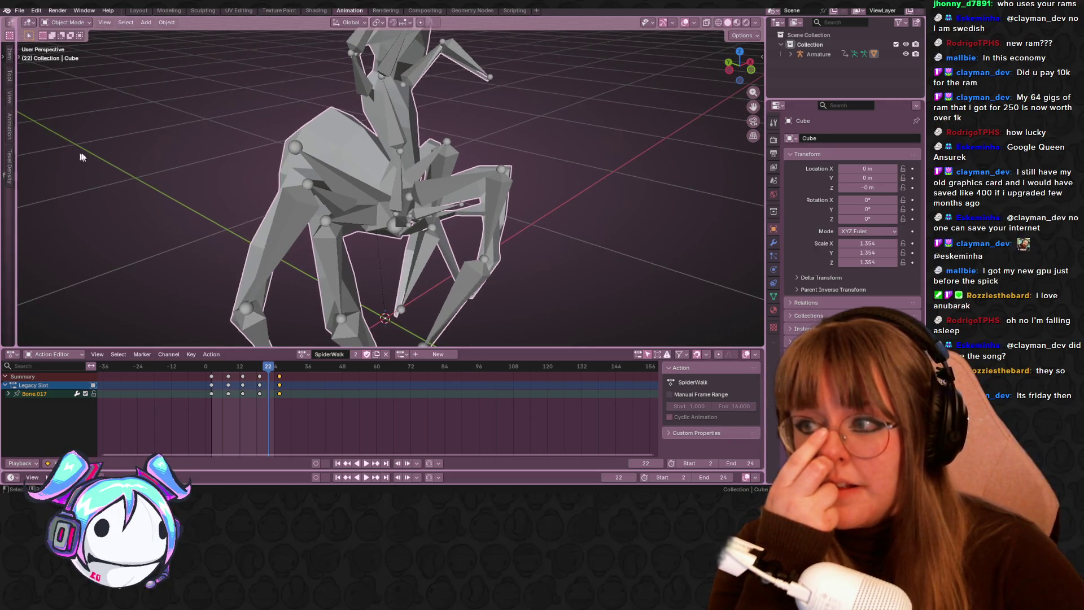
pyautogui.moveTo(278, 129); pyautogui.dragTo(16, 170, button='middle')
pyautogui.moveTo(19, 168)
pyautogui.mouseDown()
pyautogui.moveTo(84, 159)
pyautogui.moveTo(362, 164)
pyautogui.mouseUp()
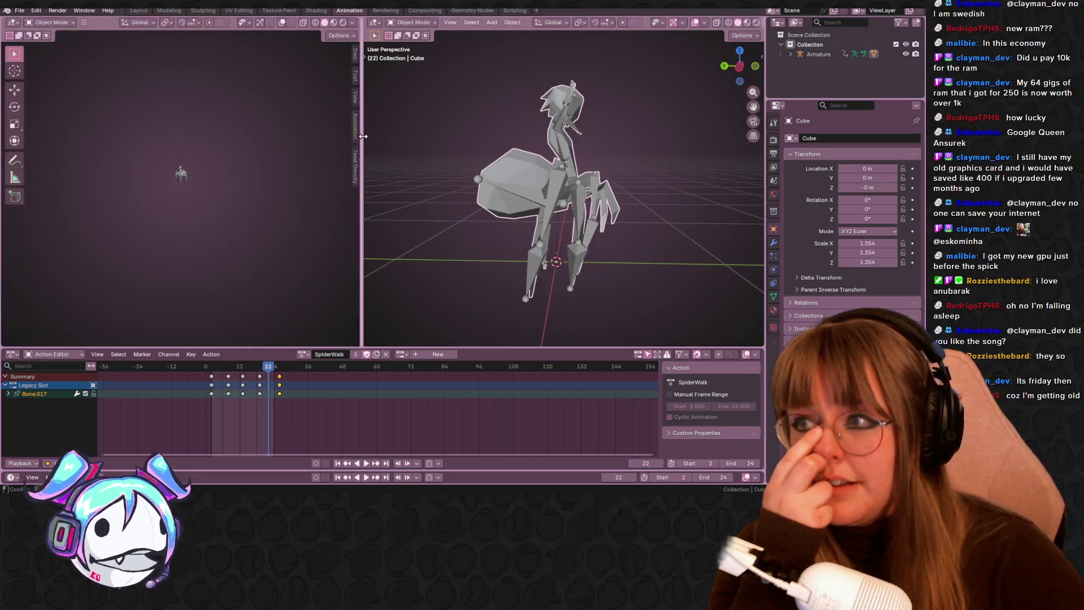
pyautogui.click(83, 23)
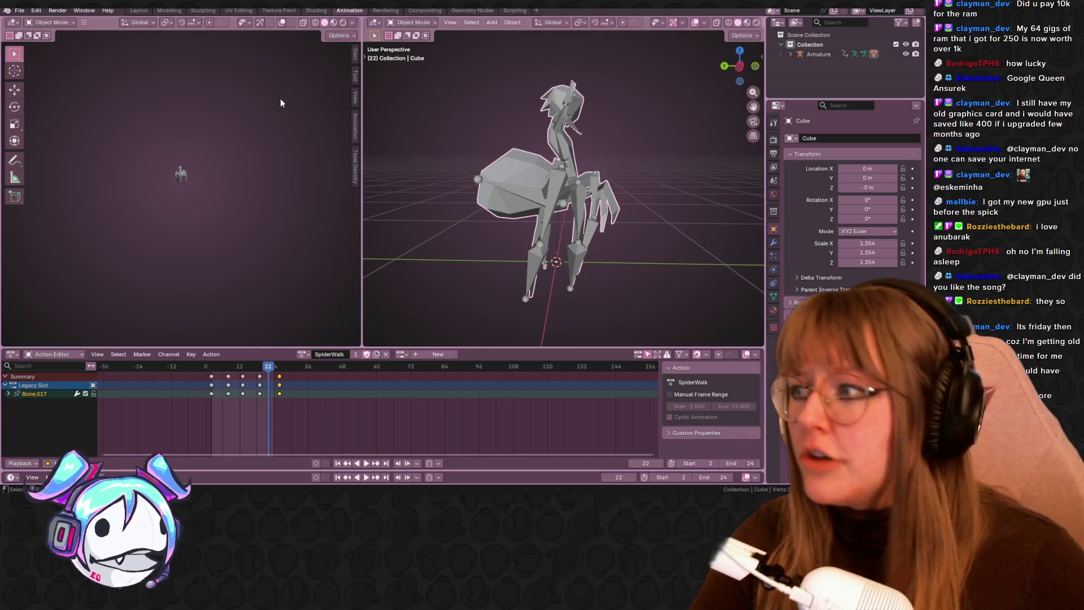
pyautogui.scroll(6, 239, 173)
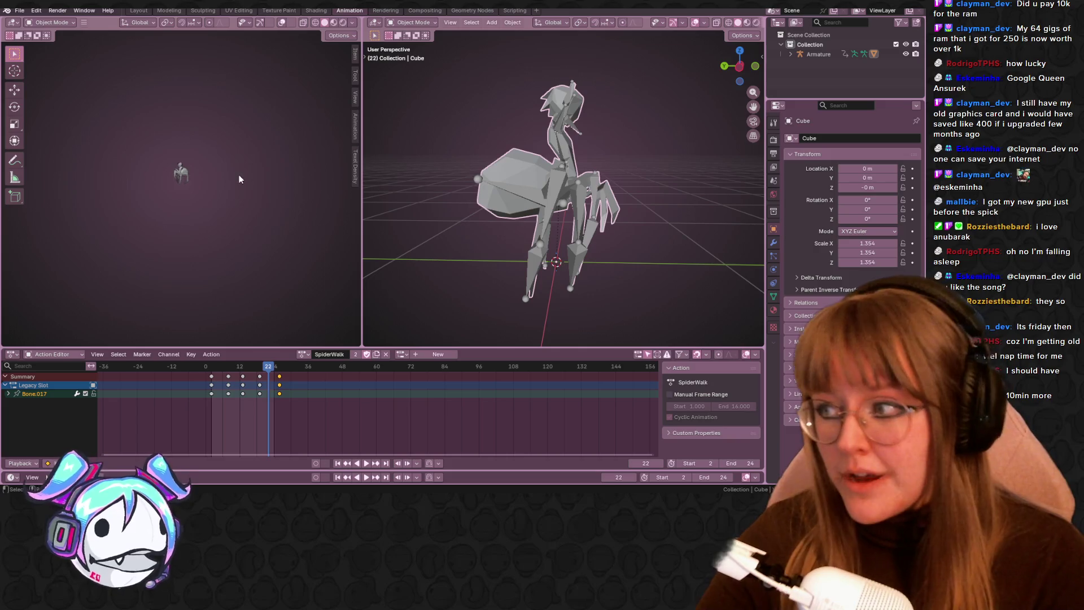
# - Merge the two side-by-side 3D viewports into one wide view using Join Right
pyautogui.scroll(5, 236, 165)
pyautogui.moveTo(245, 133)
pyautogui.mouseDown(button='middle')
pyautogui.moveTo(284, 141)
pyautogui.moveTo(254, 141)
pyautogui.moveTo(258, 170)
pyautogui.mouseUp(button='middle')
pyautogui.rightClick(231, 139)
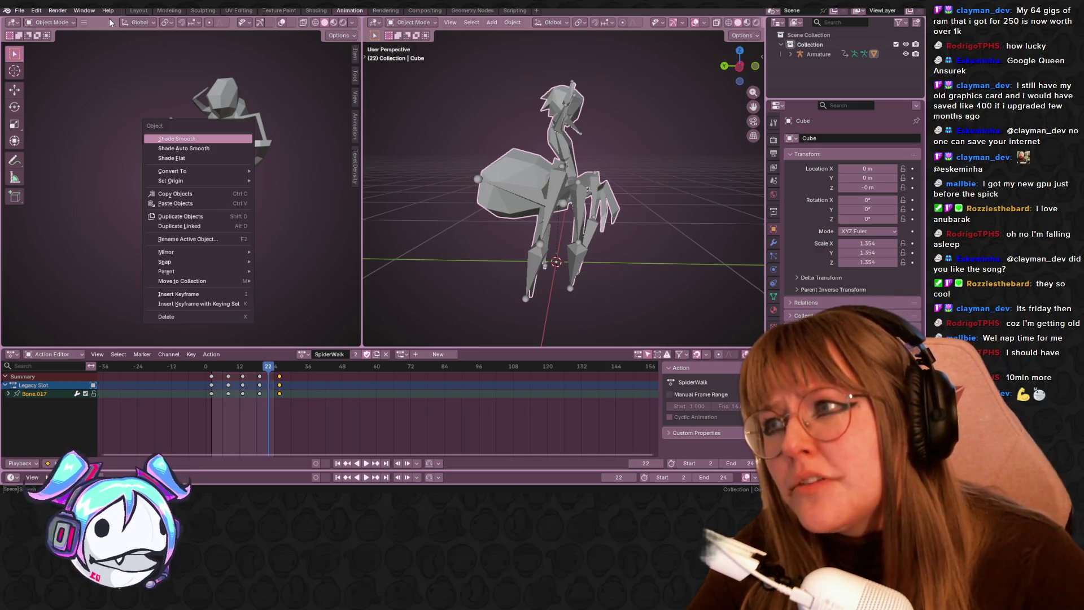
pyautogui.press('Escape')
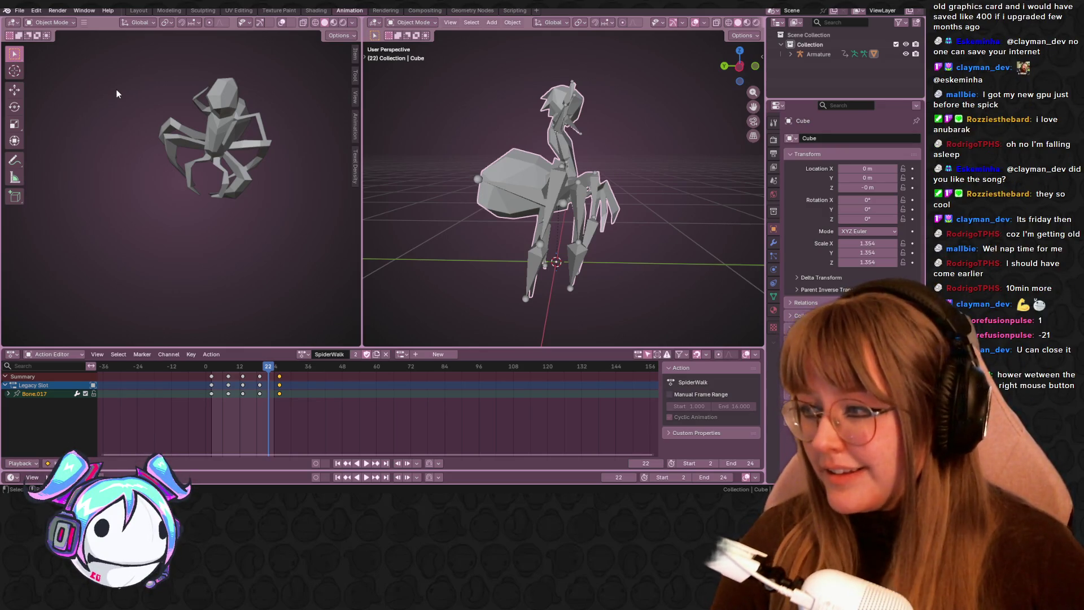
pyautogui.rightClick(363, 181)
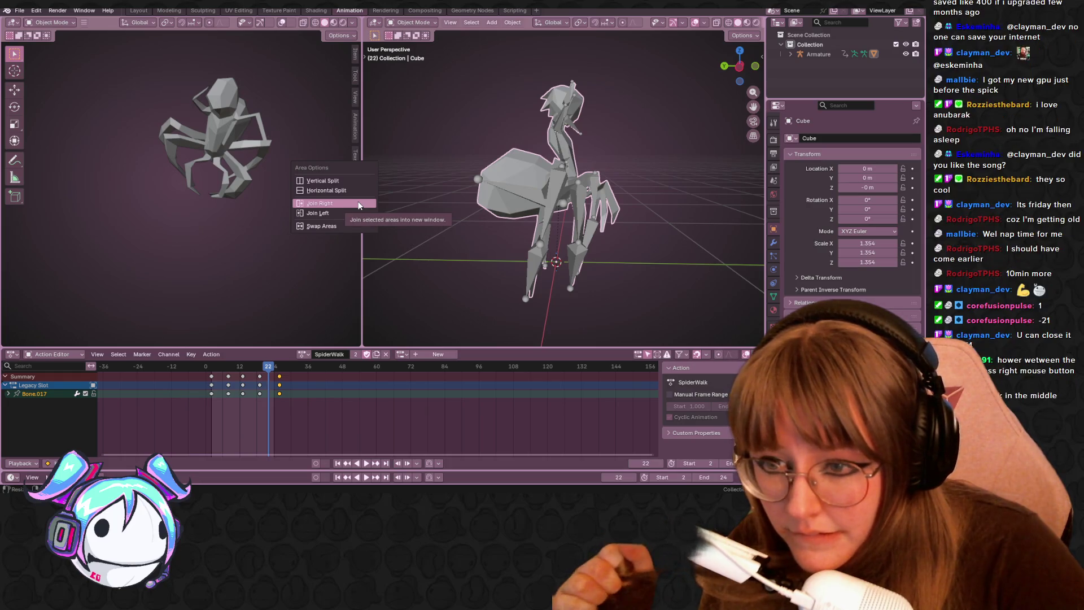
pyautogui.click(358, 204)
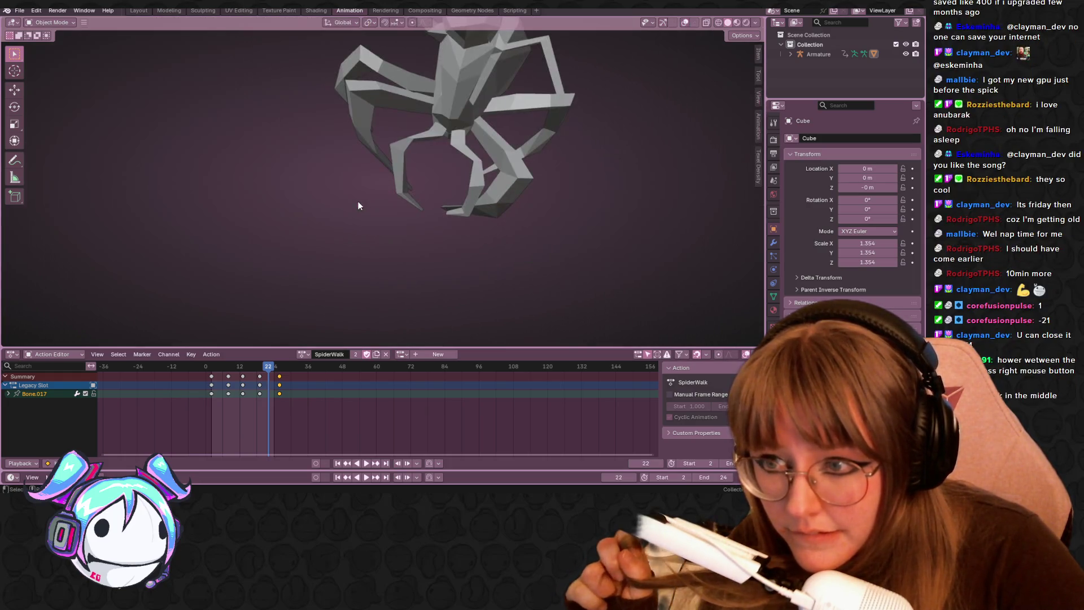
# - Return to frame 8 and play the walk animation, viewing the spider from the front
pyautogui.press('Down')
pyautogui.press('Down')
pyautogui.press('Down')
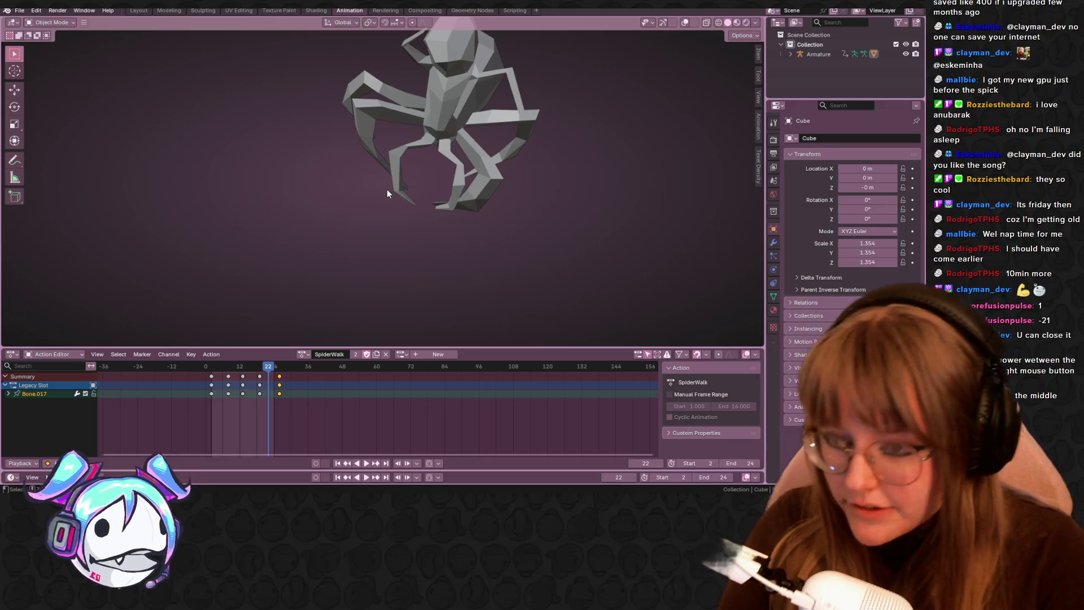
pyautogui.moveTo(387, 193)
pyautogui.mouseDown(button='middle')
pyautogui.moveTo(652, 157)
pyautogui.moveTo(600, 194)
pyautogui.mouseUp(button='middle')
pyautogui.press('space')
pyautogui.scroll(3, 544, 162)
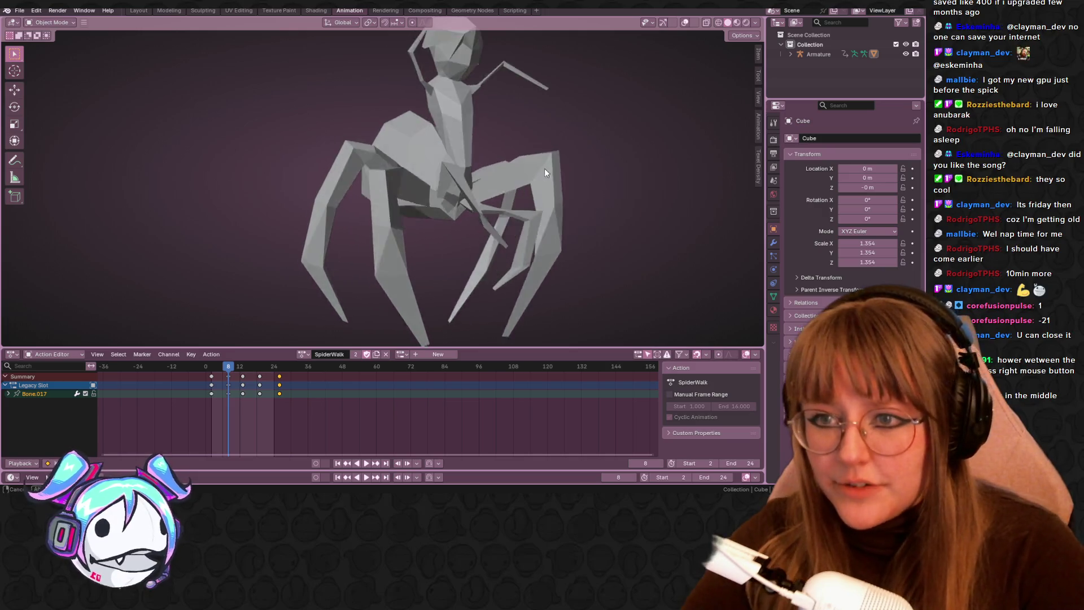
pyautogui.scroll(-3, 593, 192)
pyautogui.moveTo(593, 198)
pyautogui.mouseDown(button='middle')
pyautogui.moveTo(537, 230)
pyautogui.moveTo(519, 210)
pyautogui.mouseUp(button='middle')
pyautogui.scroll(3, 519, 210)
# - Preview the spider in Material Preview shading, then switch back to Solid and stop playback
pyautogui.click(739, 22)
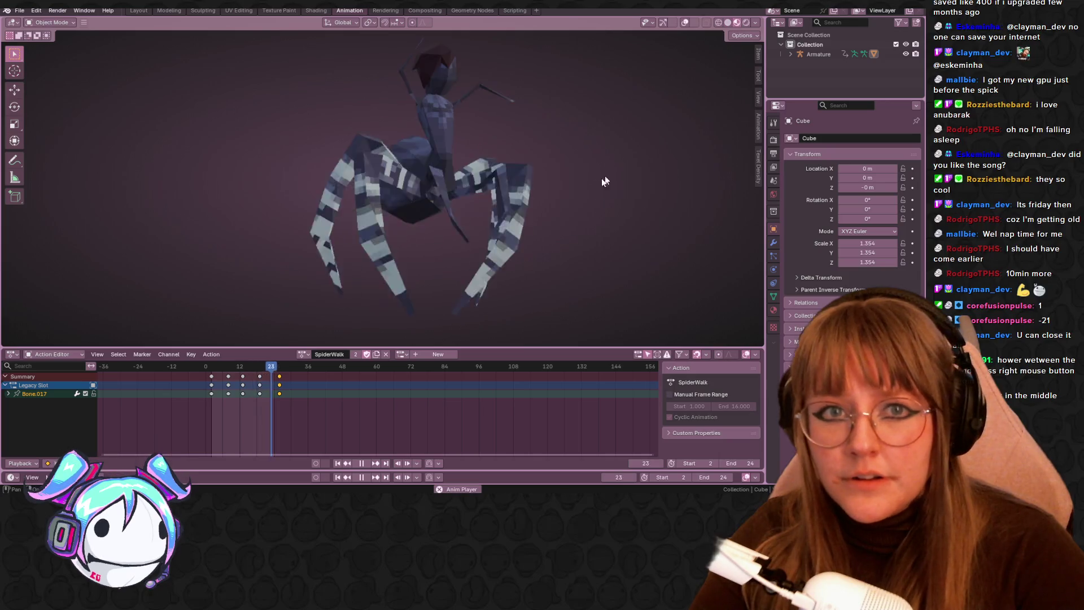
pyautogui.moveTo(595, 185)
pyautogui.mouseDown(button='middle')
pyautogui.moveTo(615, 169)
pyautogui.moveTo(583, 215)
pyautogui.moveTo(564, 220)
pyautogui.mouseUp(button='middle')
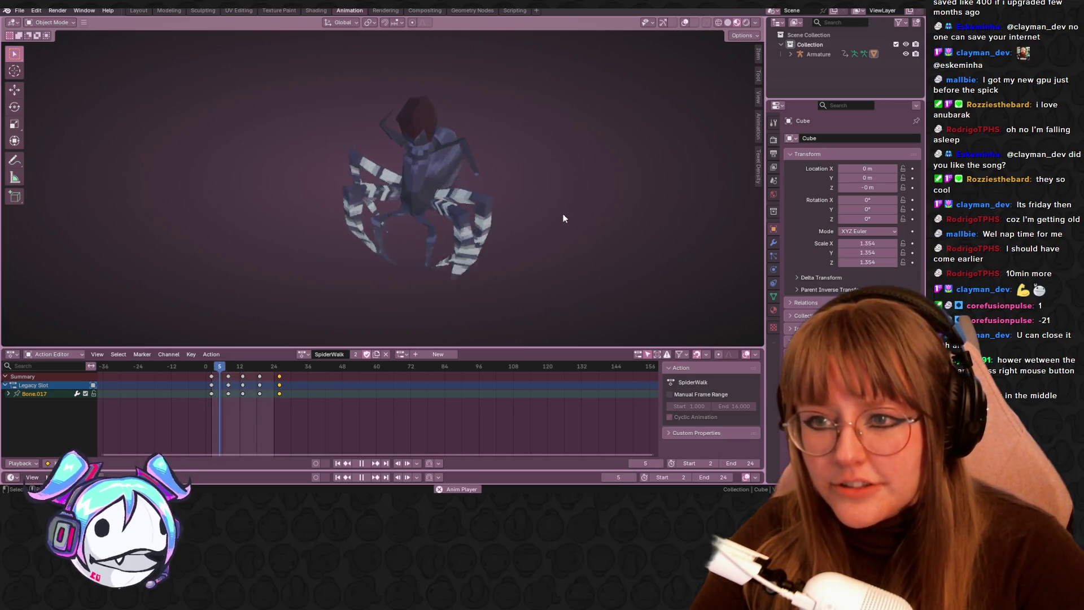
pyautogui.scroll(3, 564, 220)
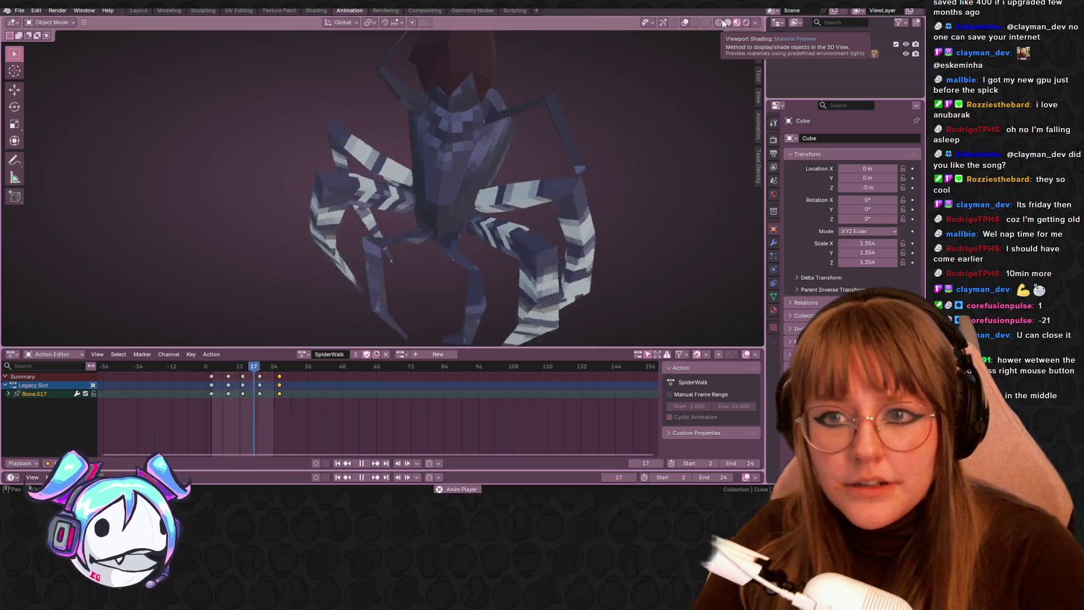
pyautogui.click(728, 22)
pyautogui.moveTo(667, 186)
pyautogui.mouseDown(button='middle')
pyautogui.moveTo(620, 177)
pyautogui.moveTo(597, 157)
pyautogui.moveTo(540, 151)
pyautogui.mouseUp(button='middle')
pyautogui.press('Escape')
# - Switch viewport lighting to MatCap, trying the pink and then the rainbow normal MatCap
pyautogui.click(754, 24)
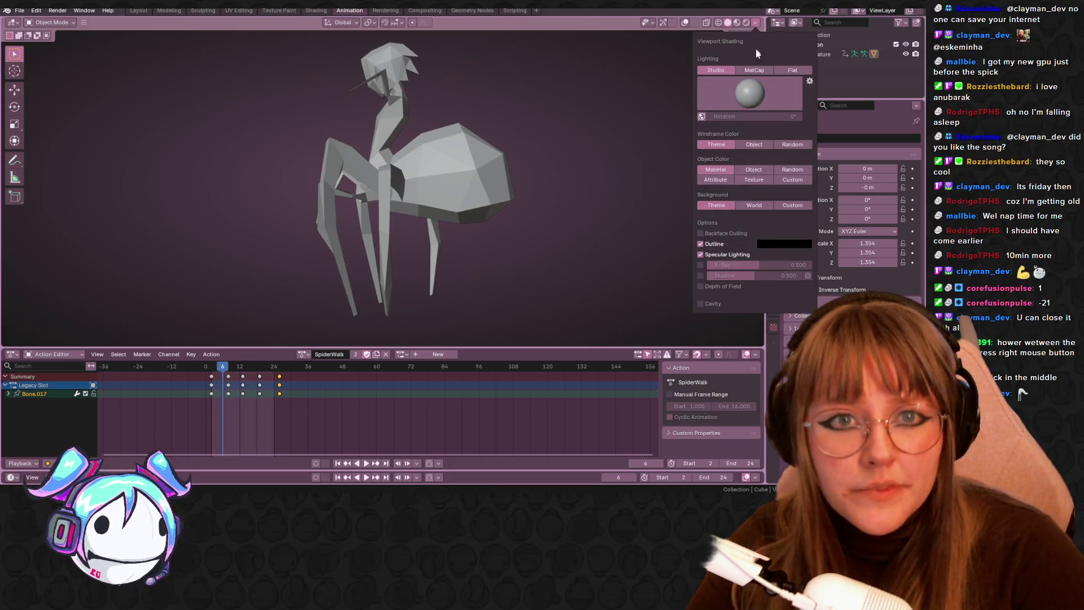
pyautogui.click(754, 70)
pyautogui.click(750, 93)
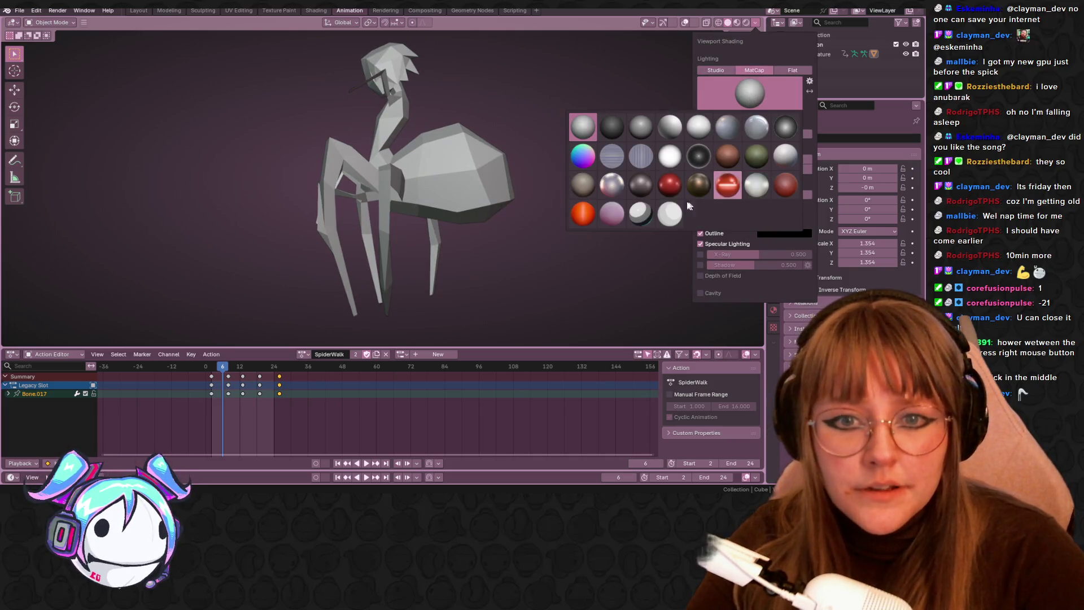
pyautogui.click(620, 220)
pyautogui.click(723, 93)
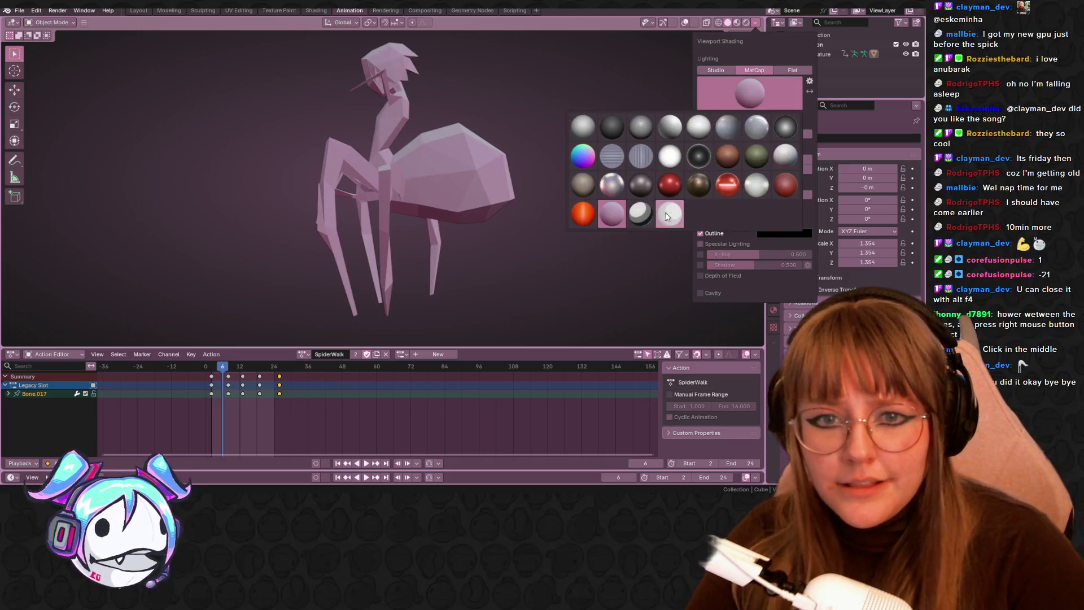
pyautogui.click(582, 156)
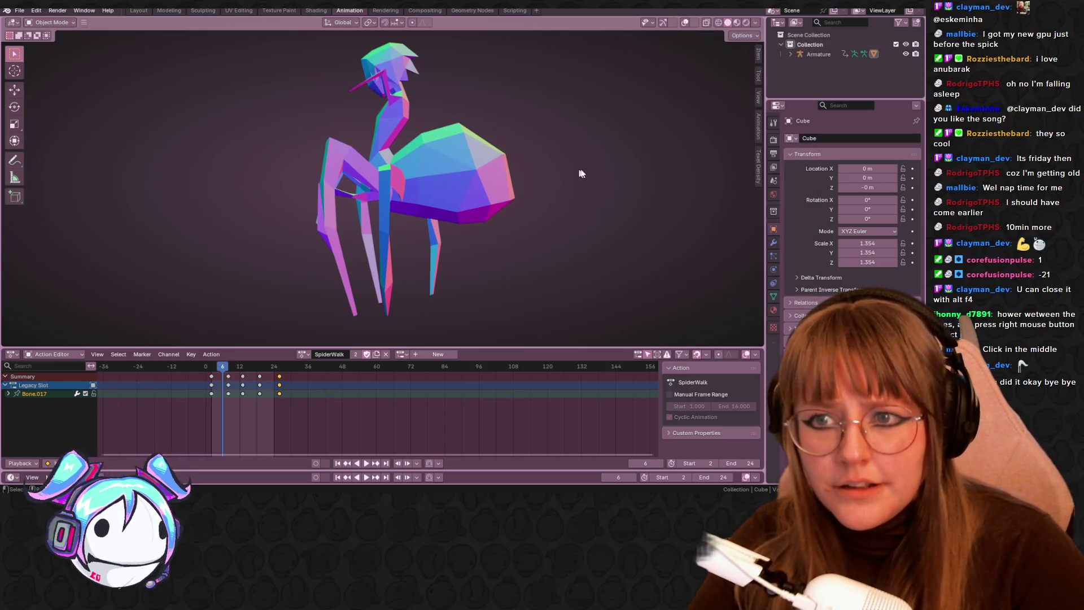
pyautogui.moveTo(425, 178)
pyautogui.mouseDown(button='middle')
pyautogui.moveTo(550, 197)
pyautogui.moveTo(557, 241)
pyautogui.moveTo(531, 237)
pyautogui.mouseUp(button='middle')
# - Go back to the pink MatCap, enable Cavity shading, and start playback
pyautogui.click(755, 23)
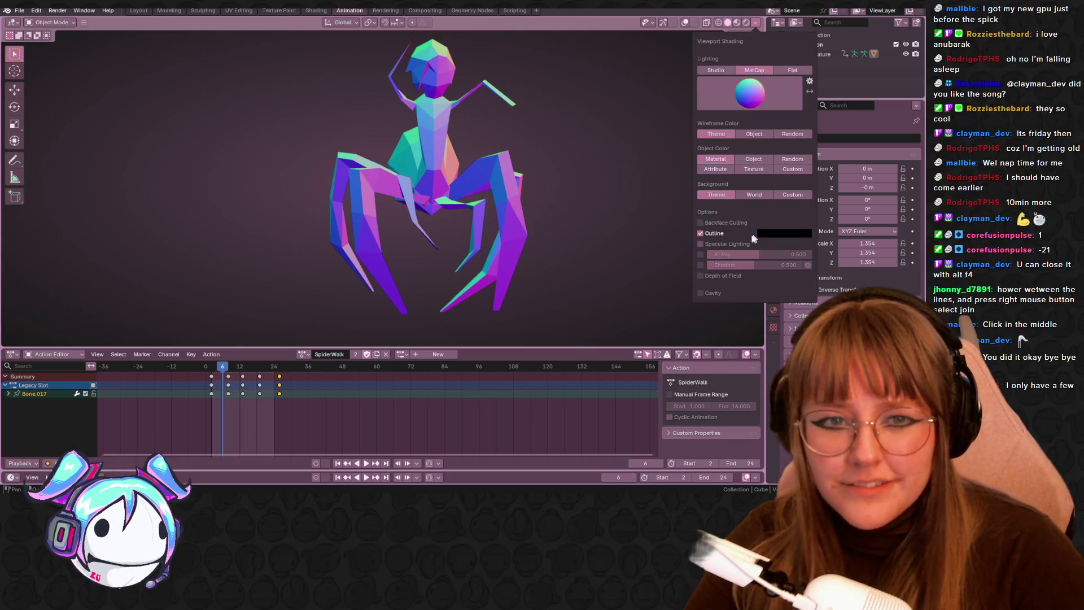
pyautogui.click(748, 82)
pyautogui.click(608, 212)
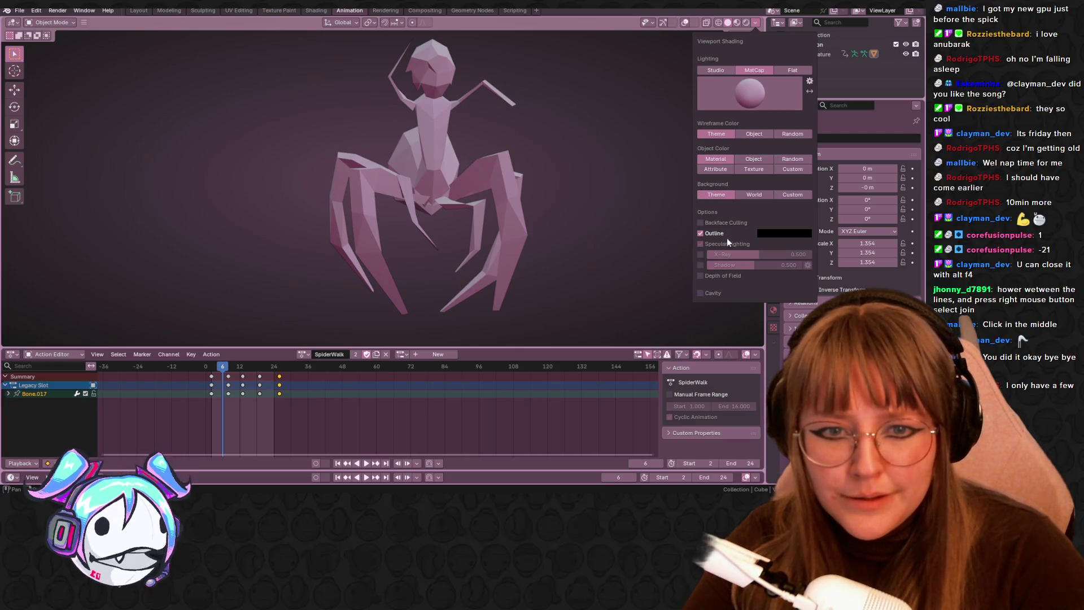
pyautogui.click(702, 293)
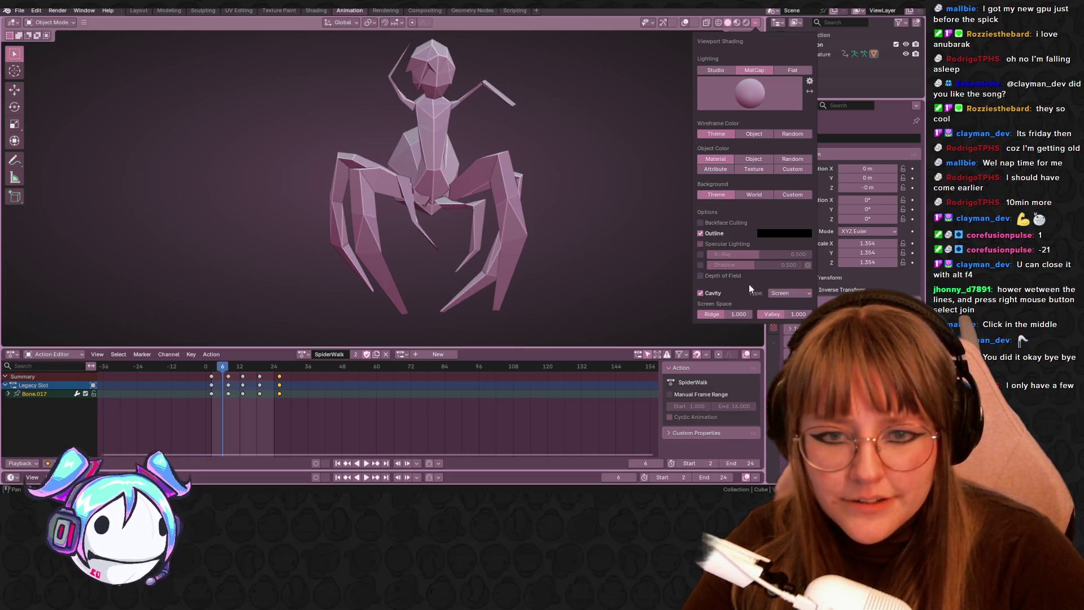
pyautogui.press('space')
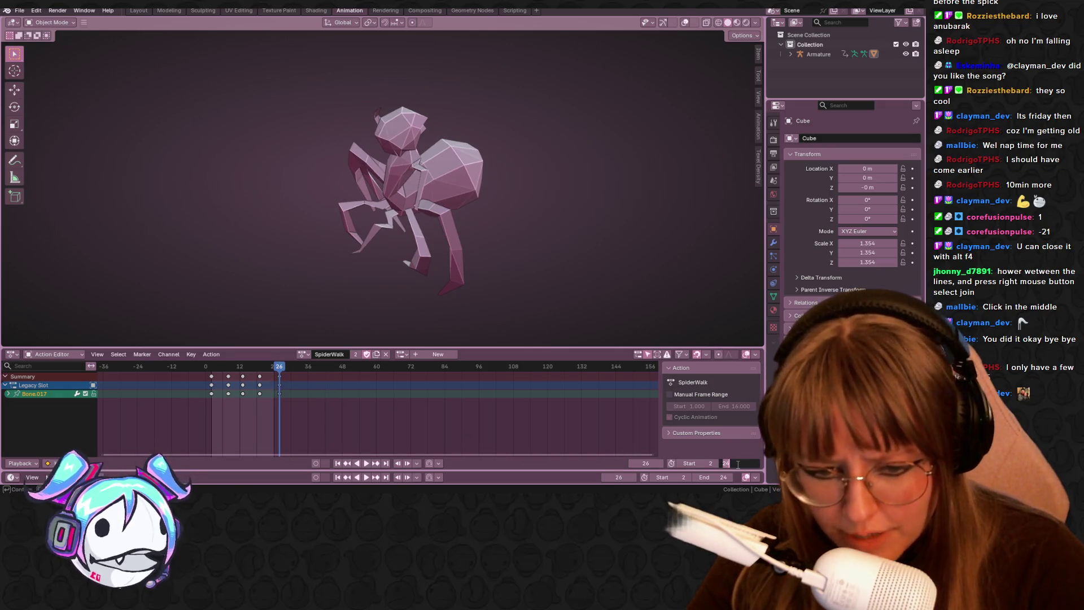
# - Play the walk animation on the pink MatCap spider
pyautogui.press('space')
# - Set the scene's end frame to 26 and play the walk with the new range
pyautogui.click(278, 371)
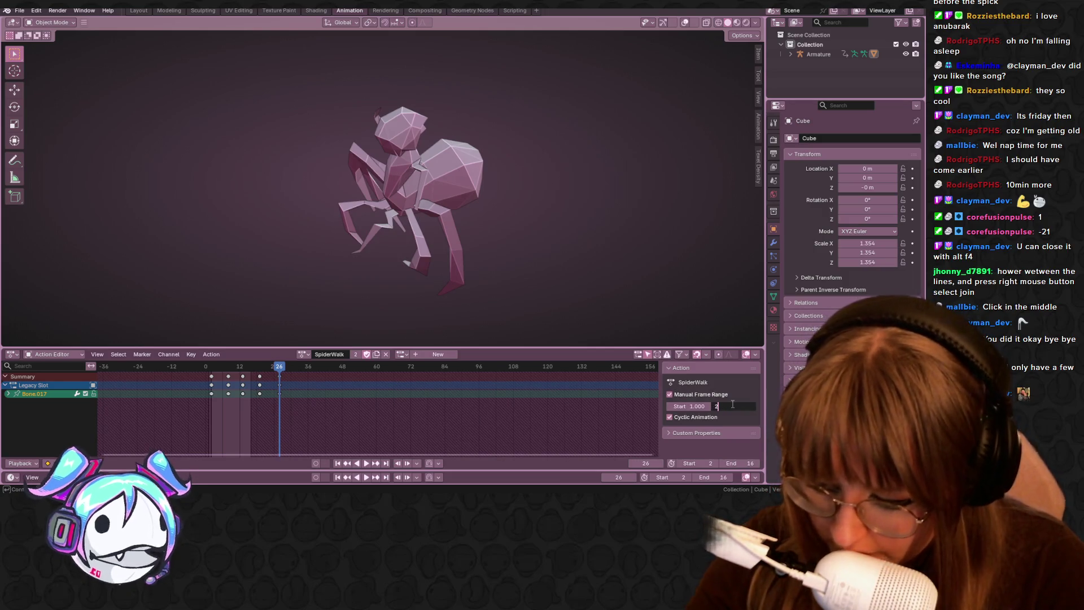
pyautogui.scroll(-2, 481, 279)
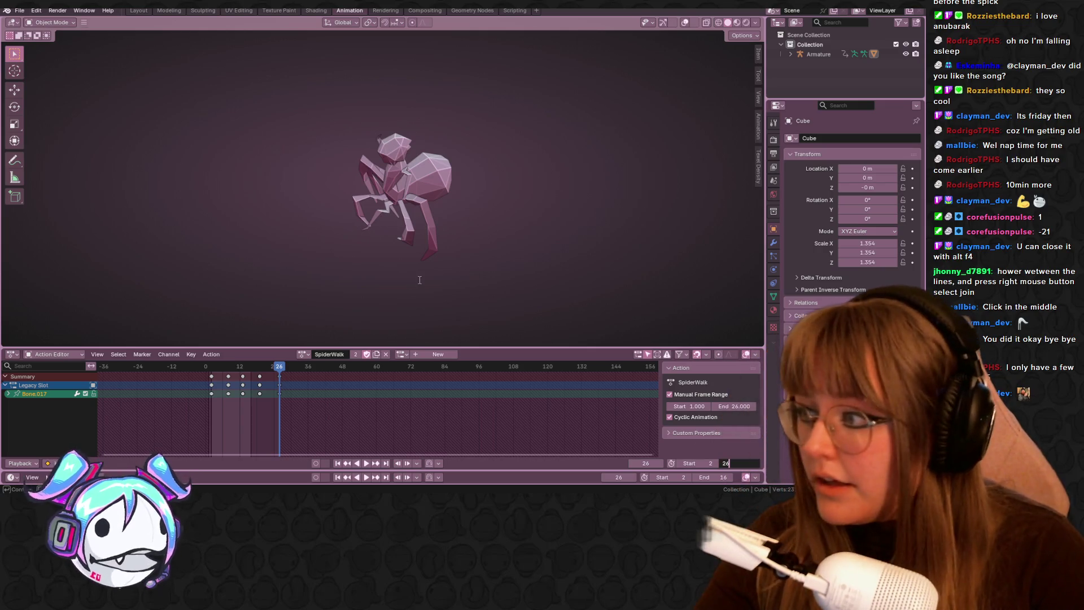
pyautogui.press('Return')
pyautogui.press('space')
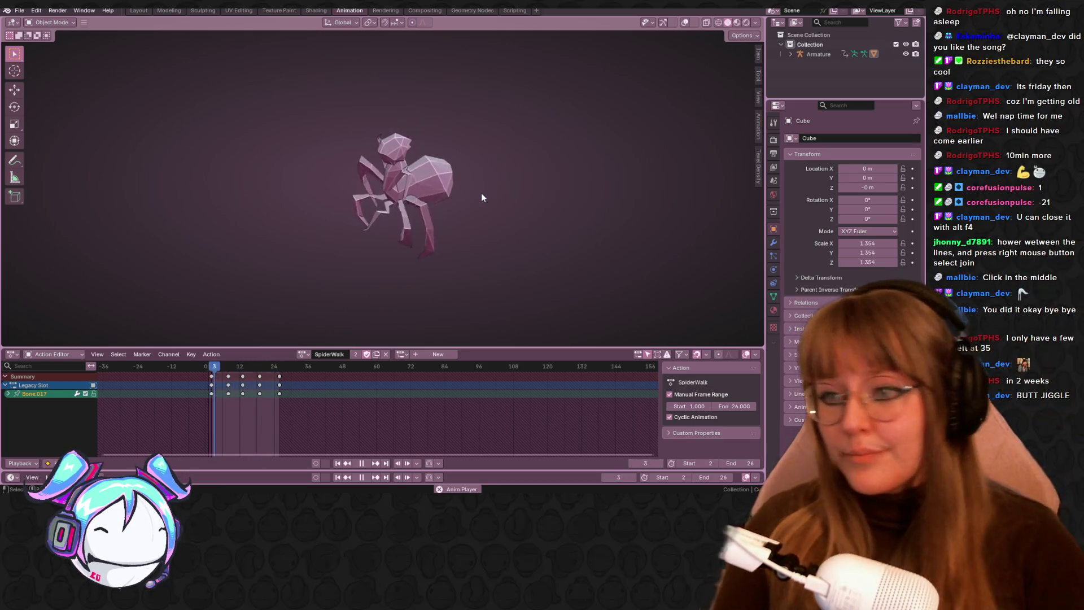
pyautogui.moveTo(481, 192)
pyautogui.keyDown('ctrl'); pyautogui.mouseDown(button='middle')
pyautogui.moveTo(500, 194)
pyautogui.moveTo(502, 182)
pyautogui.moveTo(566, 259)
pyautogui.moveTo(558, 276)
pyautogui.mouseUp(button='middle'); pyautogui.keyUp('ctrl')
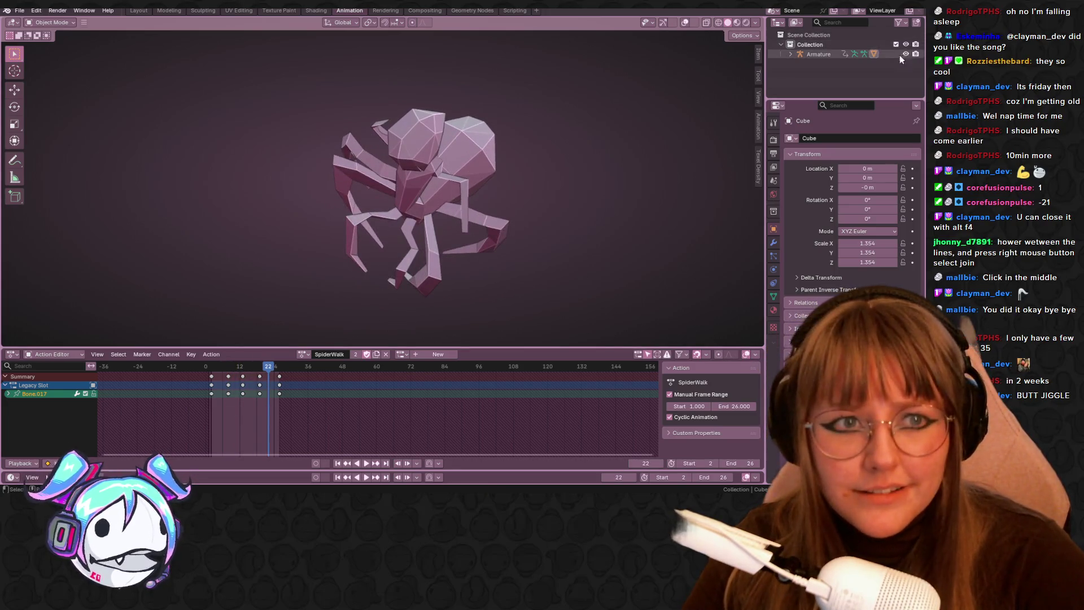
# - Expand Armature in the Outliner and enable gizmos and overlays so the bones show
pyautogui.click(790, 53)
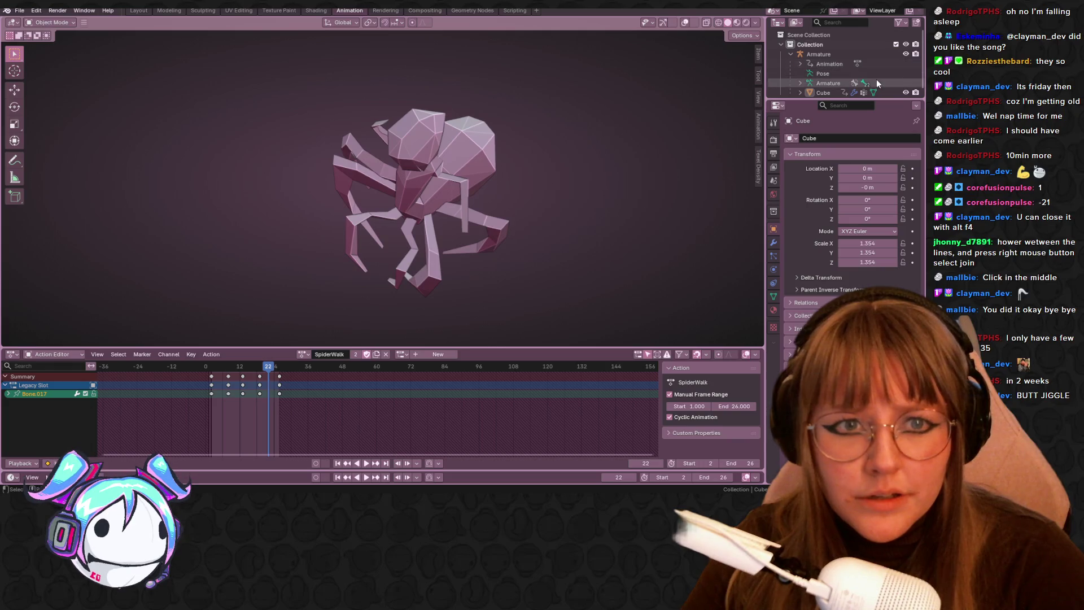
pyautogui.scroll(-2, 497, 141)
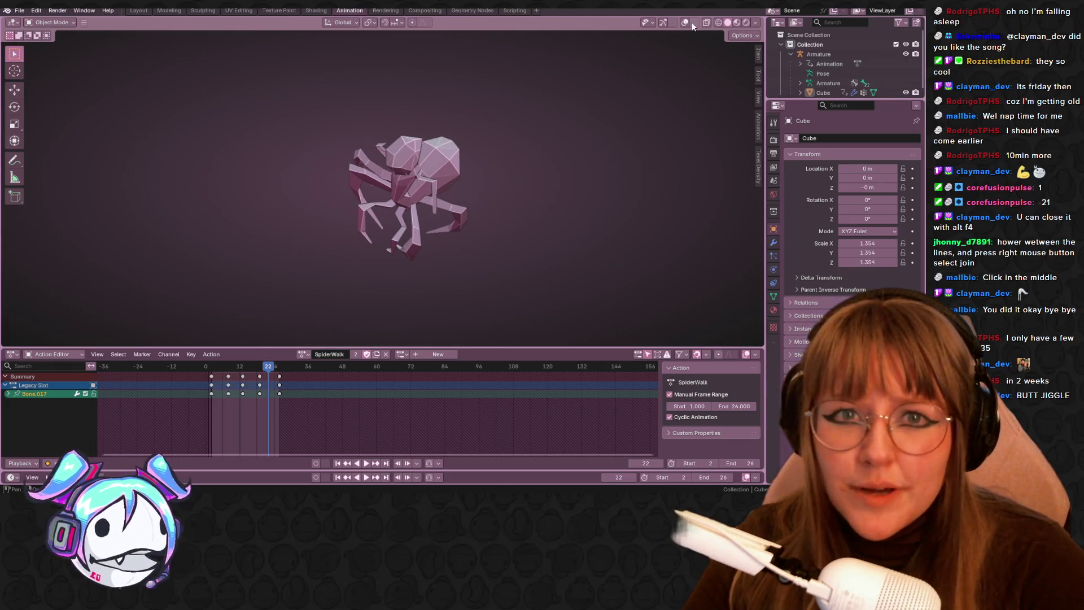
pyautogui.click(671, 22)
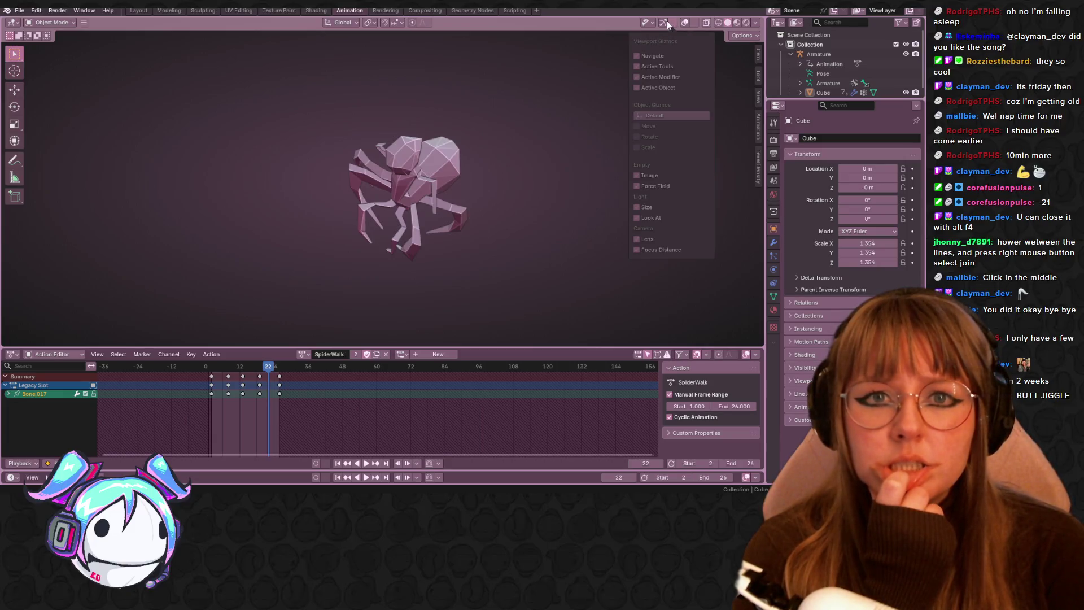
pyautogui.click(666, 21)
pyautogui.click(663, 22)
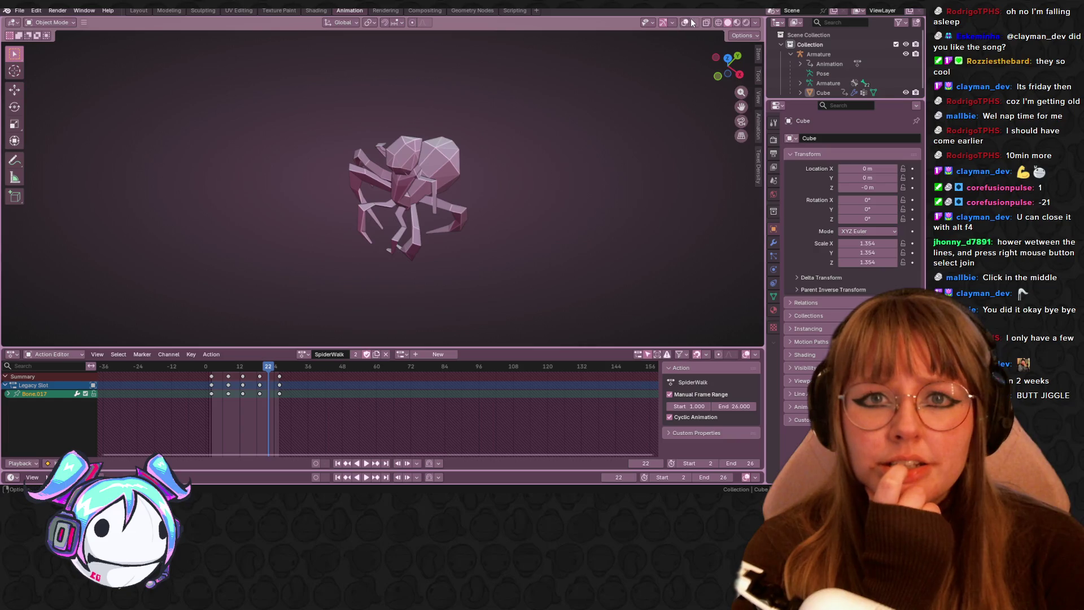
pyautogui.click(685, 22)
# - Select the armature and switch it into Pose Mode
pyautogui.moveTo(609, 168); pyautogui.dragTo(554, 195, button='middle')
pyautogui.scroll(5, 554, 170)
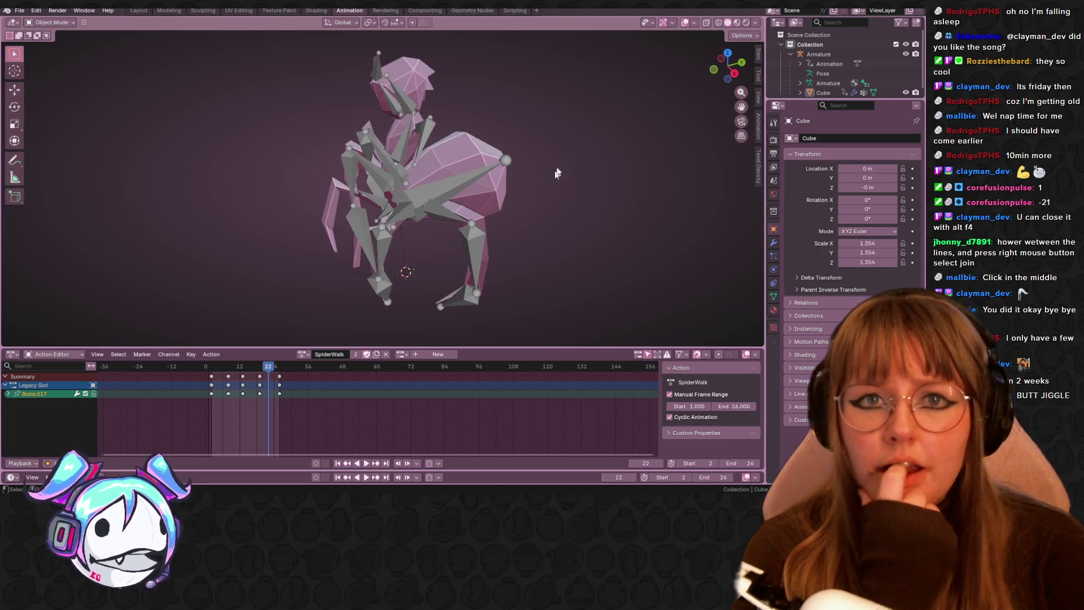
pyautogui.moveTo(497, 103); pyautogui.dragTo(474, 167, button='middle')
pyautogui.click(474, 169)
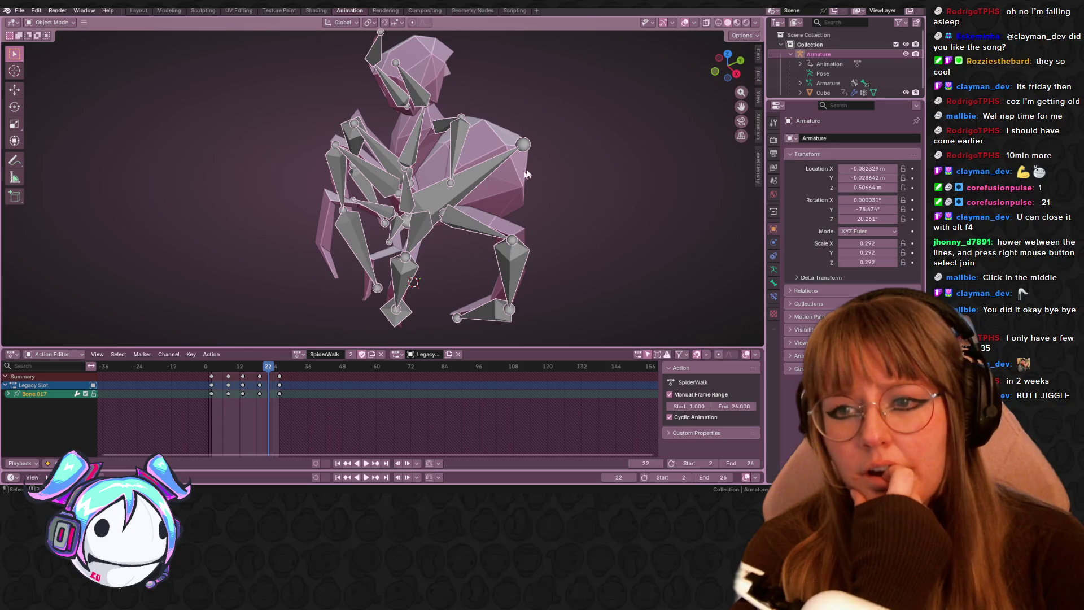
pyautogui.click(54, 54)
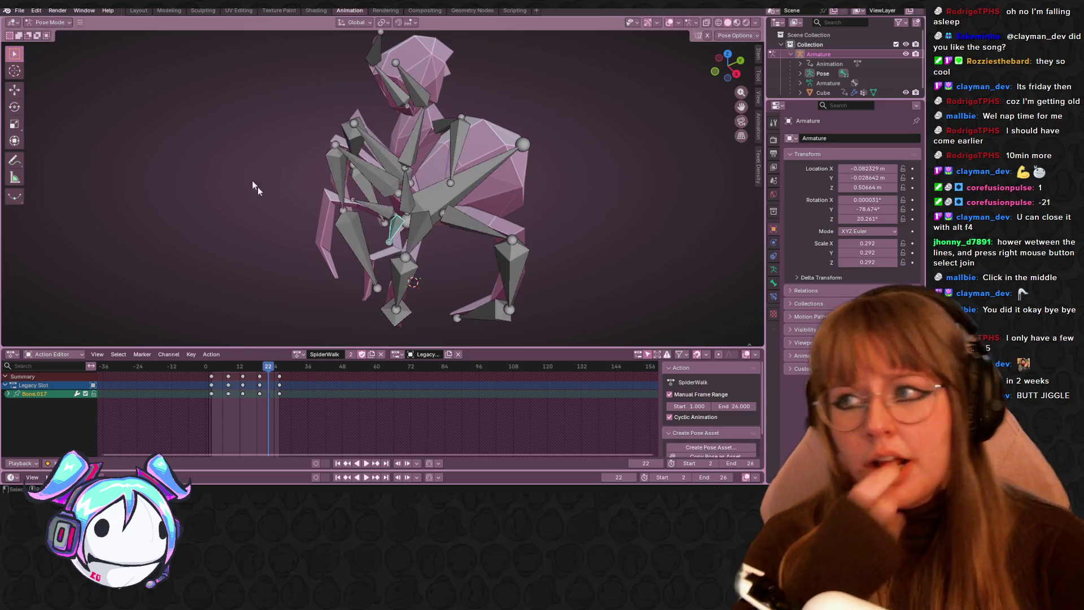
# - Select Bone.010 and briefly play the walk from frame 7 in an orthographic side view
pyautogui.click(453, 186)
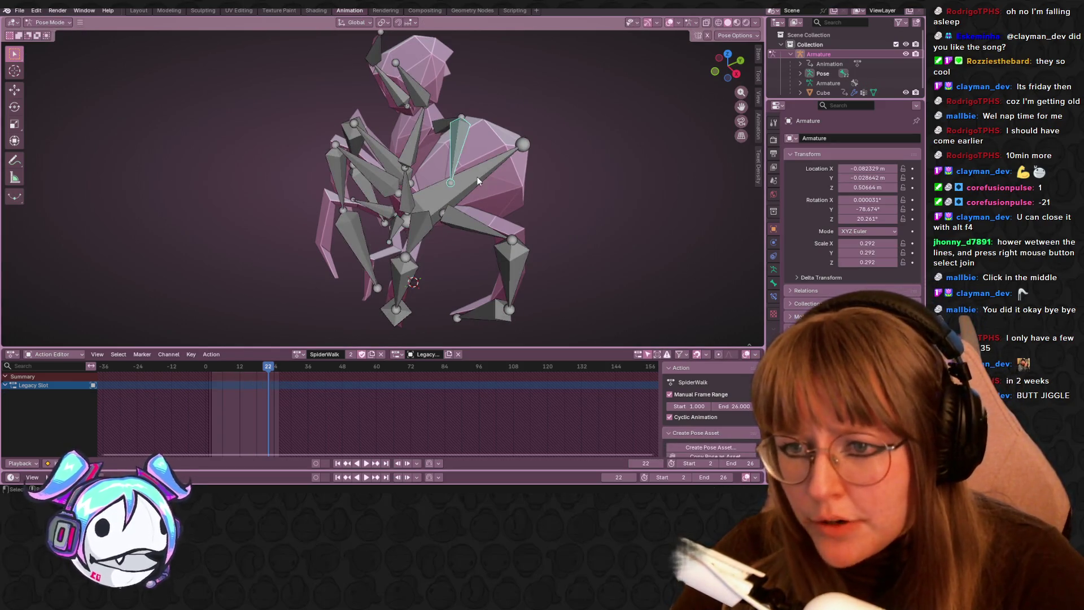
pyautogui.moveTo(557, 157); pyautogui.dragTo(415, 301, button='middle')
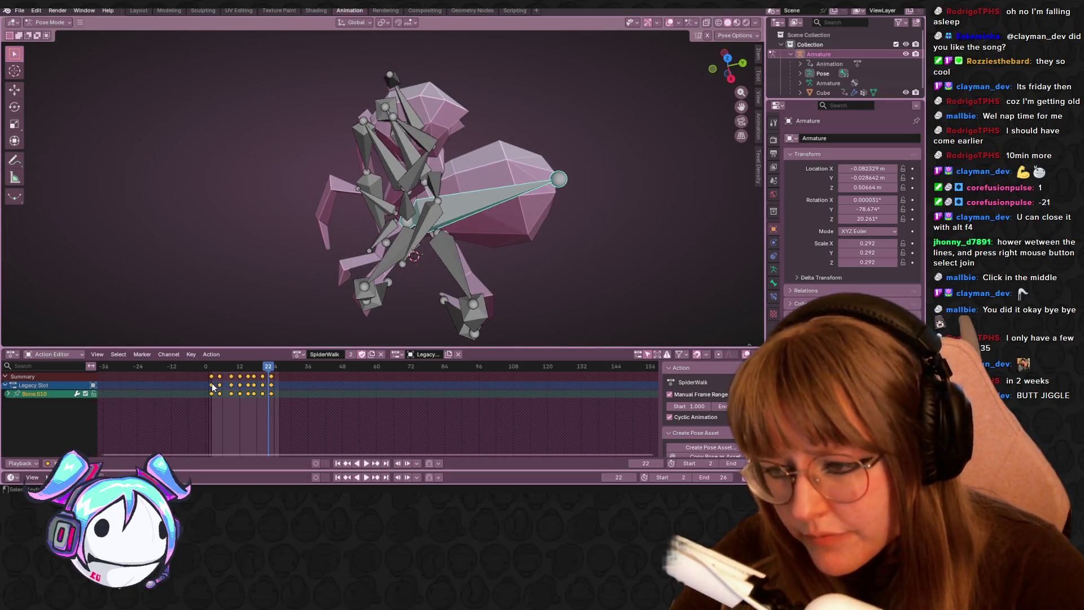
pyautogui.moveTo(271, 361); pyautogui.dragTo(226, 368)
pyautogui.press('space')
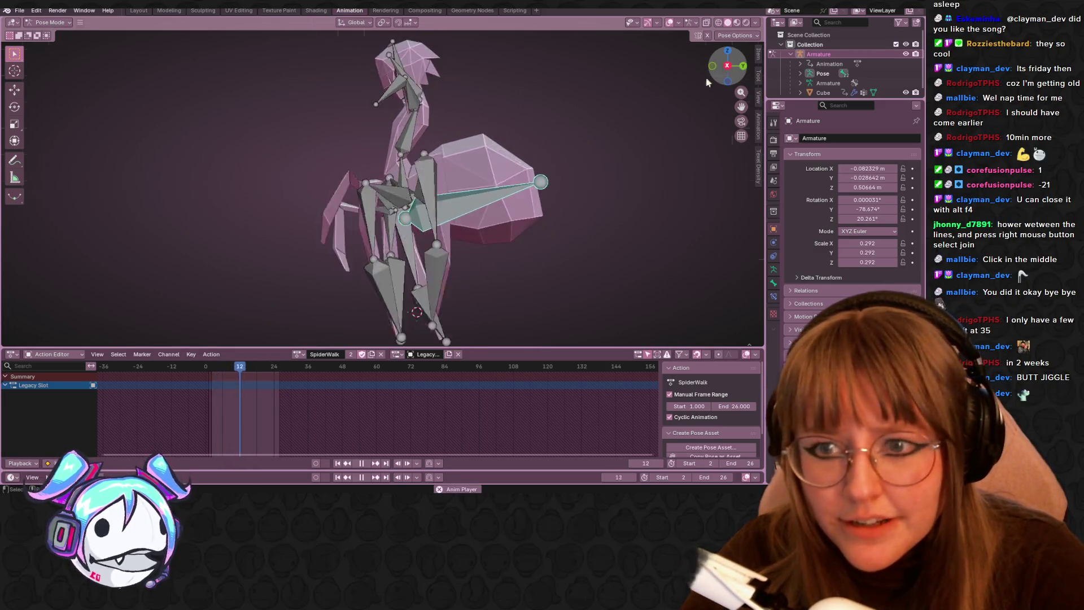
pyautogui.click(729, 68)
pyautogui.press('space')
# - Select all bones, play the SpiderWalk cycle, then stop at the start frame
pyautogui.moveTo(259, 368); pyautogui.dragTo(220, 372)
pyautogui.press('a')
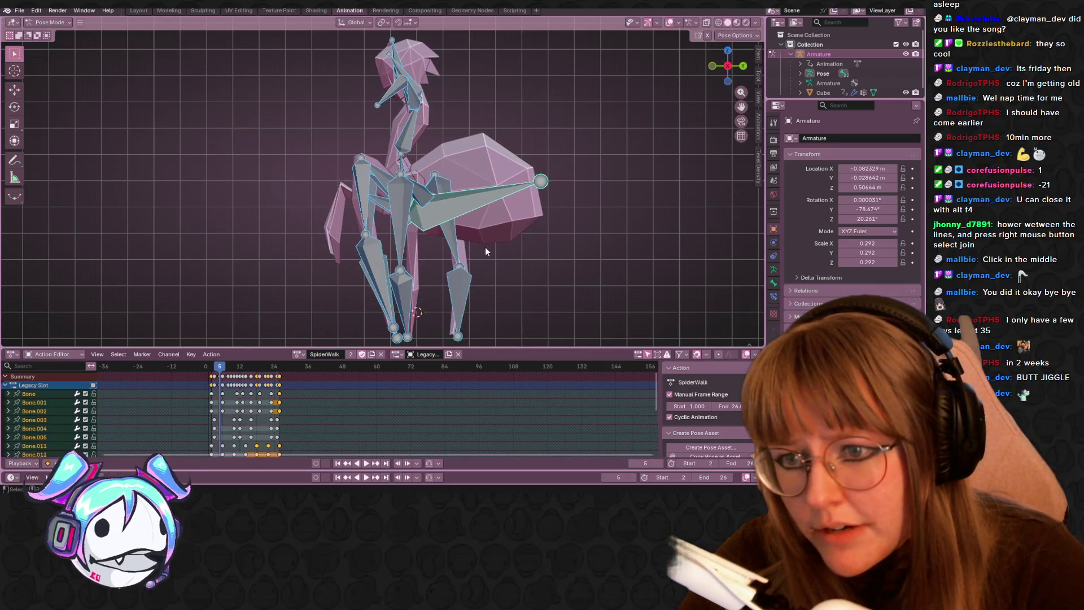
pyautogui.scroll(-3, 297, 429)
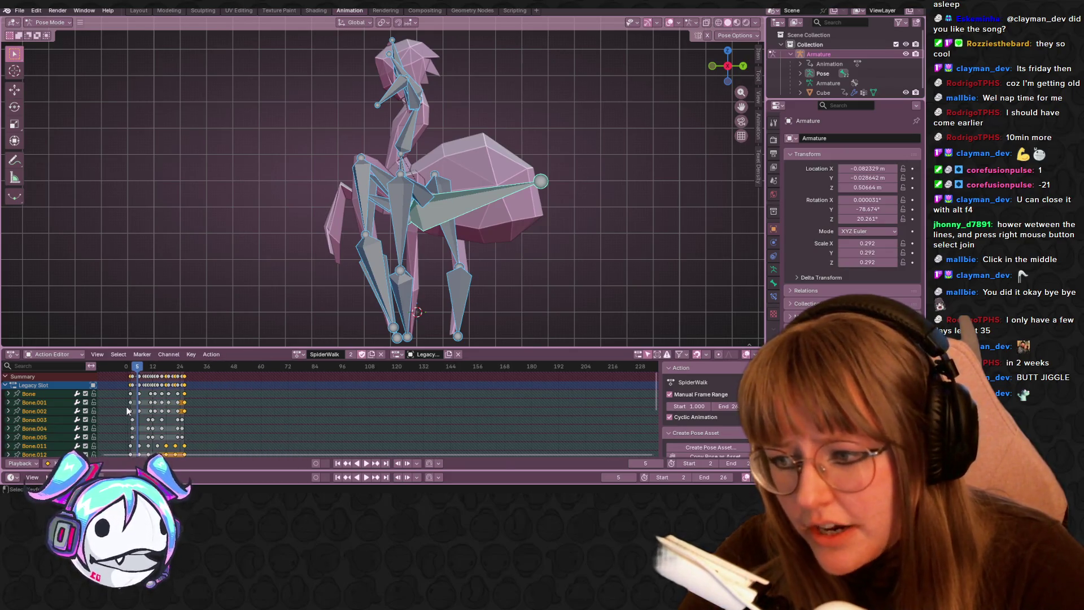
pyautogui.scroll(1, 128, 390)
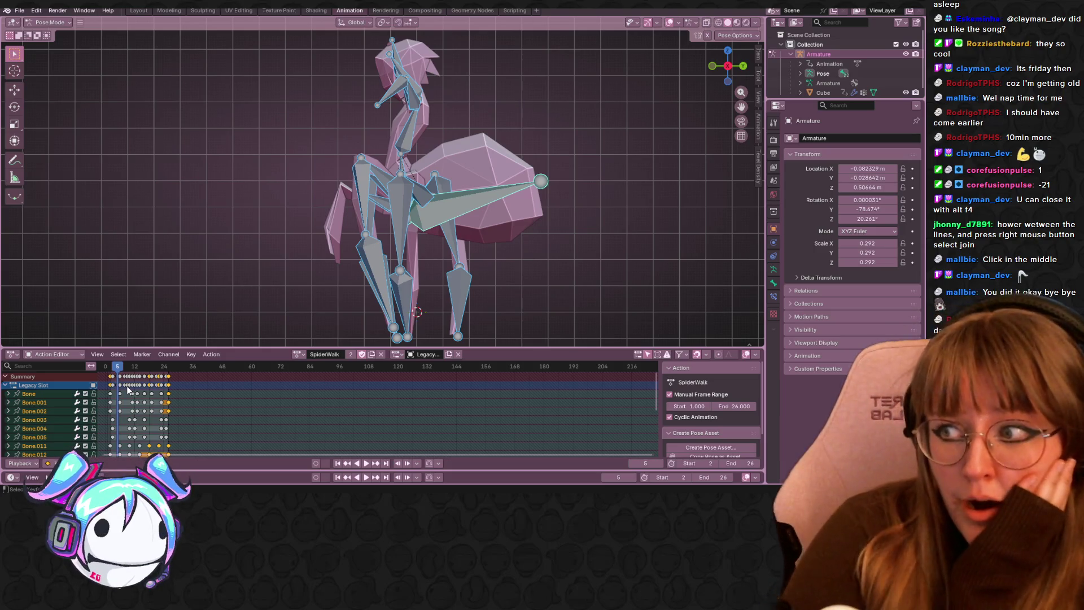
pyautogui.press('space')
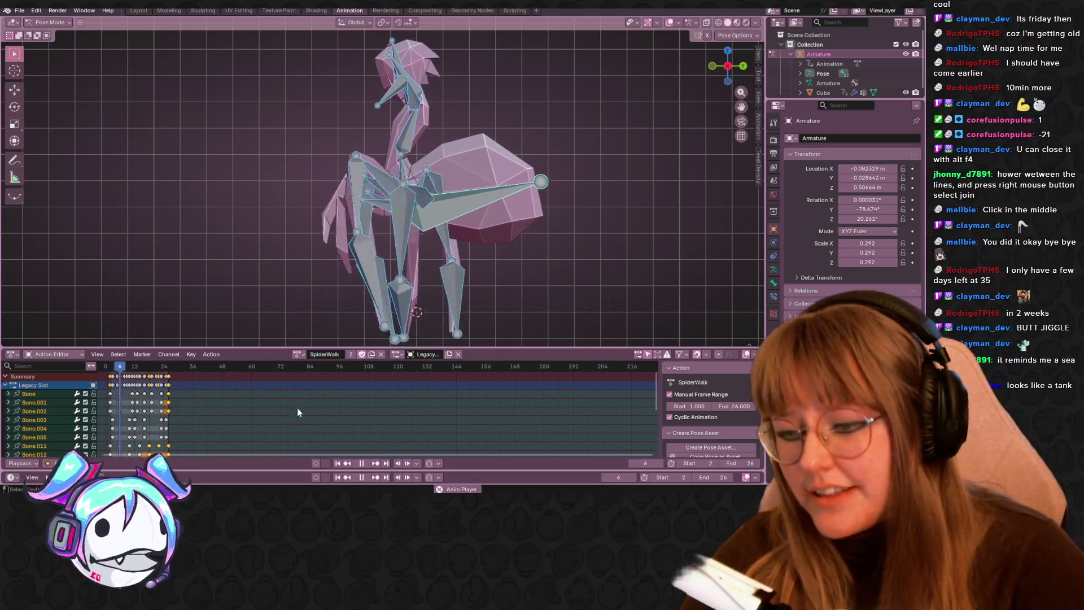
pyautogui.press('Escape')
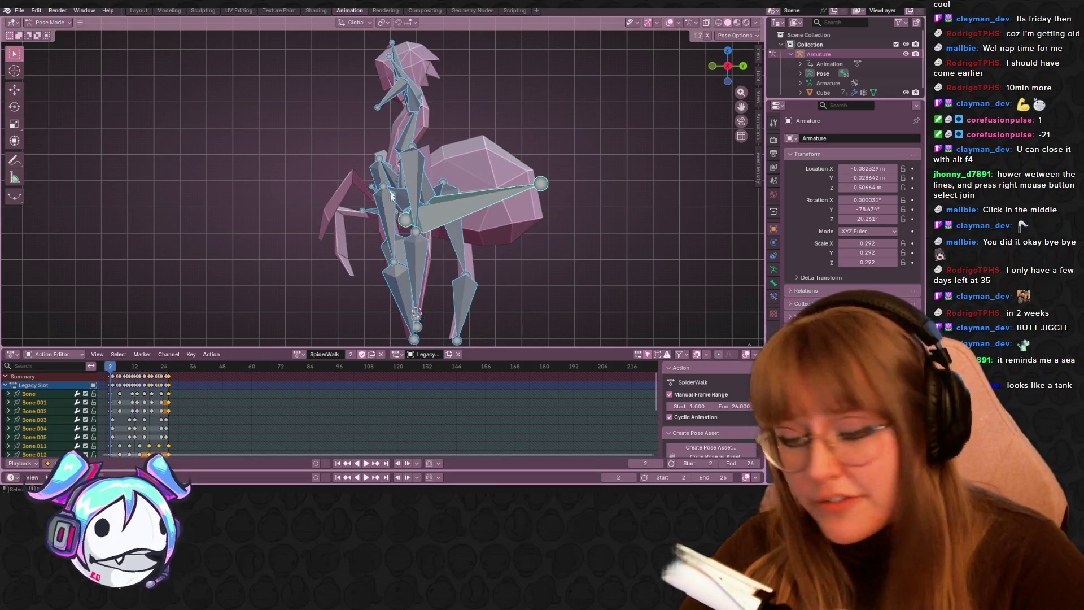
# - Switch the rig to the idle action, then back to SpiderWalk
pyautogui.click(297, 354)
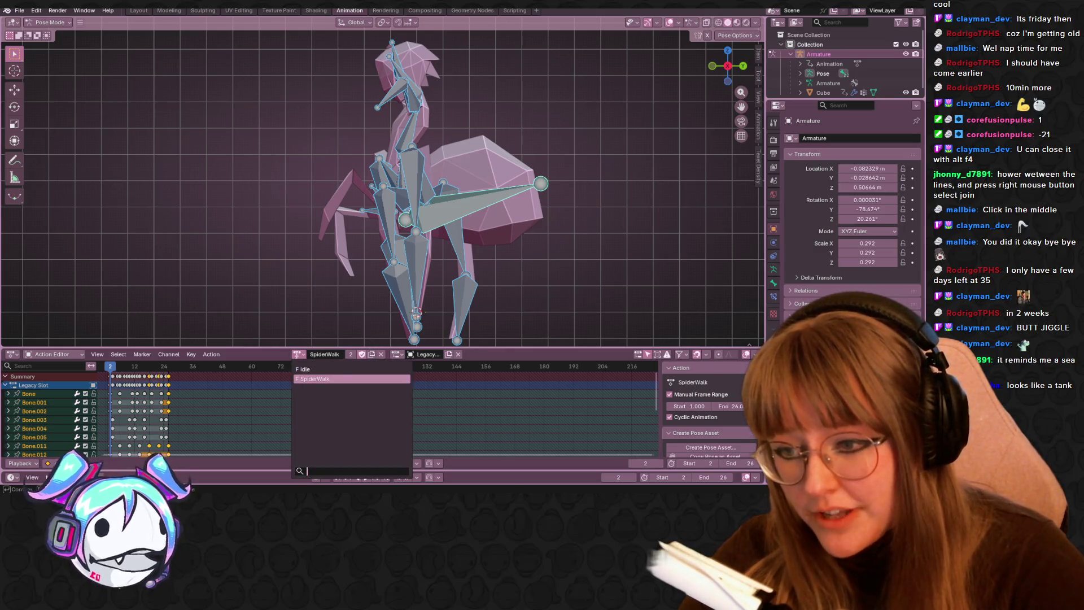
pyautogui.click(303, 369)
pyautogui.moveTo(417, 294)
pyautogui.mouseDown(button='middle')
pyautogui.moveTo(456, 243)
pyautogui.moveTo(498, 282)
pyautogui.moveTo(455, 280)
pyautogui.moveTo(490, 281)
pyautogui.moveTo(488, 201)
pyautogui.moveTo(477, 209)
pyautogui.mouseUp(button='middle')
pyautogui.scroll(-3, 457, 243)
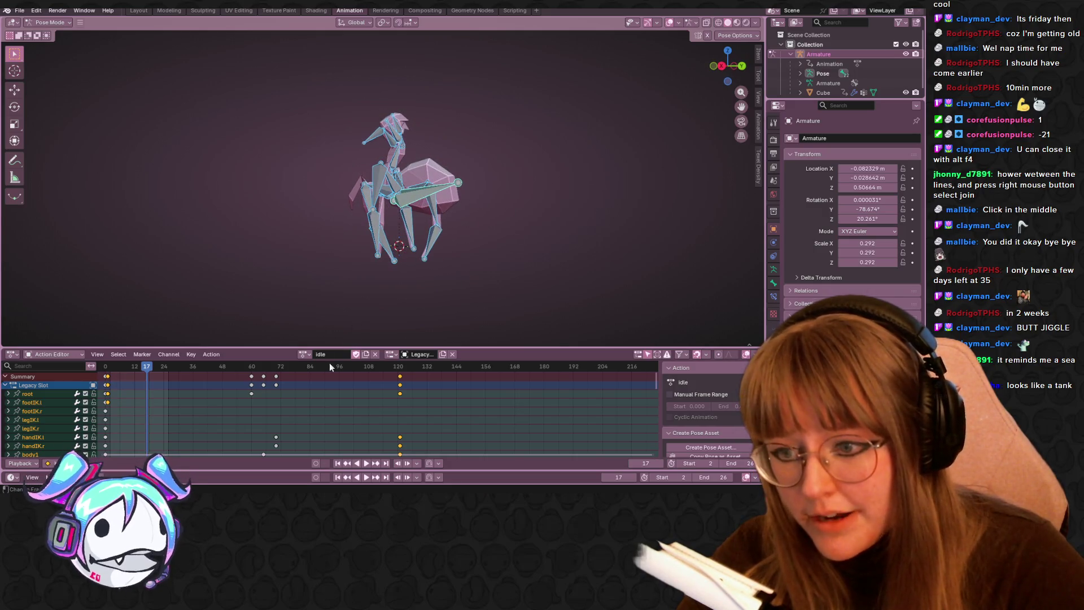
pyautogui.click(303, 354)
pyautogui.click(320, 379)
pyautogui.moveTo(486, 254)
pyautogui.mouseDown(button='middle')
pyautogui.moveTo(496, 237)
pyautogui.moveTo(436, 345)
pyautogui.mouseUp(button='middle')
# - Duplicate SpiderWalk into SpiderWalk.001 and delete all its keyframes
pyautogui.click(370, 354)
pyautogui.press('a')
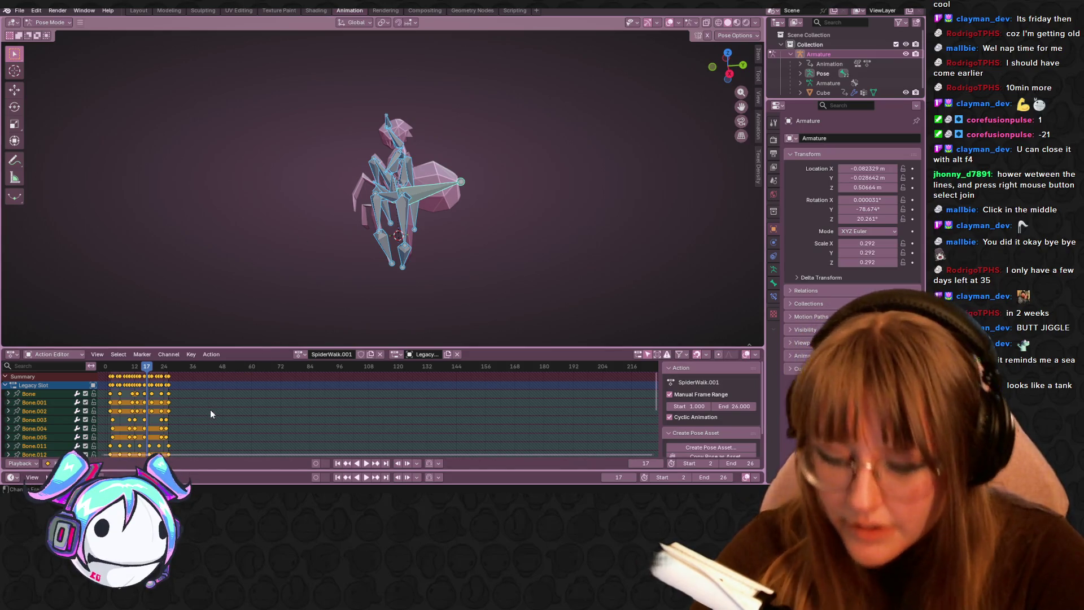
pyautogui.press('Delete')
pyautogui.moveTo(350, 327)
pyautogui.mouseDown(button='middle')
pyautogui.moveTo(412, 272)
pyautogui.moveTo(430, 223)
pyautogui.mouseUp(button='middle')
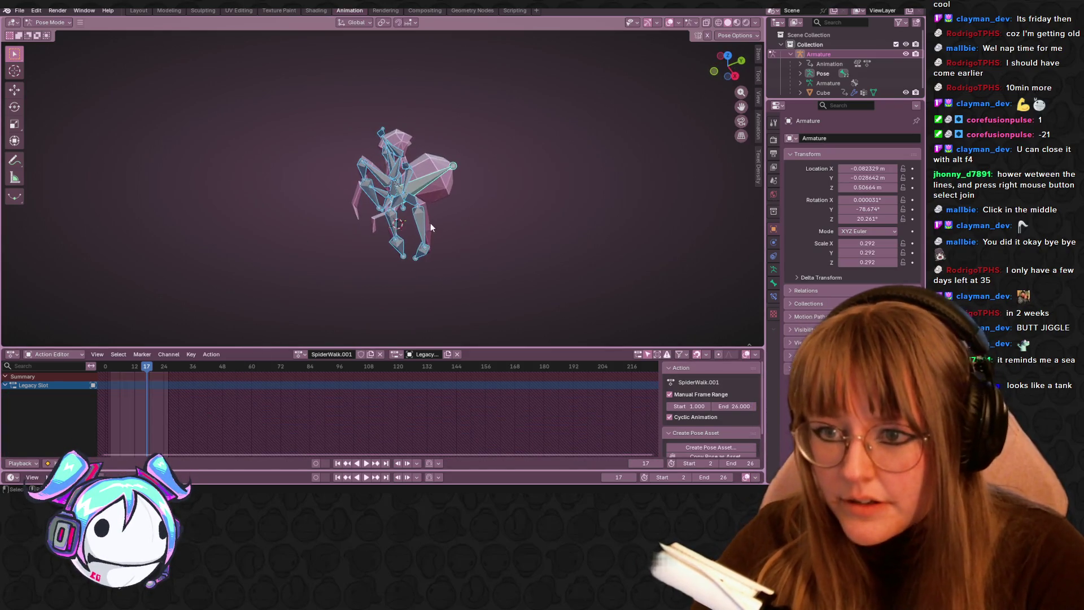
pyautogui.rightClick(422, 218)
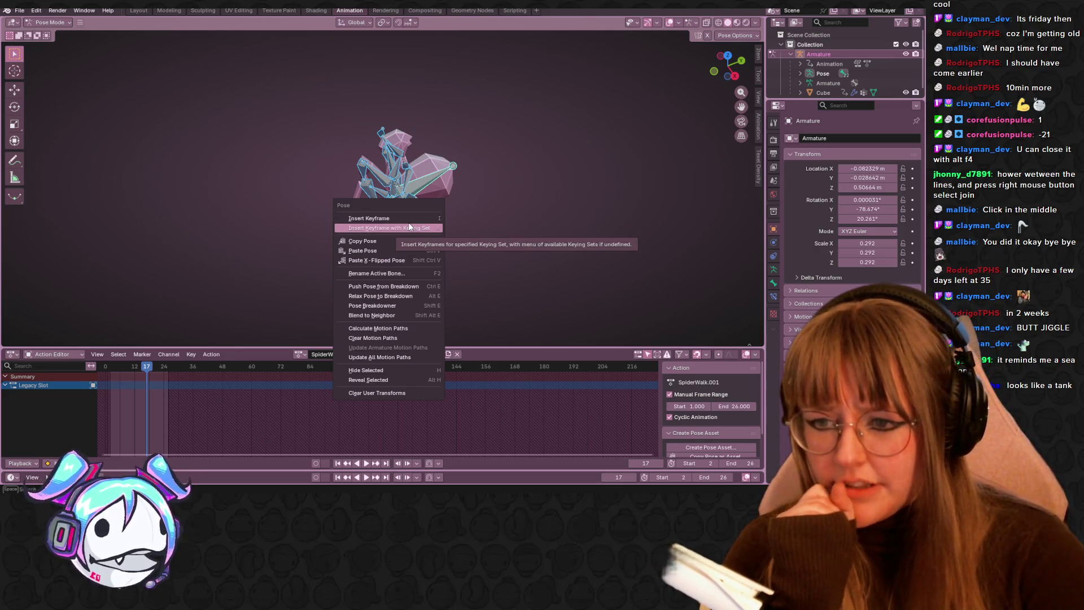
pyautogui.click(404, 298)
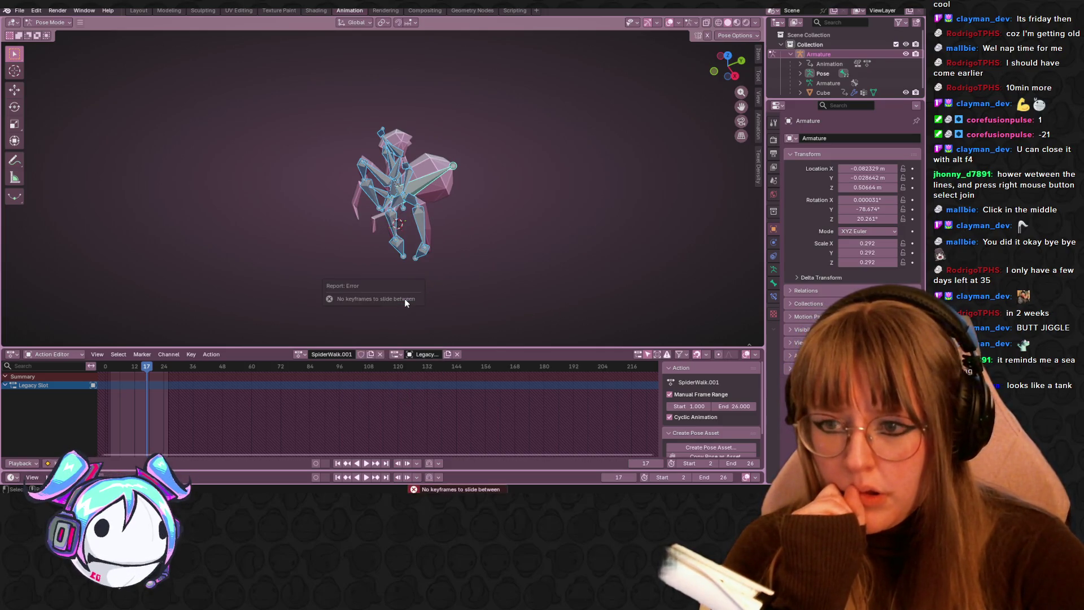
pyautogui.rightClick(422, 220)
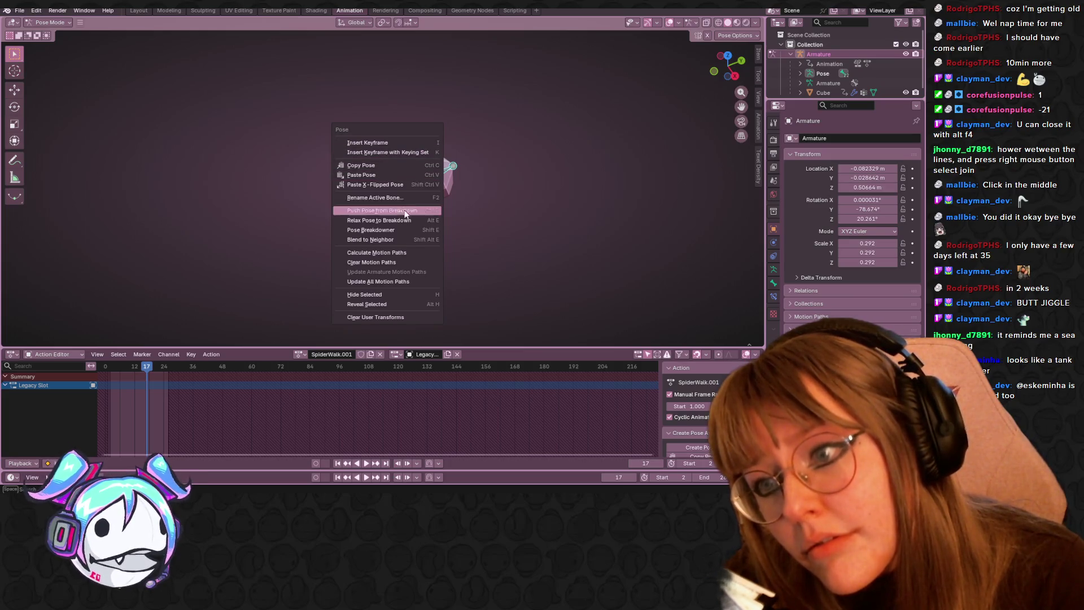
pyautogui.press('Home')
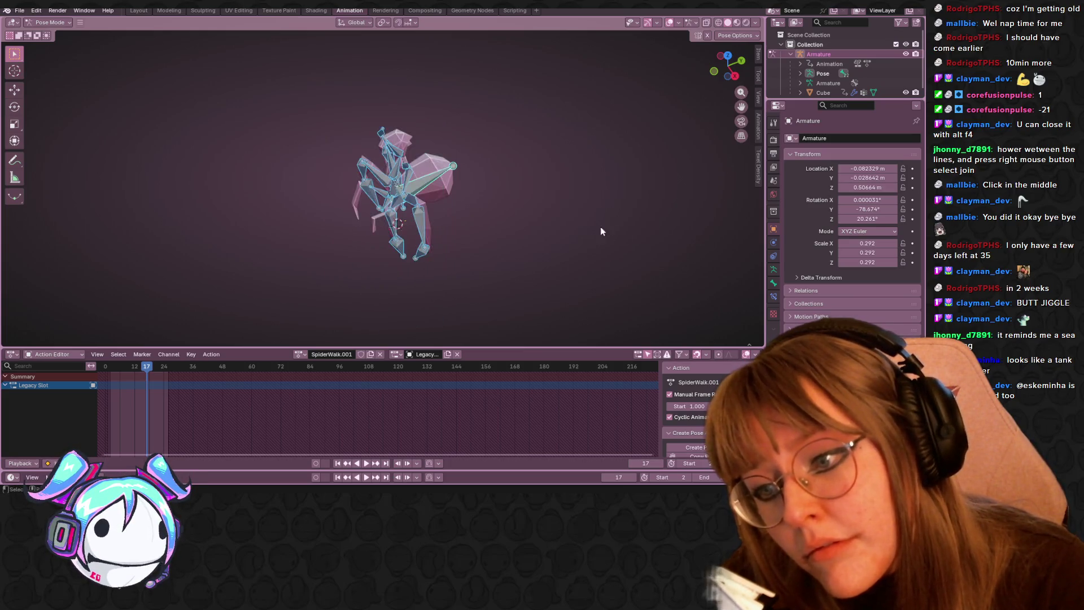
pyautogui.scroll(3, 601, 226)
pyautogui.rightClick(430, 209)
pyautogui.click(429, 211)
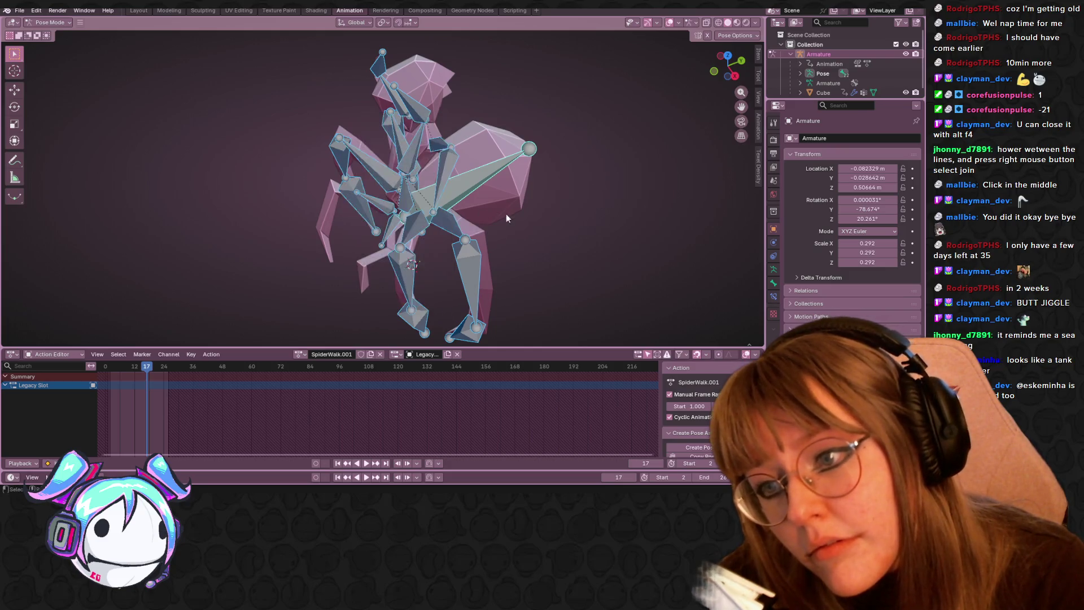
# - Revert the armature pose with Ctrl+Z and snap to a front orthographic view of the rig
pyautogui.moveTo(547, 215); pyautogui.dragTo(568, 178, button='middle')
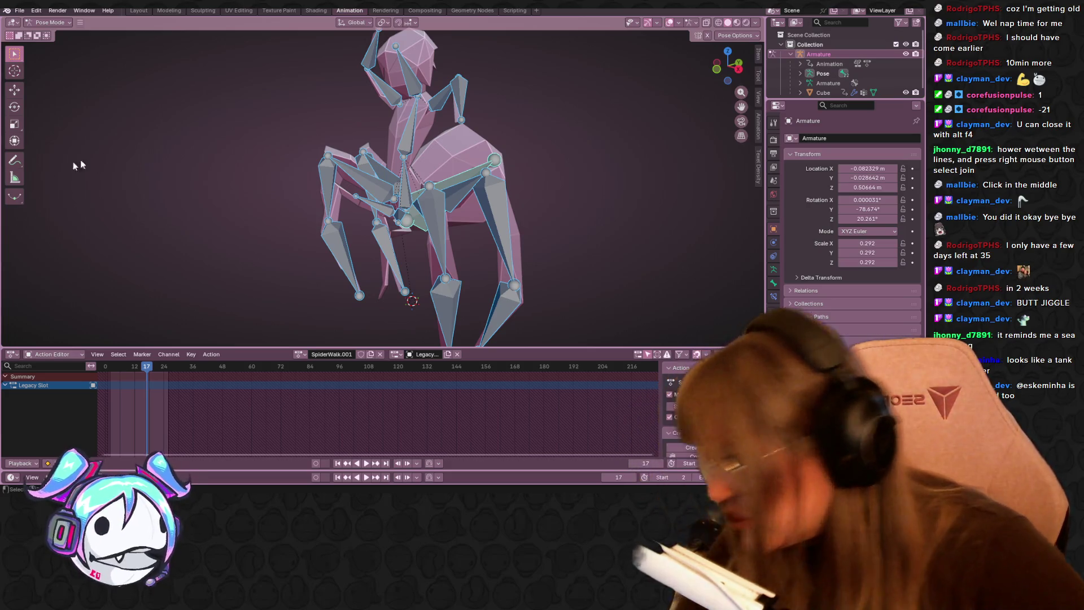
pyautogui.hotkey('ctrl', 'z')
pyautogui.hotkey('ctrl', 'z')
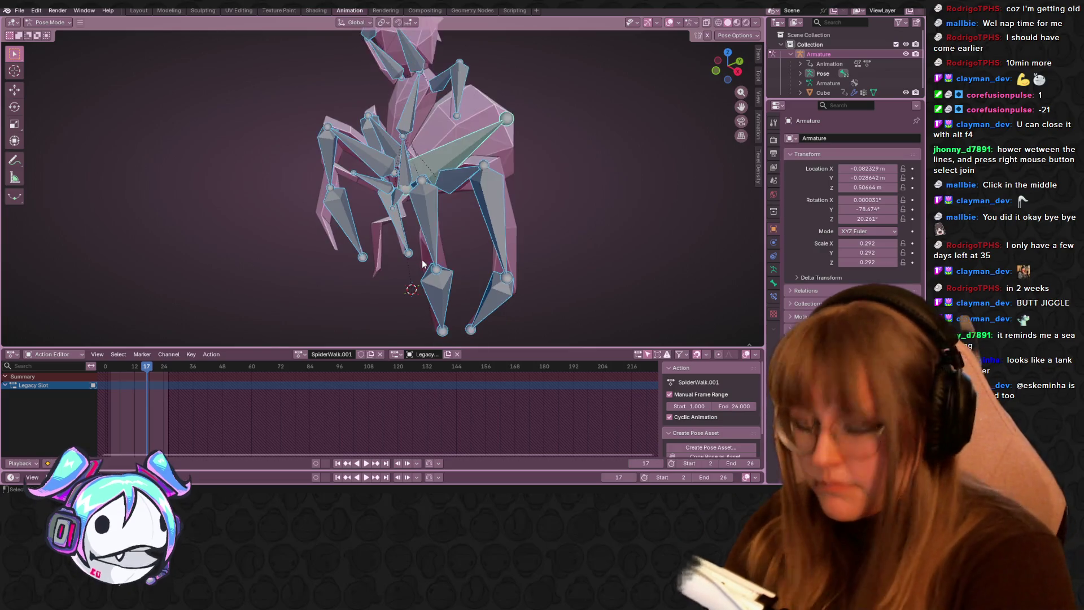
pyautogui.scroll(-5, 453, 45)
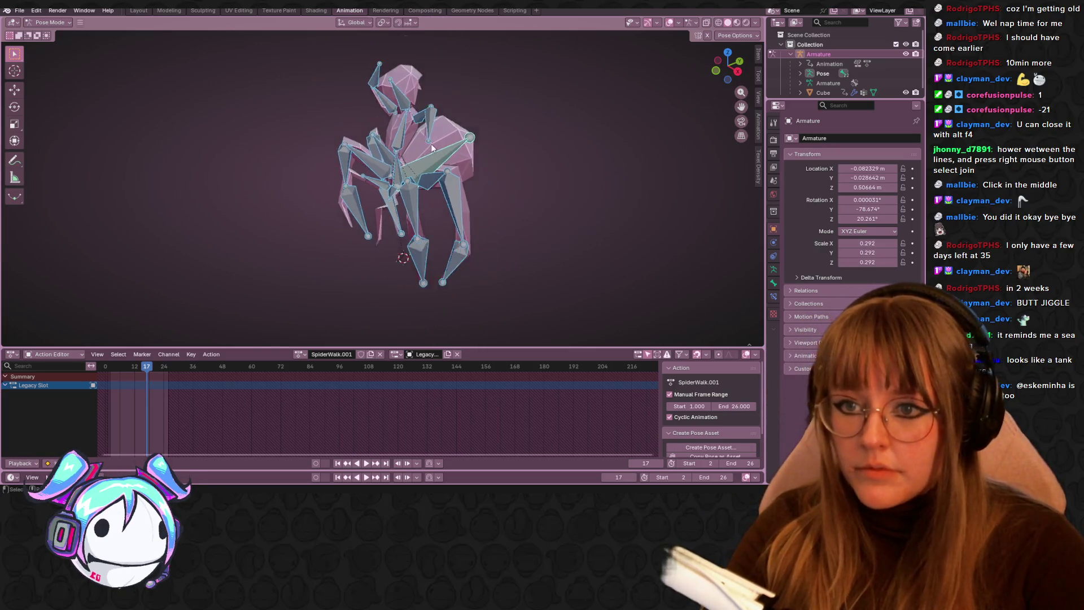
pyautogui.moveTo(458, 166)
pyautogui.mouseDown(button='middle')
pyautogui.moveTo(345, 242)
pyautogui.moveTo(380, 216)
pyautogui.moveTo(415, 245)
pyautogui.moveTo(383, 207)
pyautogui.moveTo(421, 129)
pyautogui.mouseUp(button='middle')
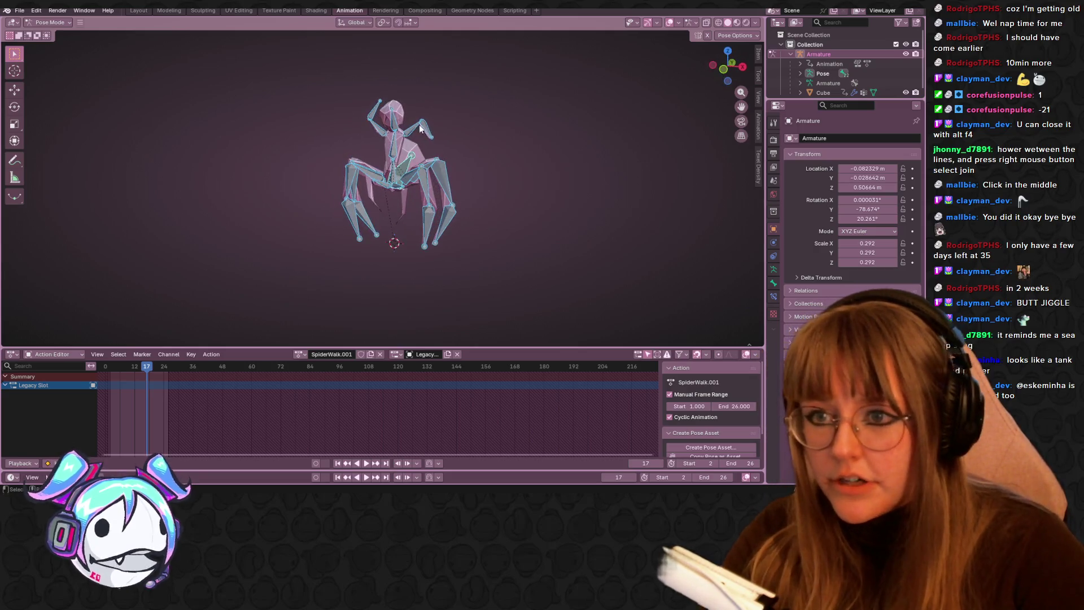
pyautogui.scroll(5, 429, 126)
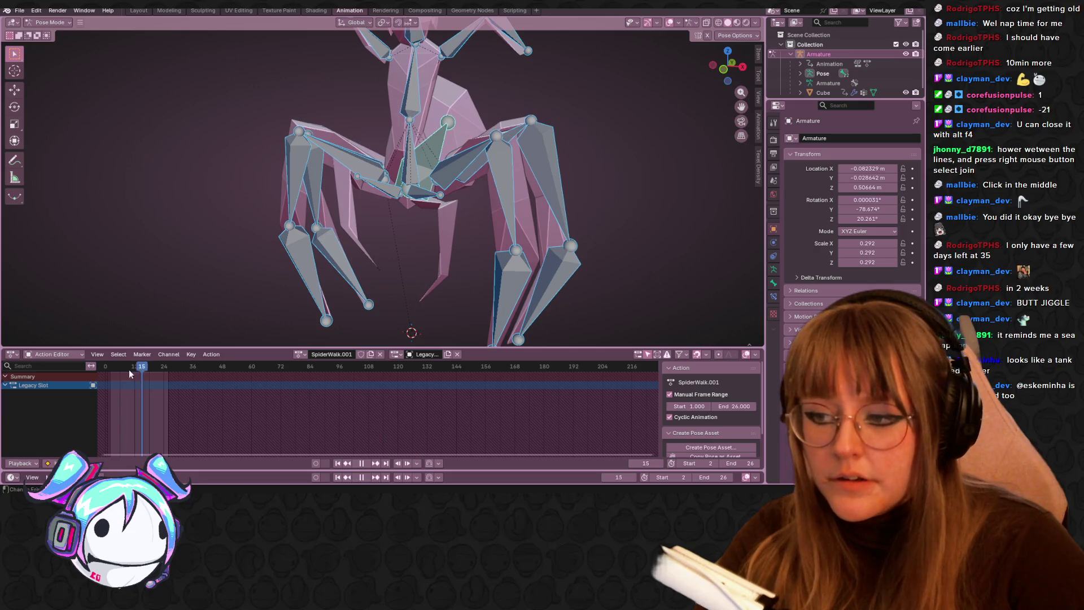
pyautogui.moveTo(565, 72)
pyautogui.mouseDown(button='middle')
pyautogui.moveTo(532, 133)
pyautogui.moveTo(679, 71)
pyautogui.mouseUp(button='middle')
pyautogui.click(731, 72)
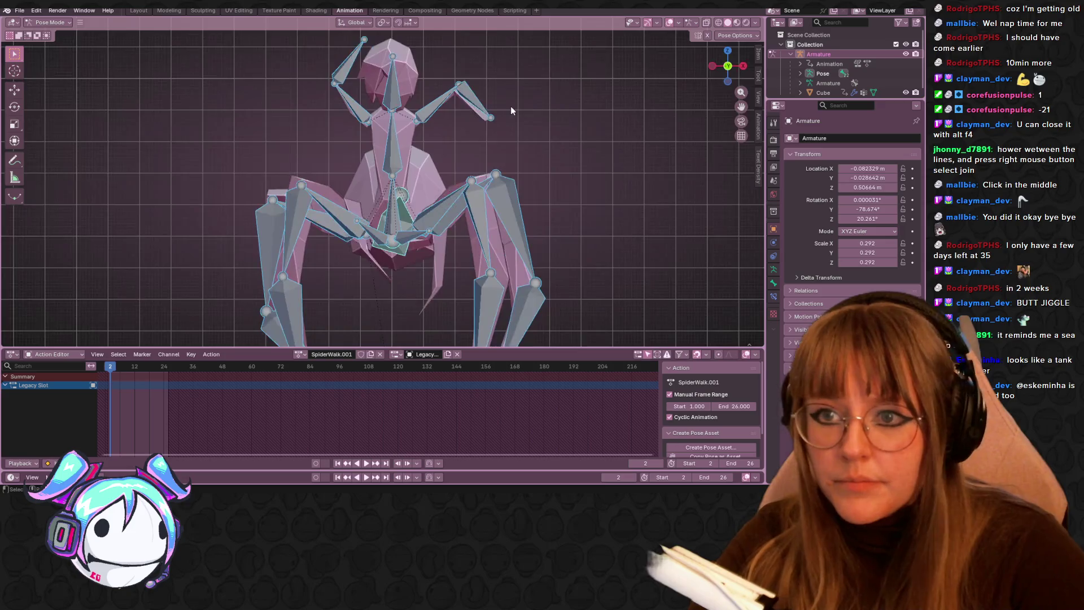
# - Rotate and move the first raised upper-arm bone down beside the spine
pyautogui.click(458, 72)
pyautogui.press('r')
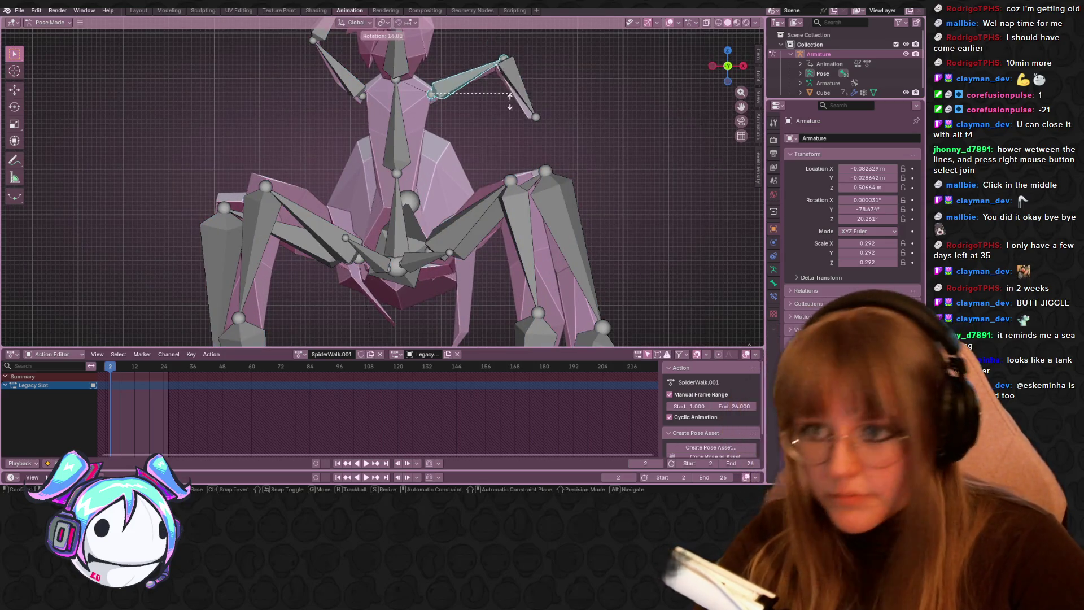
pyautogui.click(465, 183)
pyautogui.press('g')
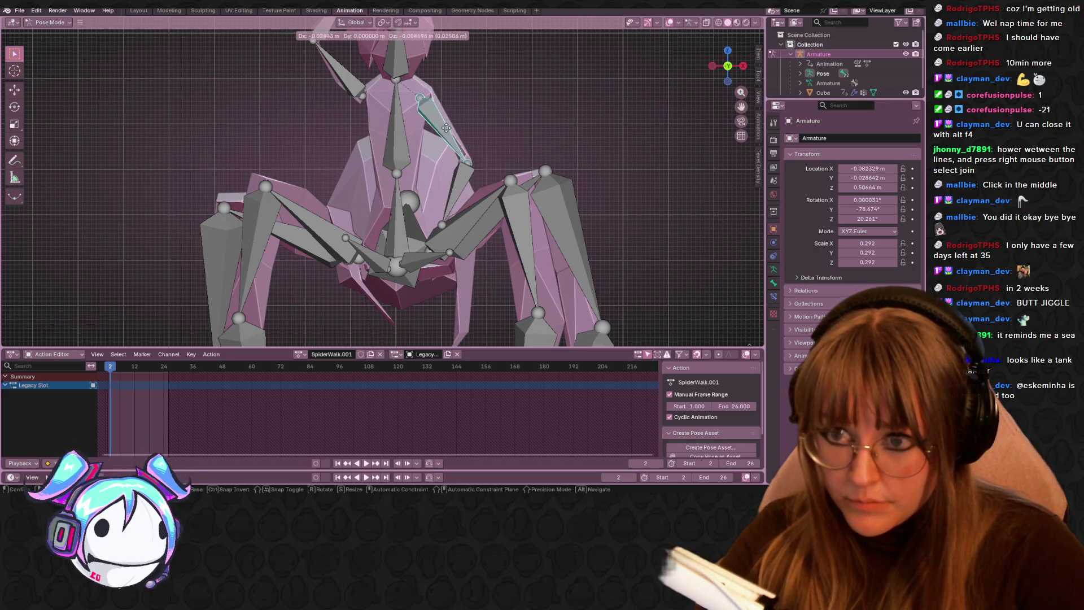
pyautogui.click(425, 182)
pyautogui.press('g')
pyautogui.click(426, 191)
pyautogui.press('r')
pyautogui.rightClick(446, 203)
pyautogui.moveTo(446, 202); pyautogui.dragTo(462, 156, button='middle')
pyautogui.scroll(-2, 462, 155)
# - Move and rotate the other upper-arm bone back near the shoulder in front view
pyautogui.click(334, 114)
pyautogui.press('g')
pyautogui.click(335, 124)
pyautogui.scroll(-3, 335, 124)
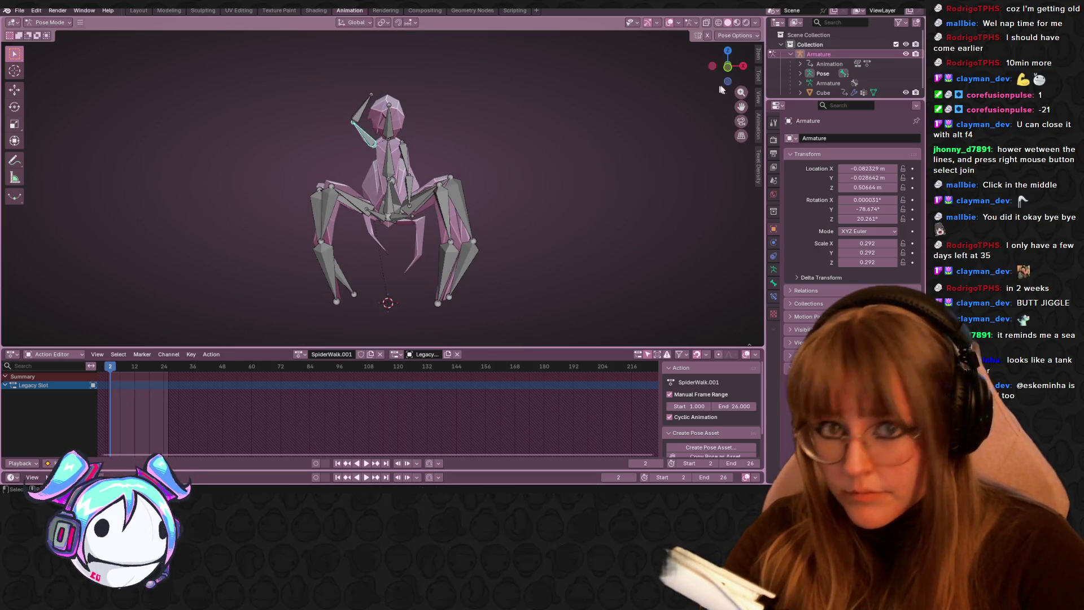
pyautogui.press('KP_1')
pyautogui.scroll(2, 496, 141)
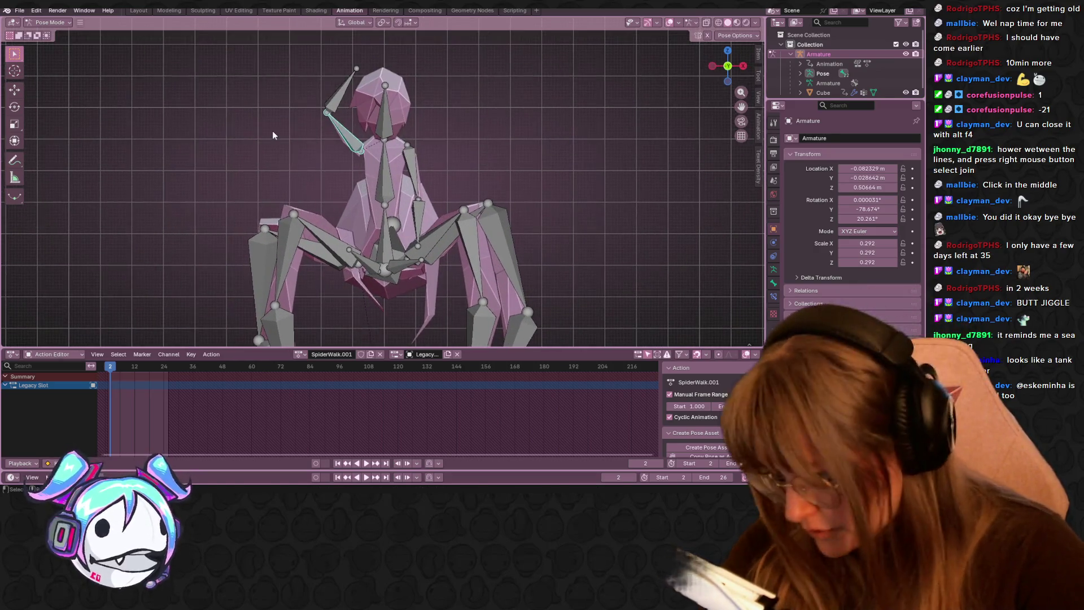
pyautogui.press('r')
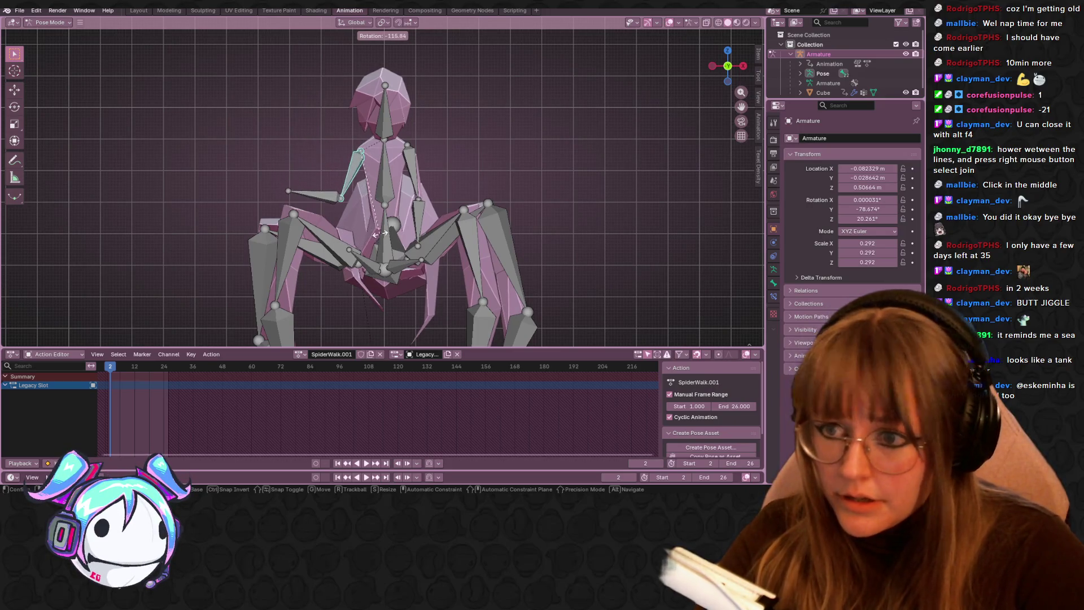
pyautogui.press('Escape')
pyautogui.press('g')
pyautogui.click(349, 216)
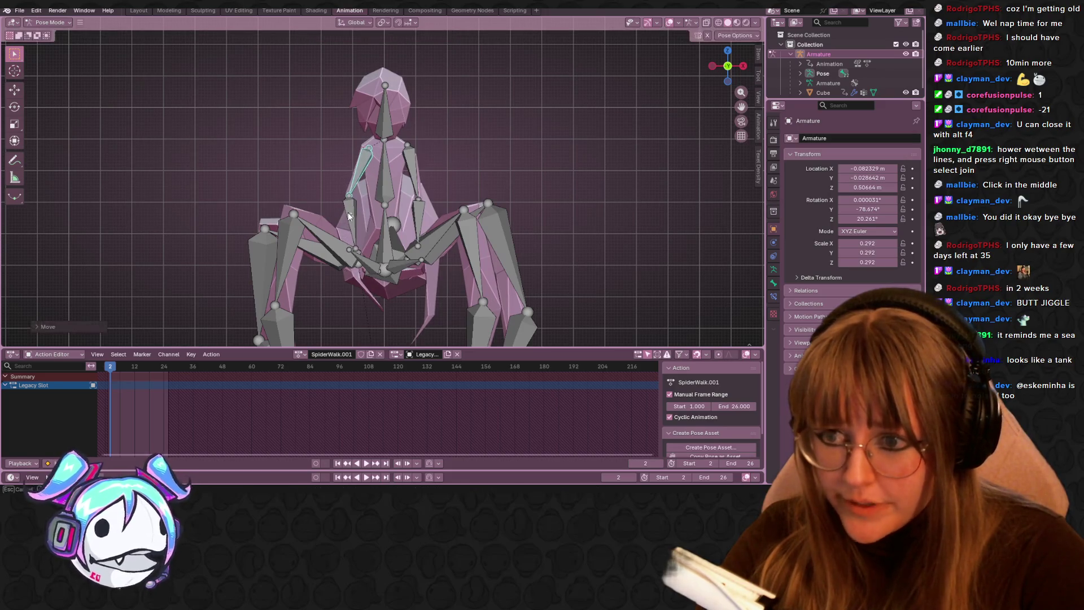
# - Rotate the forearm bone to hang down, then select all of the rig's bones
pyautogui.click(362, 213)
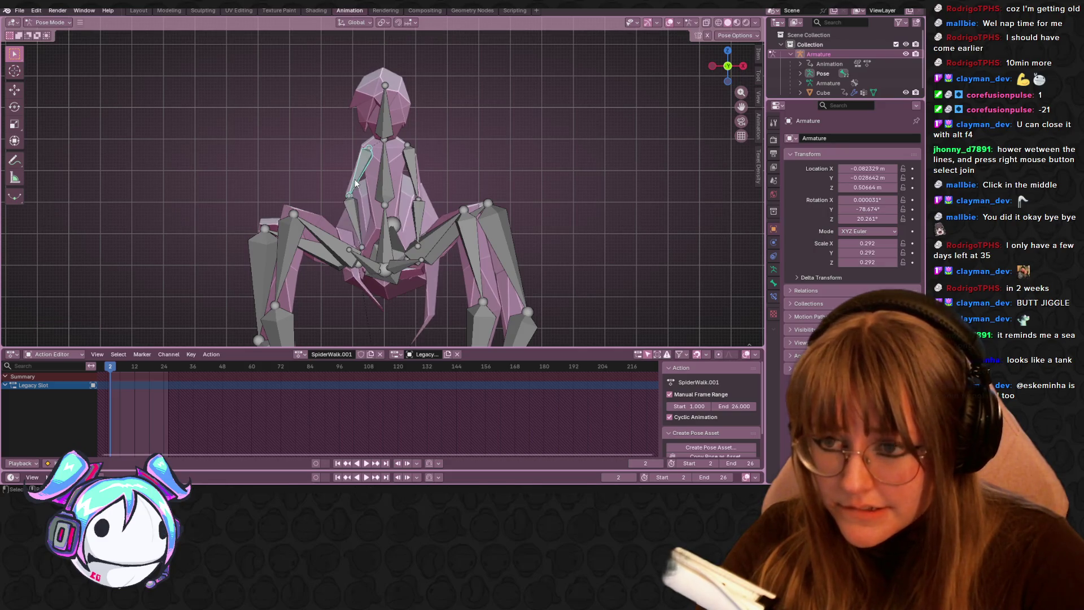
pyautogui.press('r')
pyautogui.click(382, 196)
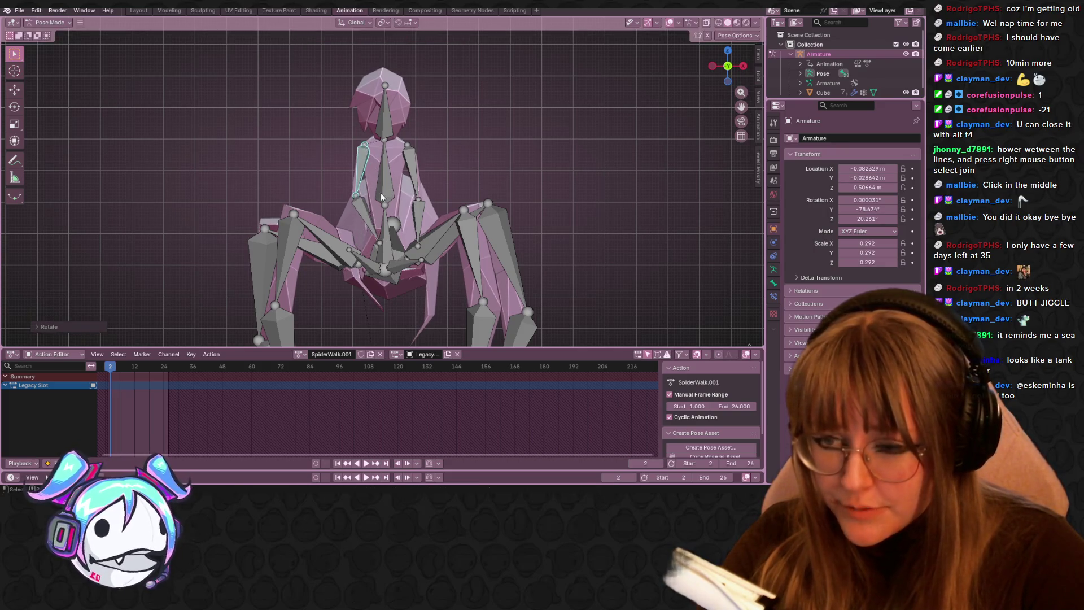
pyautogui.click(356, 221)
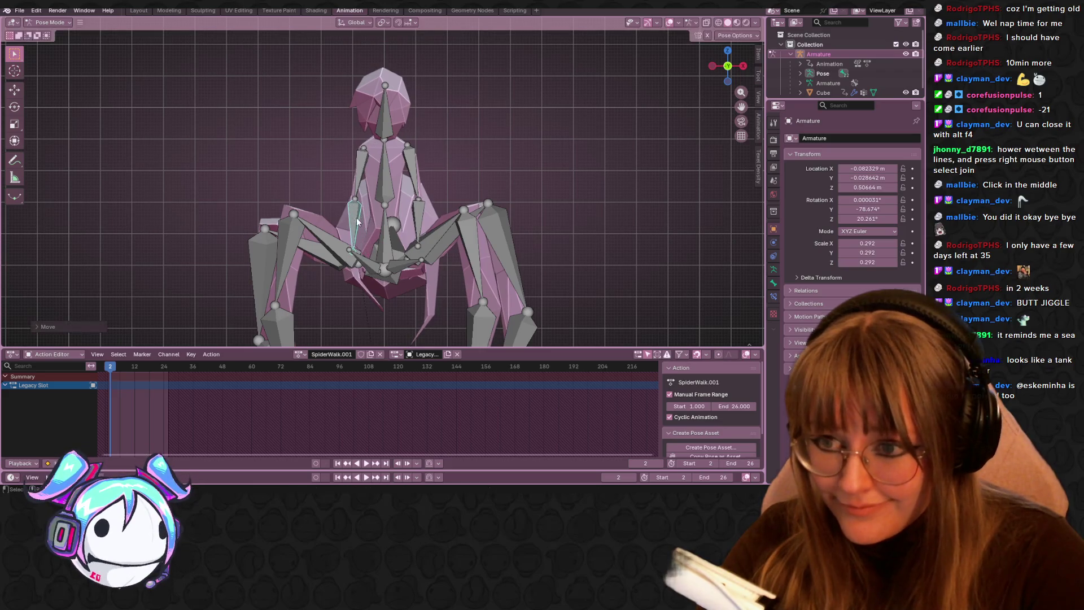
pyautogui.scroll(-2, 373, 250)
pyautogui.press('a')
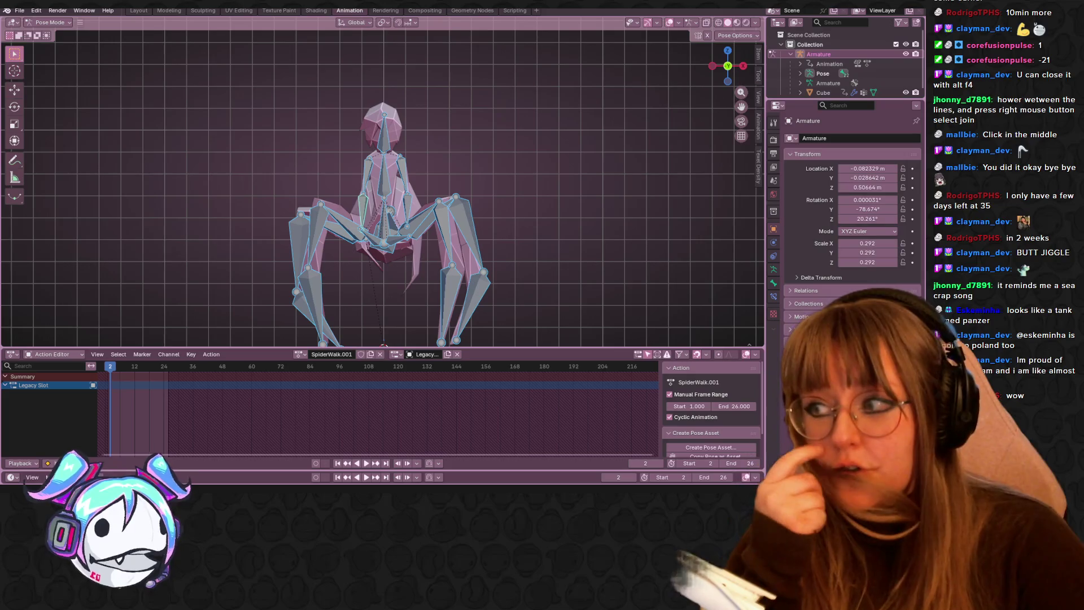
# - Orbit the view slightly off the front to check the keyed arms-down pose
pyautogui.moveTo(444, 210); pyautogui.dragTo(410, 215, button='middle')
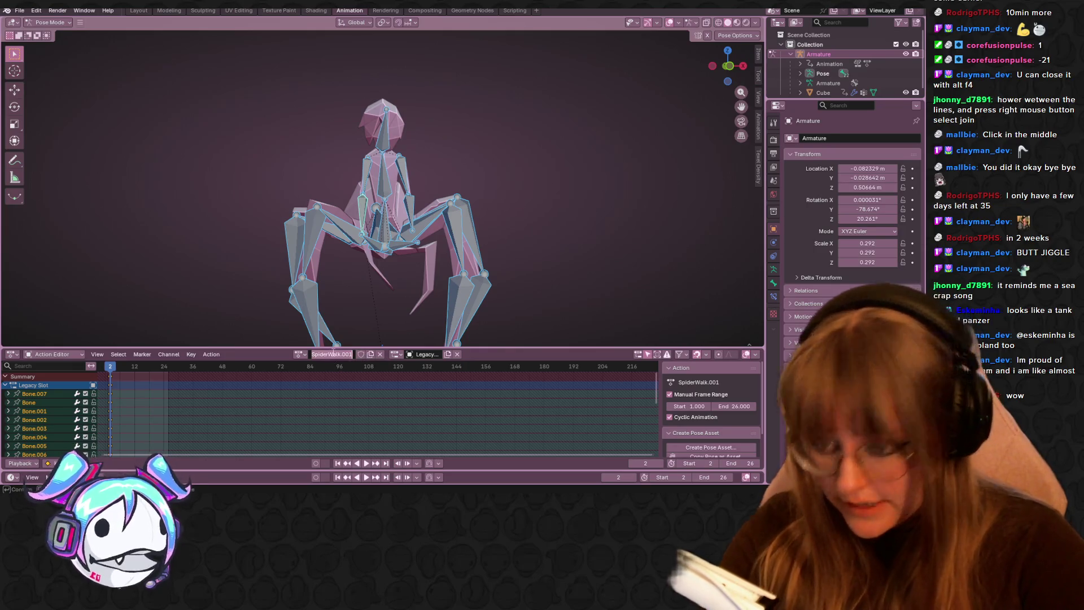
# - Browse the action list, try Stand, then settle on Stand.001 as the active action
pyautogui.write('Stand')
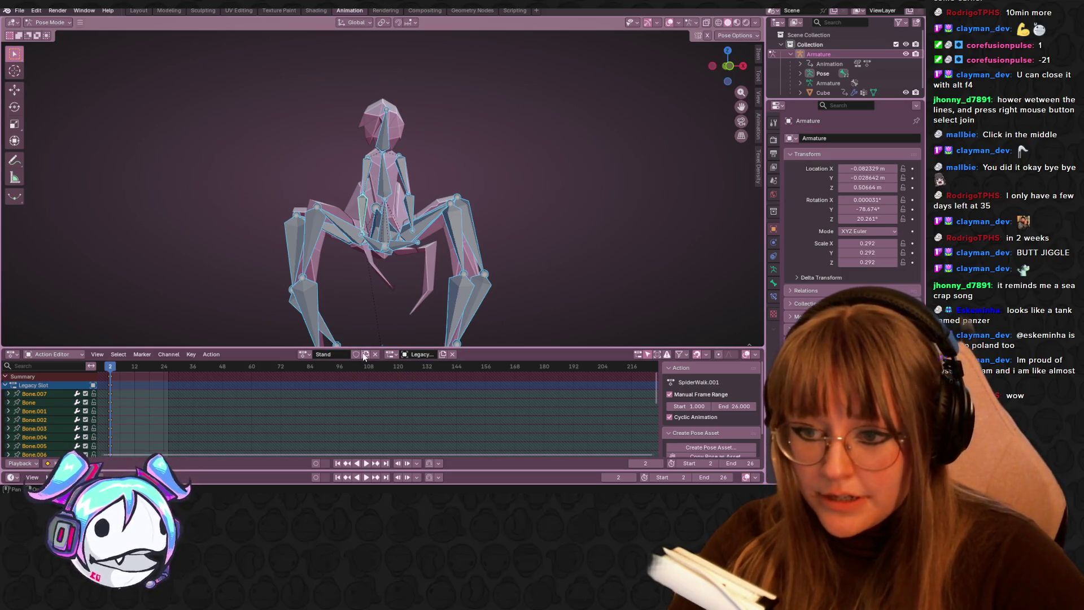
pyautogui.click(303, 354)
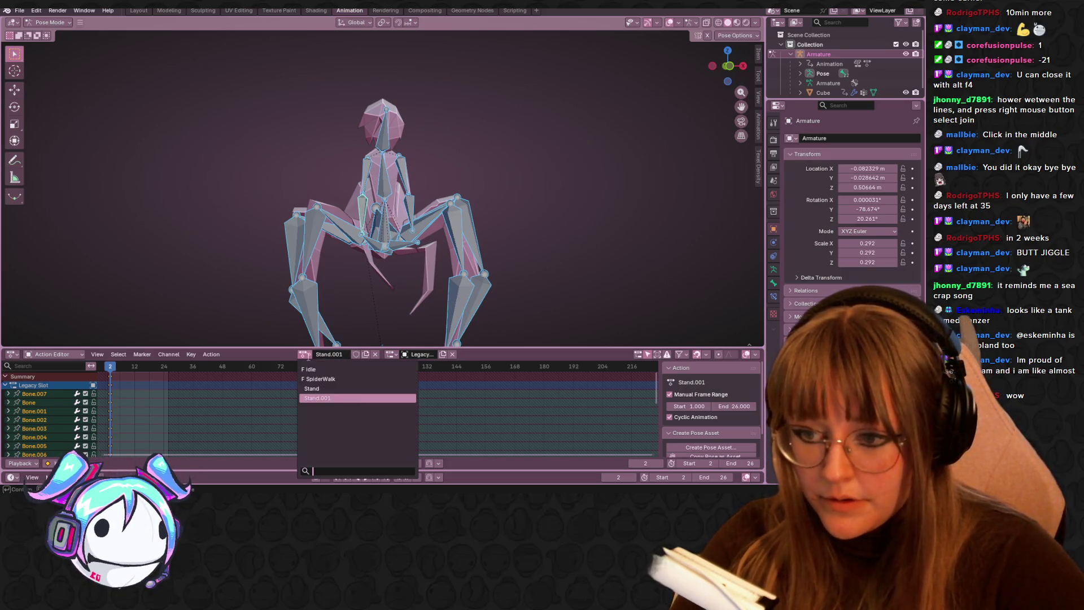
pyautogui.click(327, 390)
pyautogui.click(304, 354)
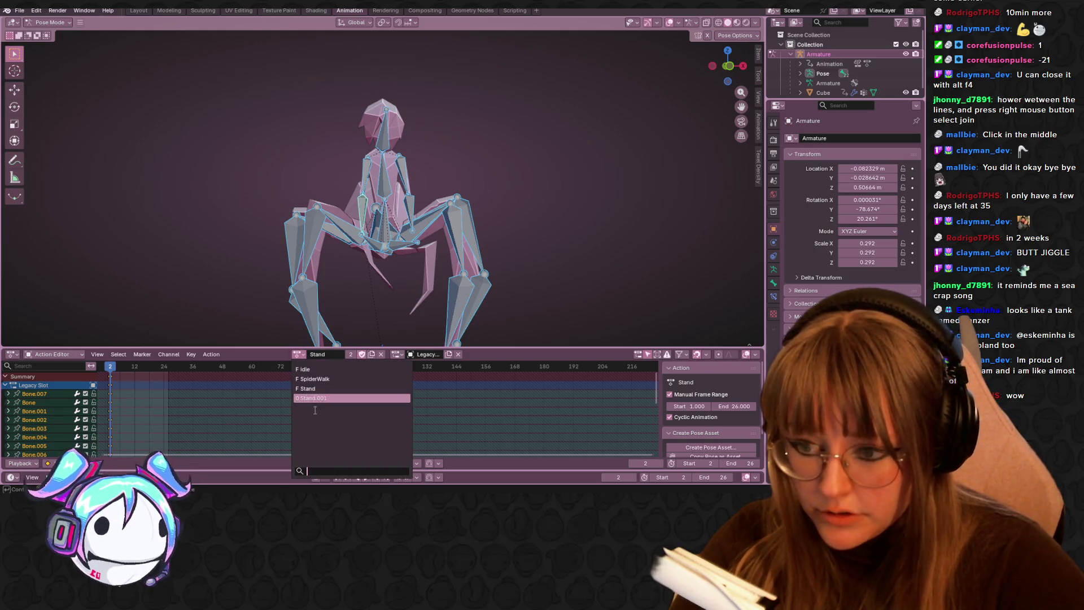
pyautogui.click(322, 395)
pyautogui.moveTo(435, 257)
pyautogui.keyDown('shift'); pyautogui.mouseDown(button='middle')
pyautogui.moveTo(479, 185)
pyautogui.moveTo(445, 201)
pyautogui.mouseUp(button='middle'); pyautogui.keyUp('shift')
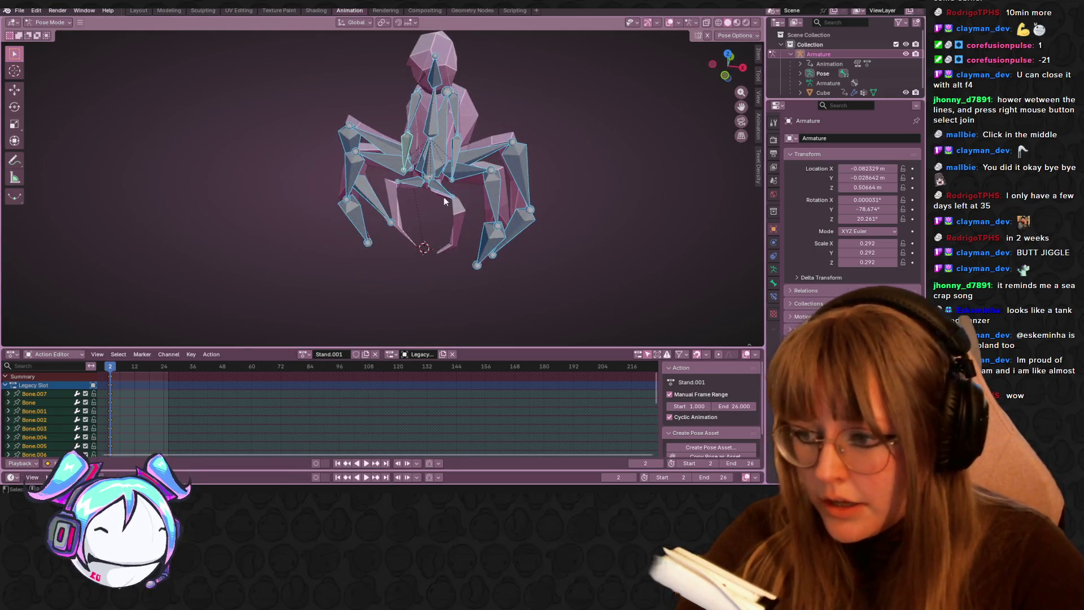
# - Orbit around the spider rig and switch to a top view
pyautogui.scroll(1, 447, 166)
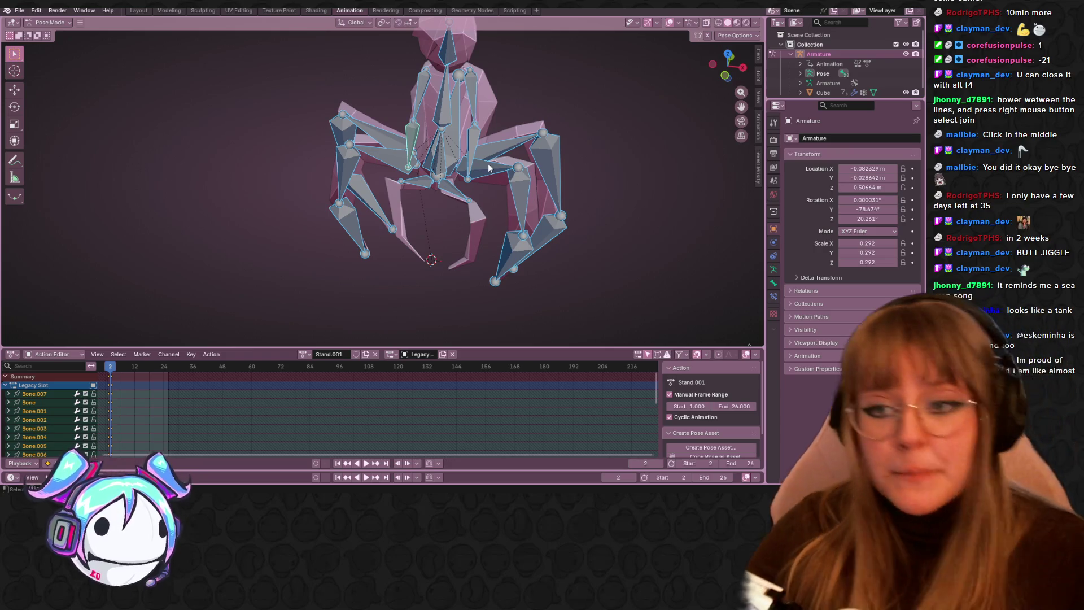
pyautogui.moveTo(607, 184)
pyautogui.mouseDown(button='middle')
pyautogui.moveTo(559, 208)
pyautogui.moveTo(537, 154)
pyautogui.moveTo(557, 229)
pyautogui.moveTo(732, 107)
pyautogui.mouseUp(button='middle')
pyautogui.scroll(-5, 560, 208)
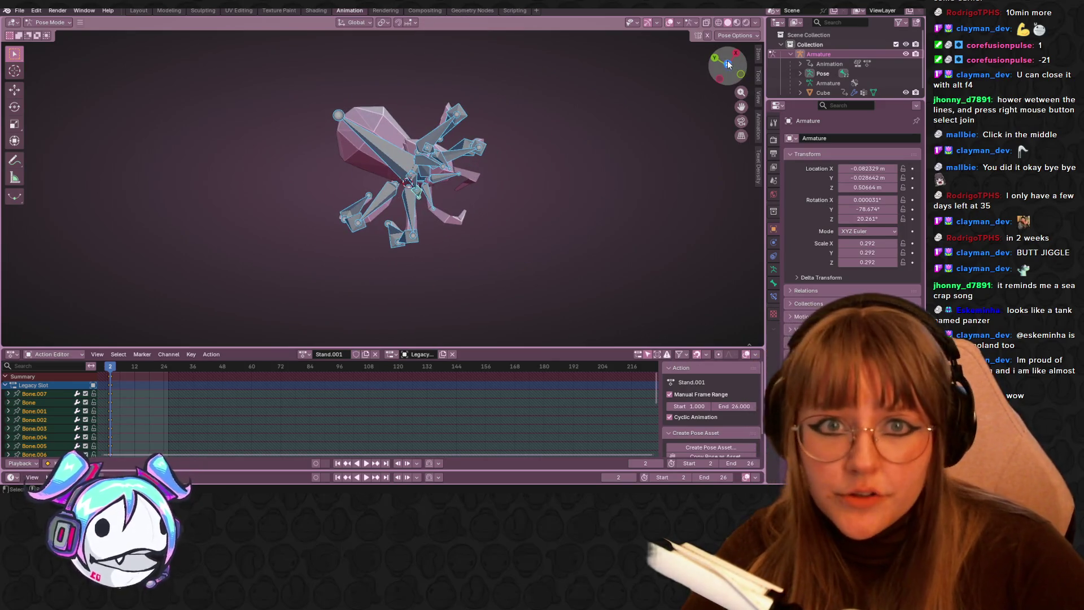
pyautogui.click(728, 62)
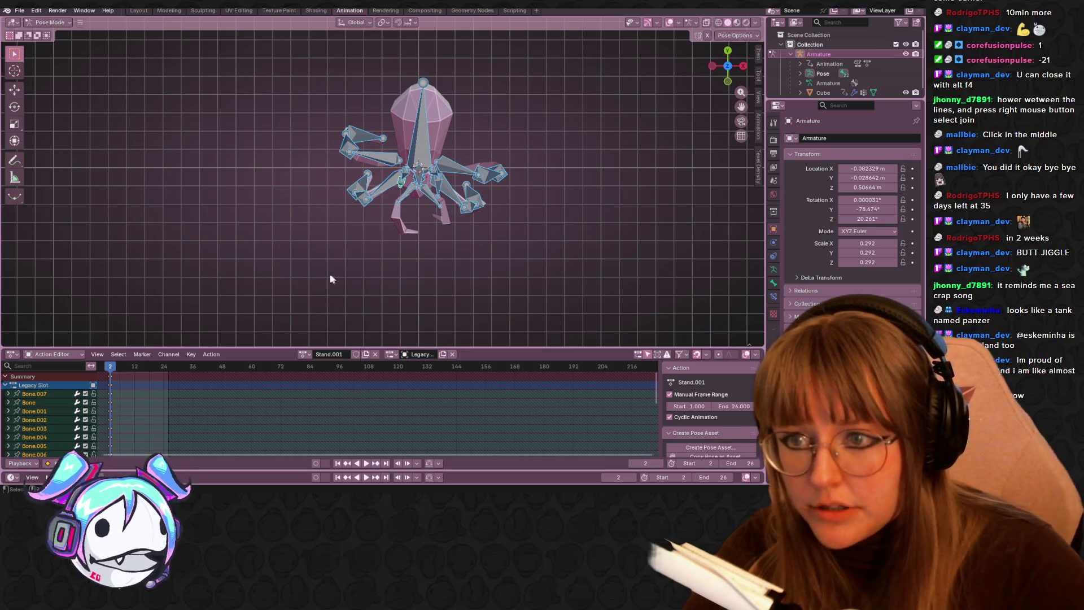
# - Switch to SpiderWalk, box-select the left and right leg bones, and select all keyframes
pyautogui.click(314, 354)
pyautogui.click(316, 376)
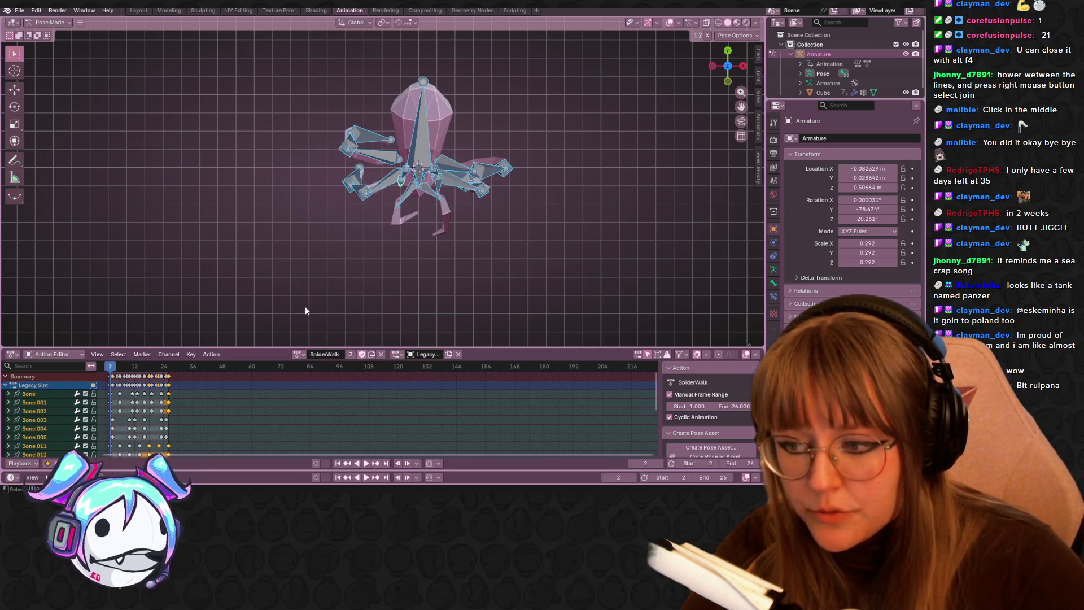
pyautogui.moveTo(309, 98); pyautogui.dragTo(363, 249)
pyautogui.moveTo(375, 259); pyautogui.dragTo(375, 258)
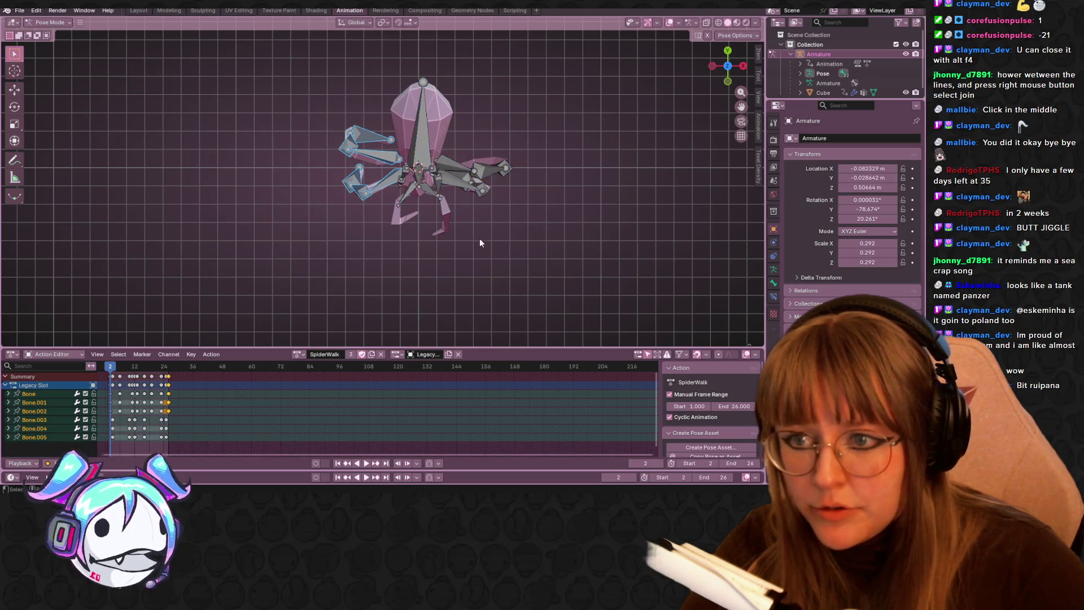
pyautogui.keyDown('shift'); pyautogui.moveTo(484, 165); pyautogui.dragTo(489, 187); pyautogui.keyUp('shift')
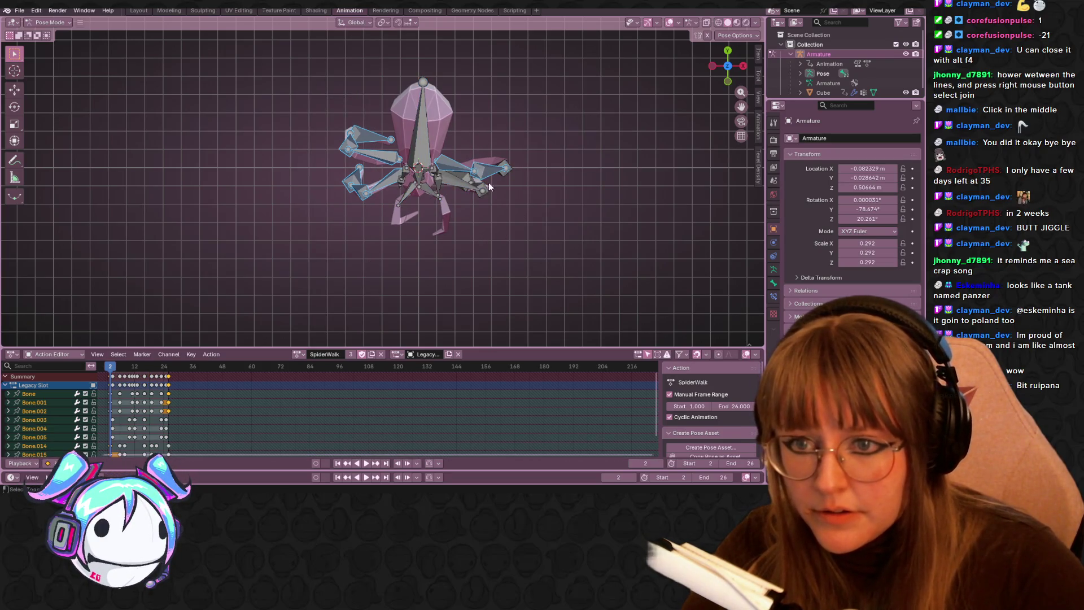
pyautogui.keyDown('shift'); pyautogui.click(478, 196); pyautogui.keyUp('shift')
pyautogui.moveTo(478, 196)
pyautogui.mouseDown(button='middle')
pyautogui.moveTo(550, 199)
pyautogui.moveTo(520, 166)
pyautogui.mouseUp(button='middle')
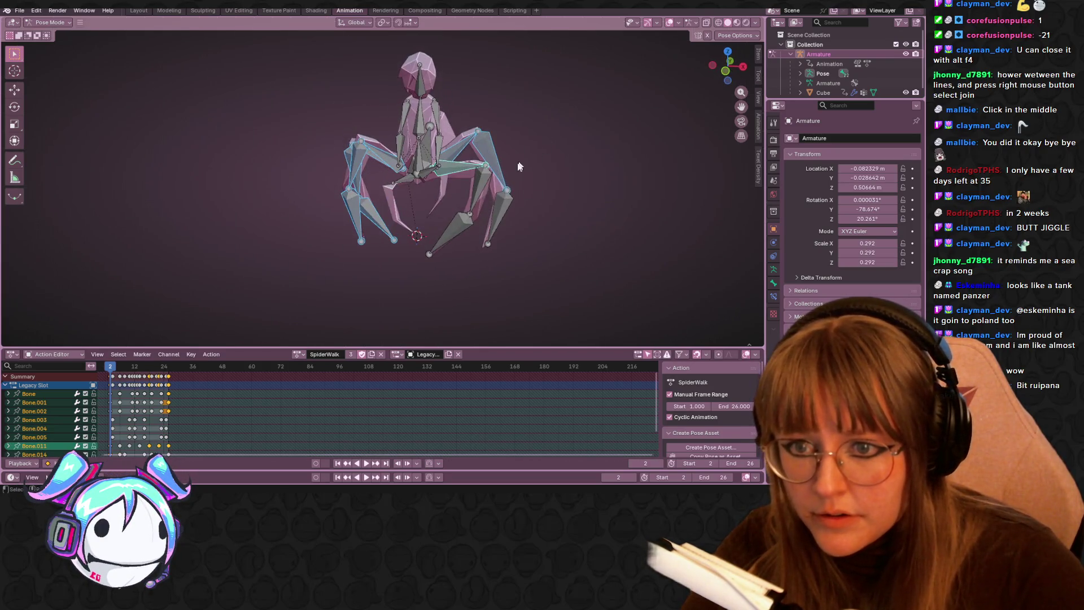
pyautogui.keyDown('shift'); pyautogui.click(472, 203); pyautogui.keyUp('shift')
pyautogui.moveTo(471, 204)
pyautogui.mouseDown(button='middle')
pyautogui.moveTo(493, 247)
pyautogui.moveTo(497, 236)
pyautogui.mouseUp(button='middle')
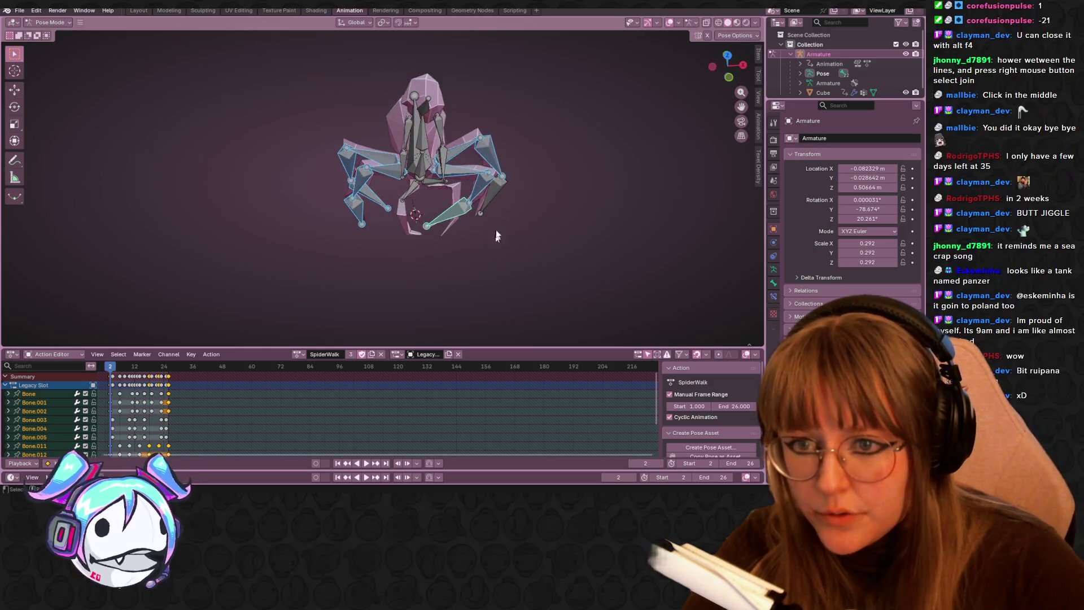
pyautogui.moveTo(501, 181); pyautogui.dragTo(500, 220, button='middle')
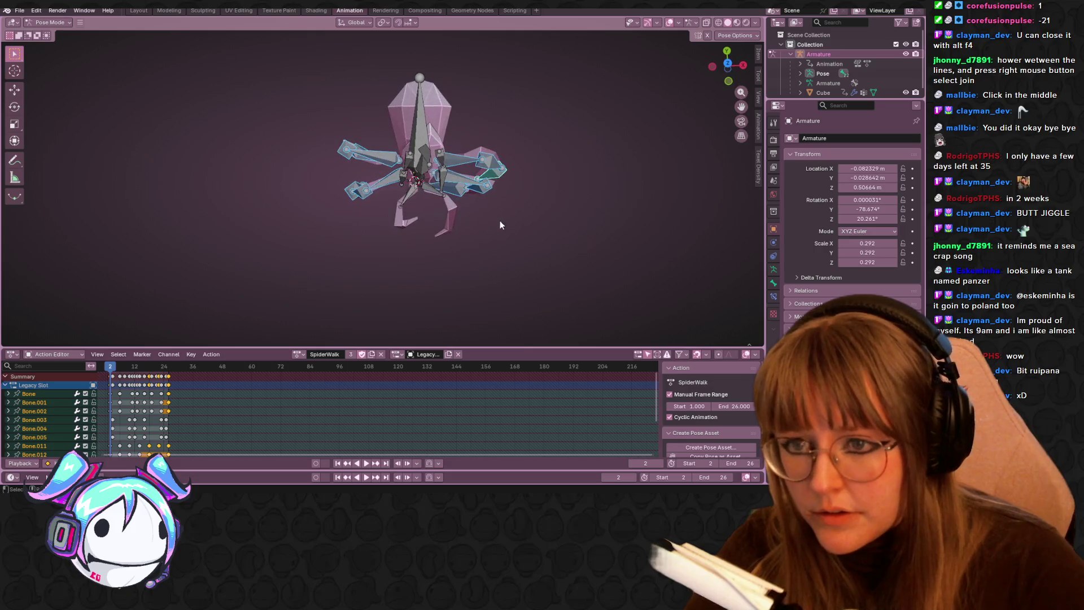
pyautogui.press('a')
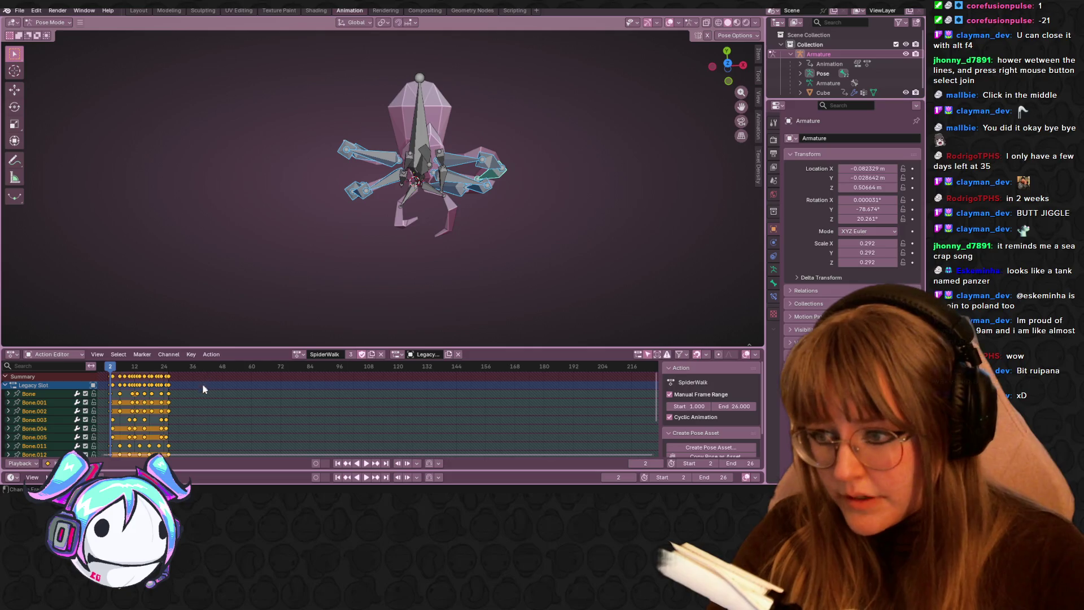
# - Play the SpiderWalk leg animation from the front view, then switch back to Stand.001
pyautogui.moveTo(443, 249)
pyautogui.mouseDown(button='middle')
pyautogui.moveTo(506, 279)
pyautogui.moveTo(507, 175)
pyautogui.moveTo(501, 282)
pyautogui.mouseUp(button='middle')
pyautogui.click(298, 354)
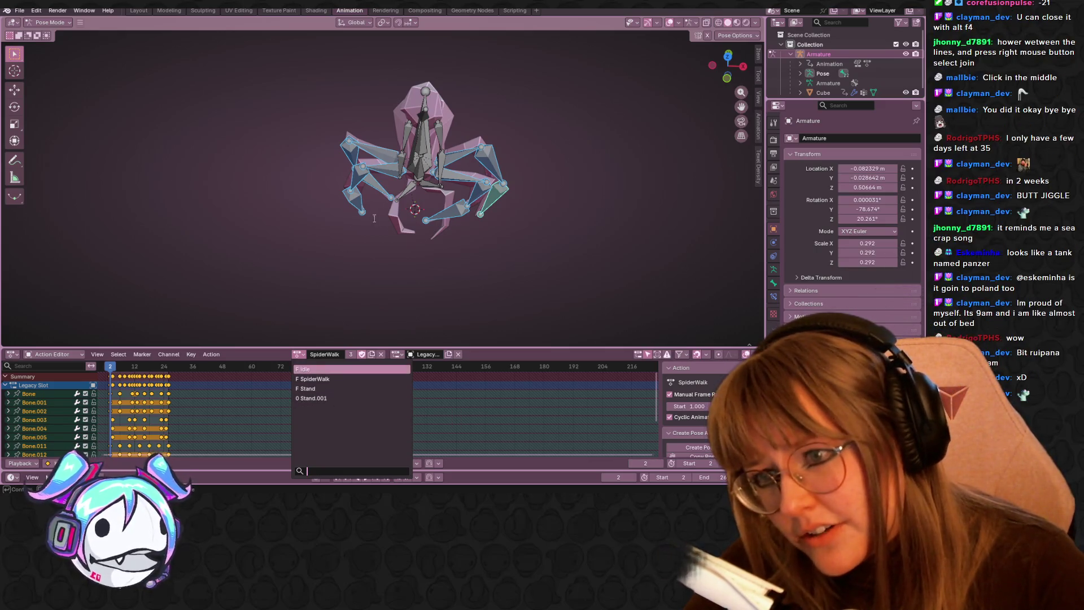
pyautogui.click(381, 168)
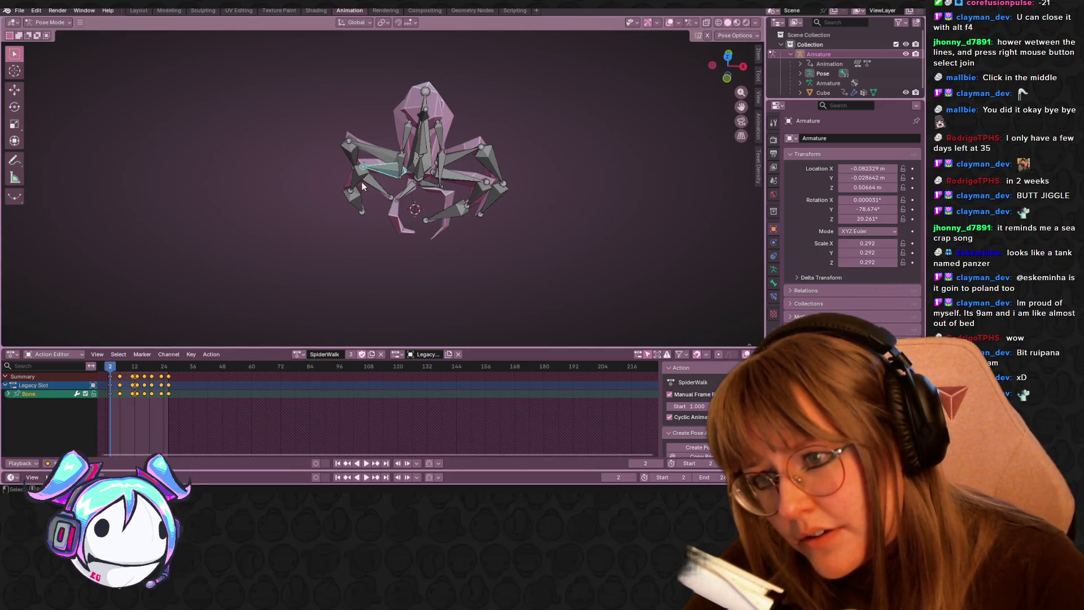
pyautogui.press('space')
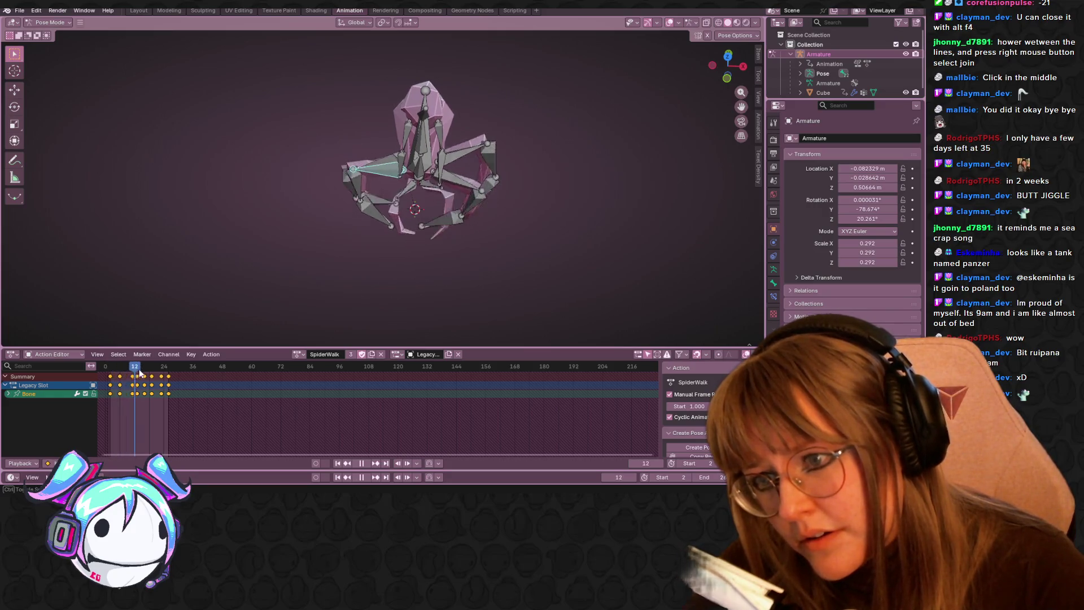
pyautogui.press('KP_1')
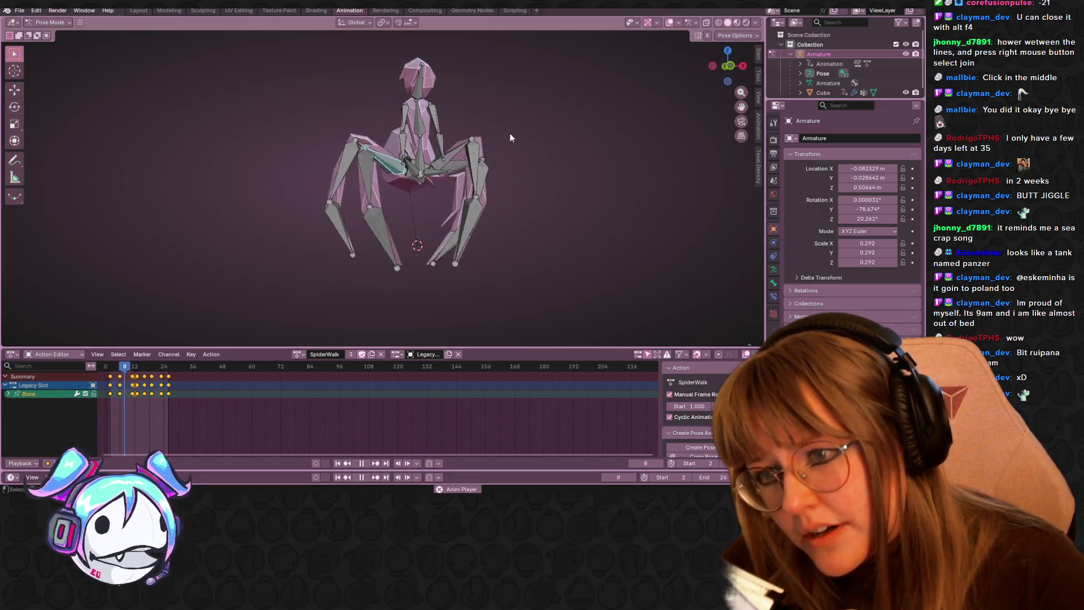
pyautogui.moveTo(509, 138); pyautogui.dragTo(519, 259, button='middle')
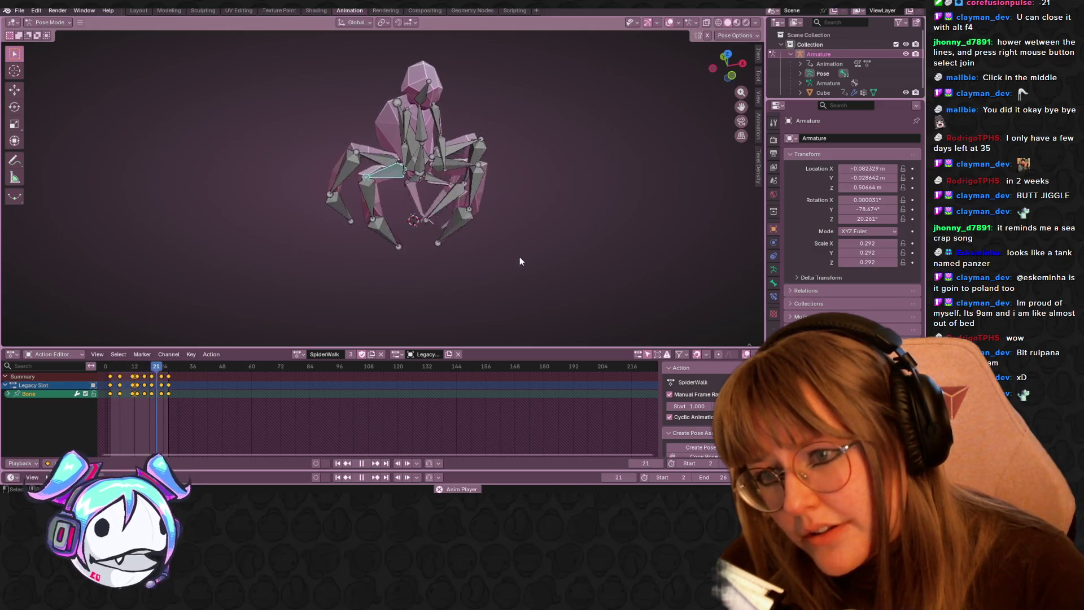
pyautogui.press('space')
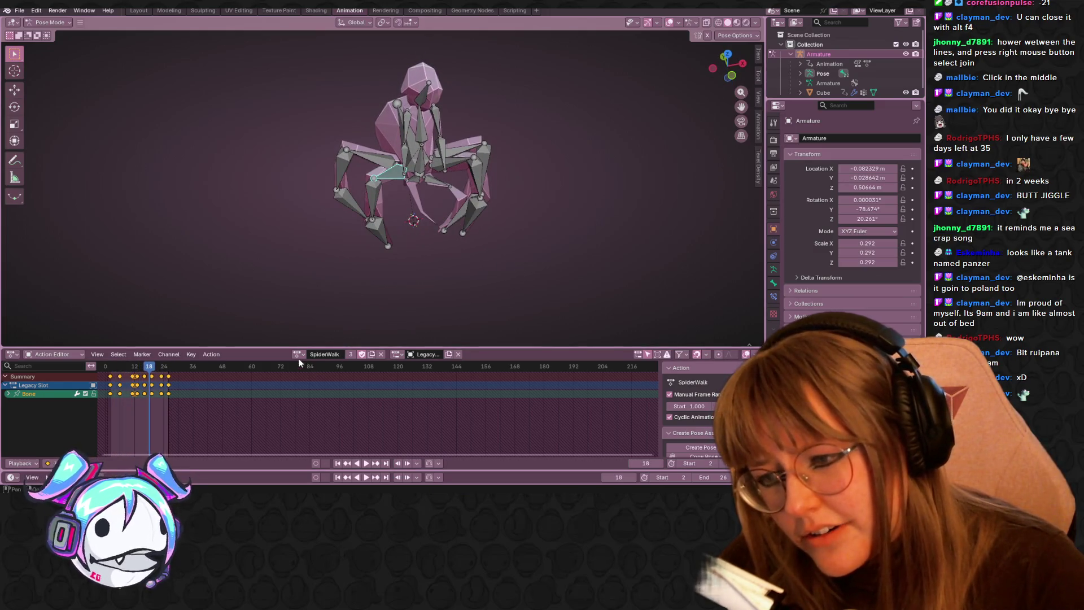
pyautogui.click(298, 355)
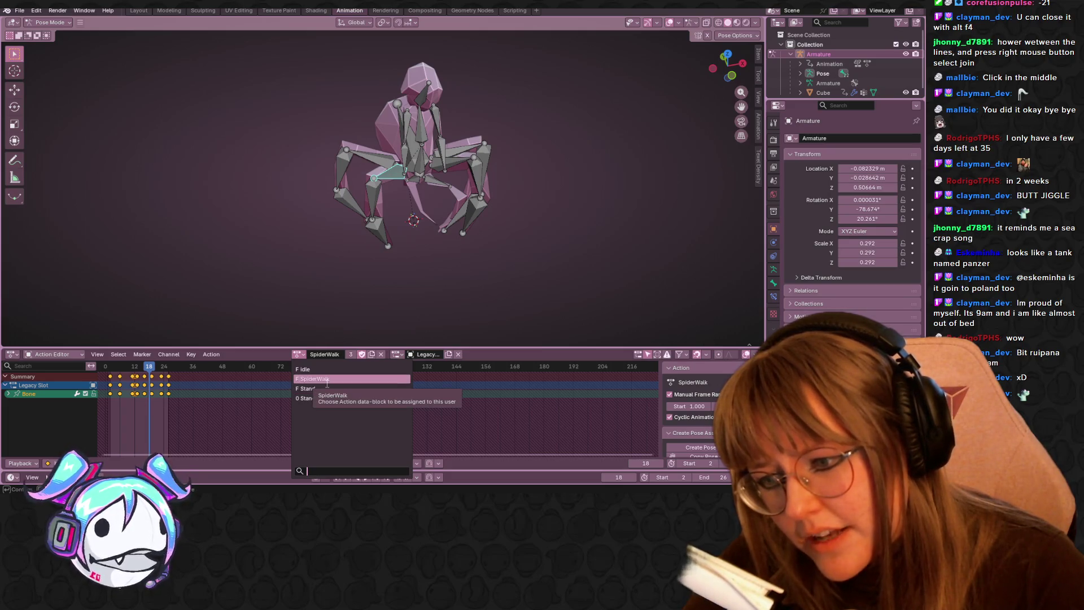
pyautogui.click(325, 399)
# - Rename the Stand.001 action to Walk in the Action Editor header
pyautogui.doubleClick(328, 354)
pyautogui.write('Spidser')
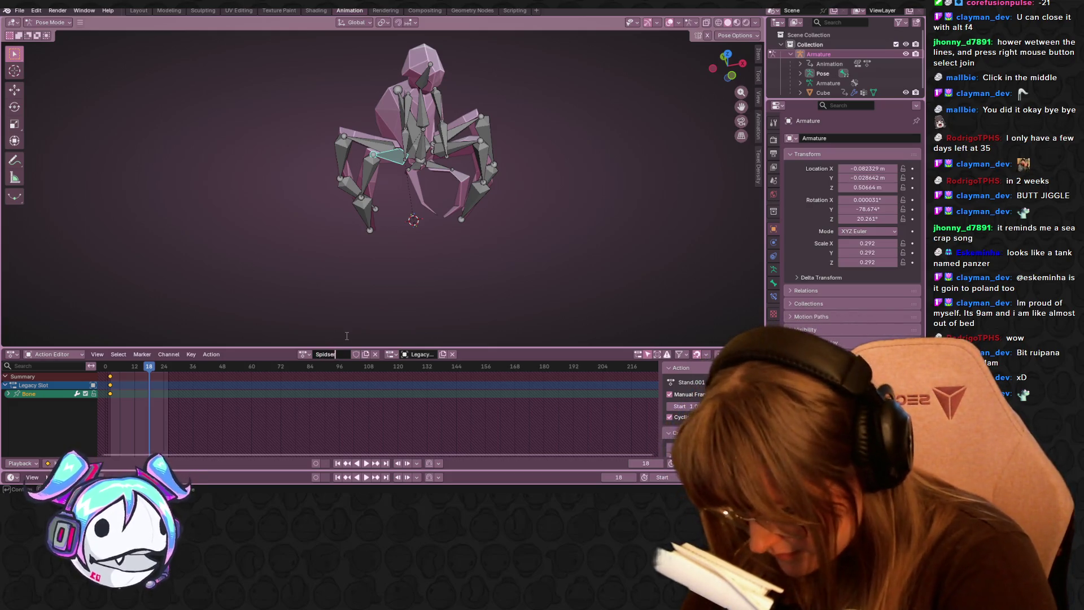
pyautogui.write('Q')
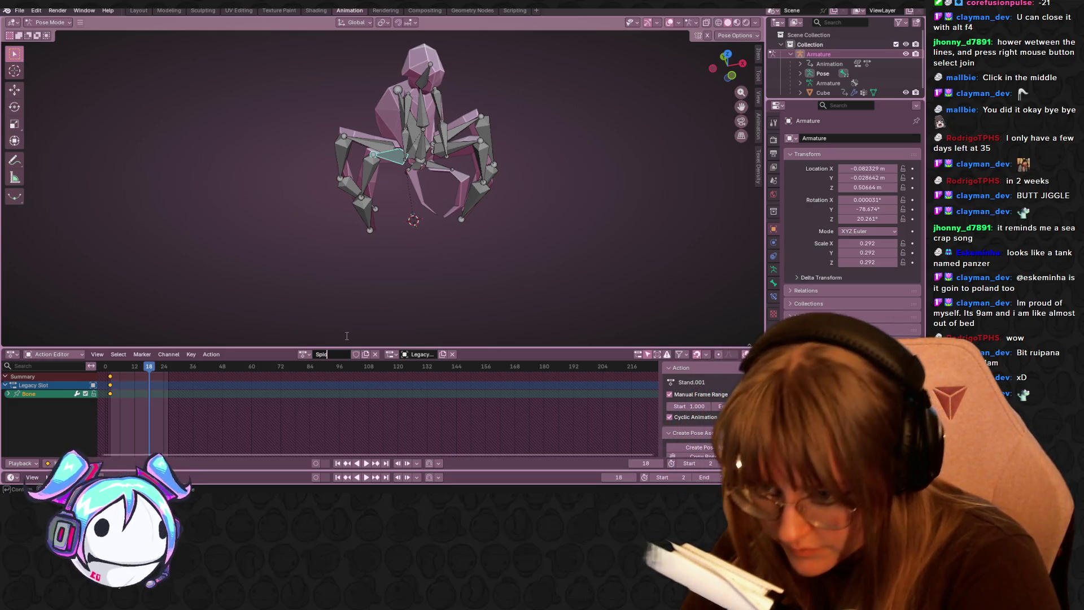
pyautogui.write('Walk')
pyautogui.press('Return')
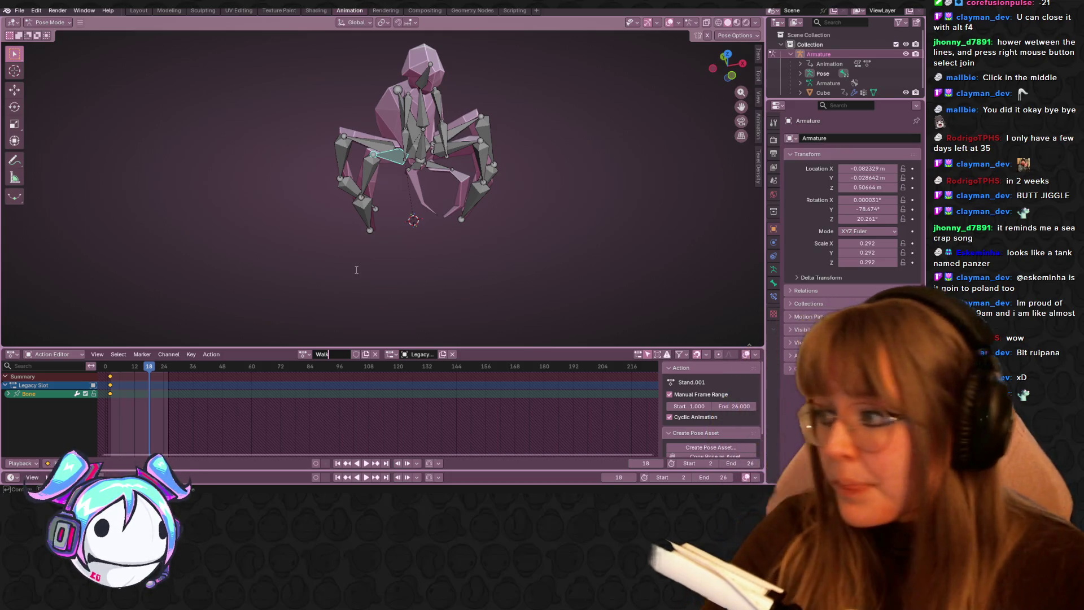
# - View the rig from above, stop playback, select all bones, and orbit to perspective front
pyautogui.scroll(3, 331, 159)
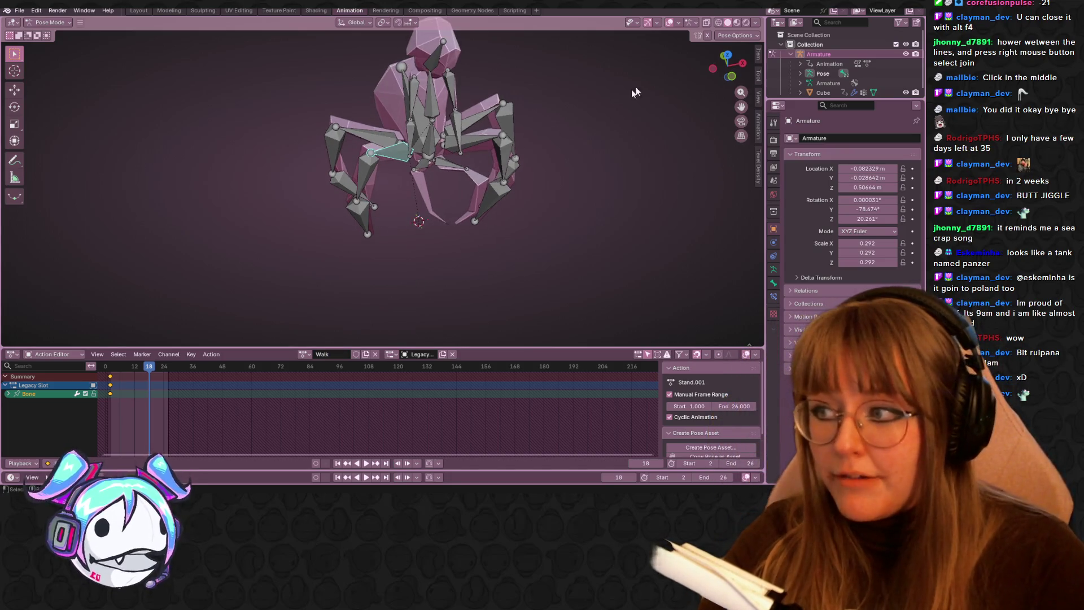
pyautogui.click(727, 56)
pyautogui.scroll(1, 144, 328)
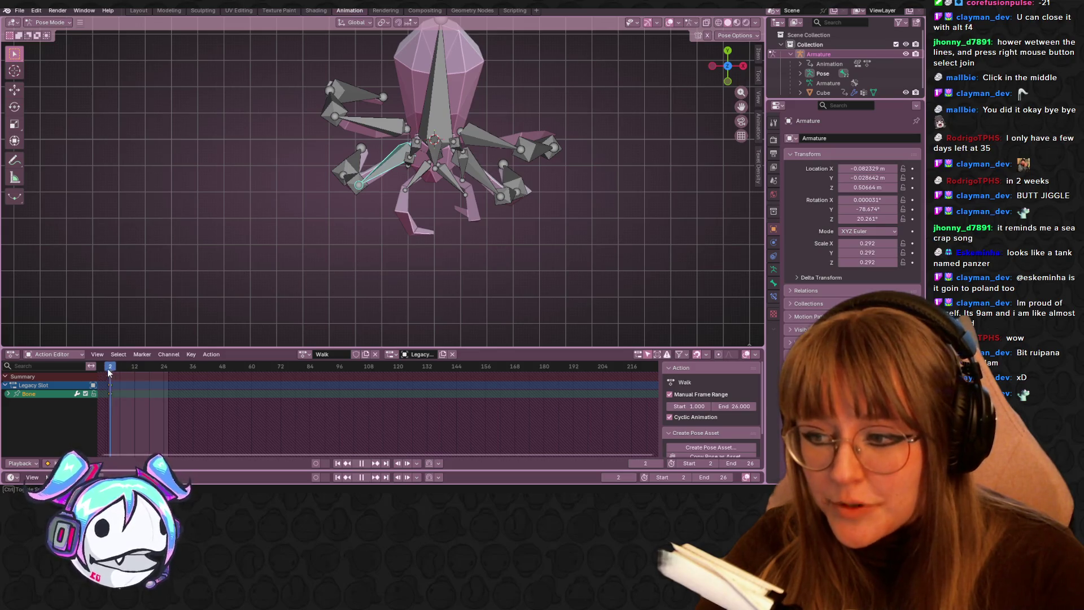
pyautogui.press('space')
pyautogui.press('a')
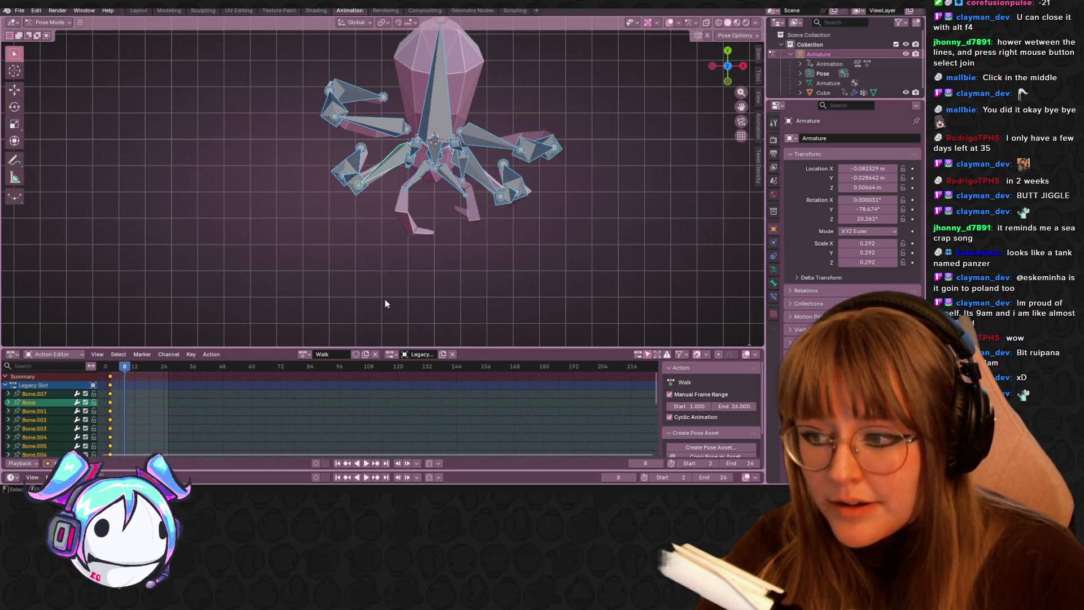
pyautogui.click(388, 303)
pyautogui.press('a')
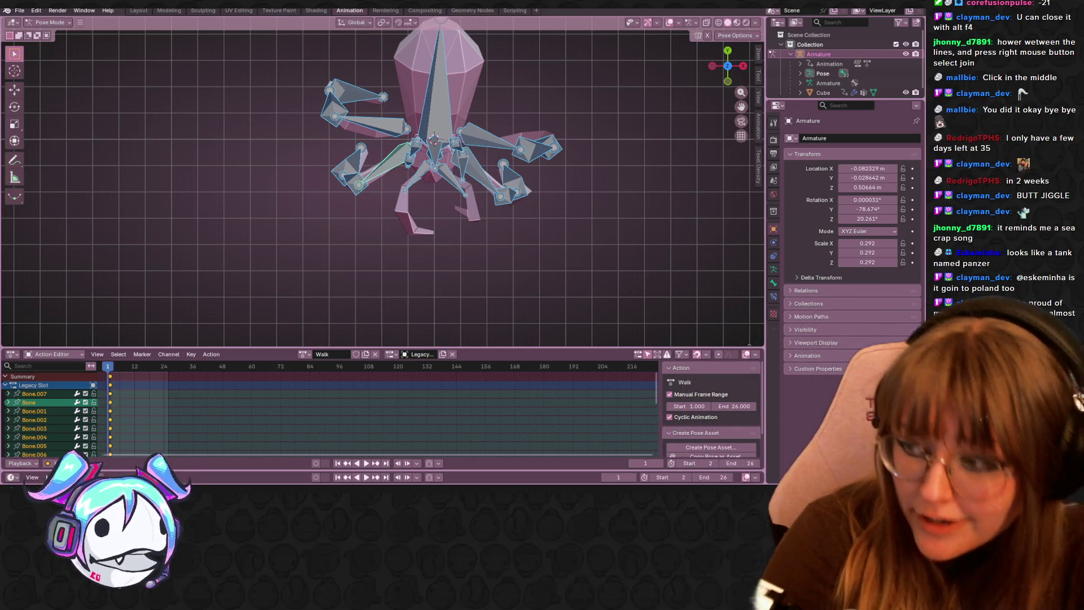
pyautogui.scroll(1, 485, 94)
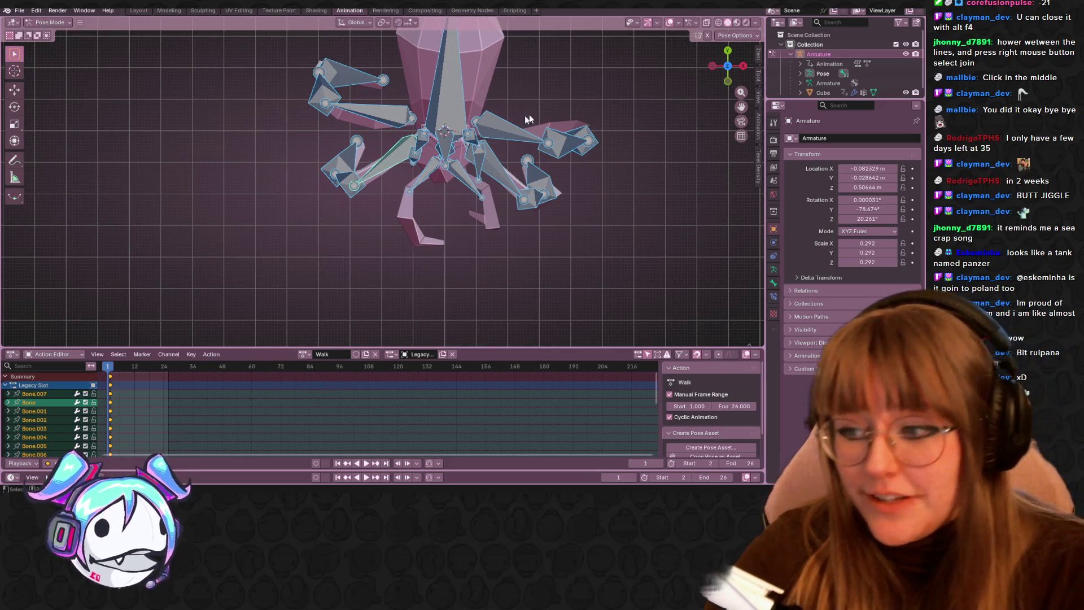
pyautogui.keyDown('ctrl'); pyautogui.scroll(-2, 435, 214); pyautogui.keyUp('ctrl')
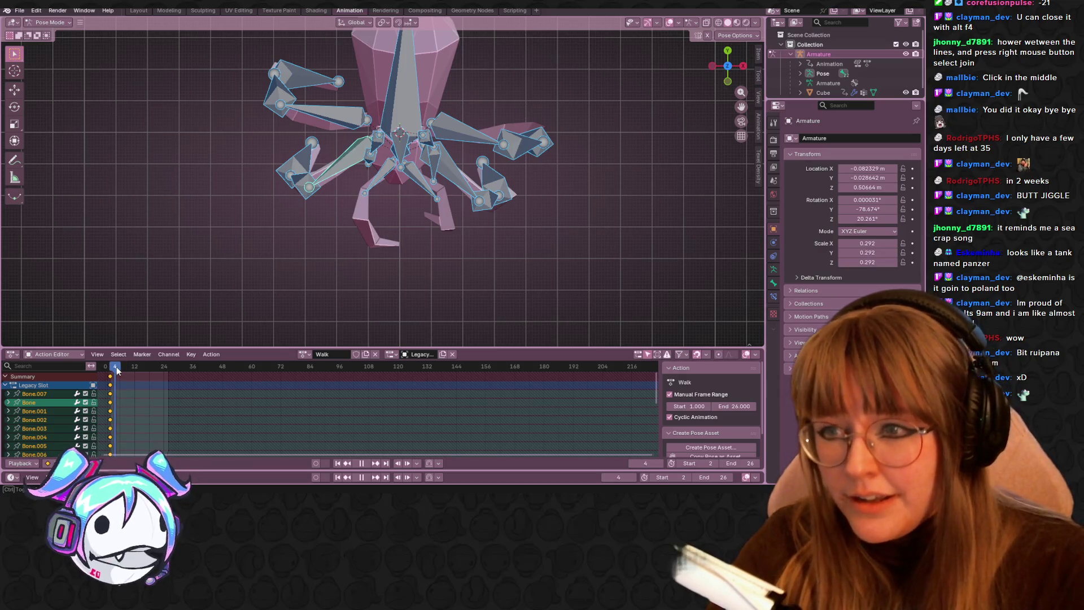
pyautogui.moveTo(416, 238)
pyautogui.mouseDown(button='middle')
pyautogui.moveTo(530, 117)
pyautogui.moveTo(512, 187)
pyautogui.mouseUp(button='middle')
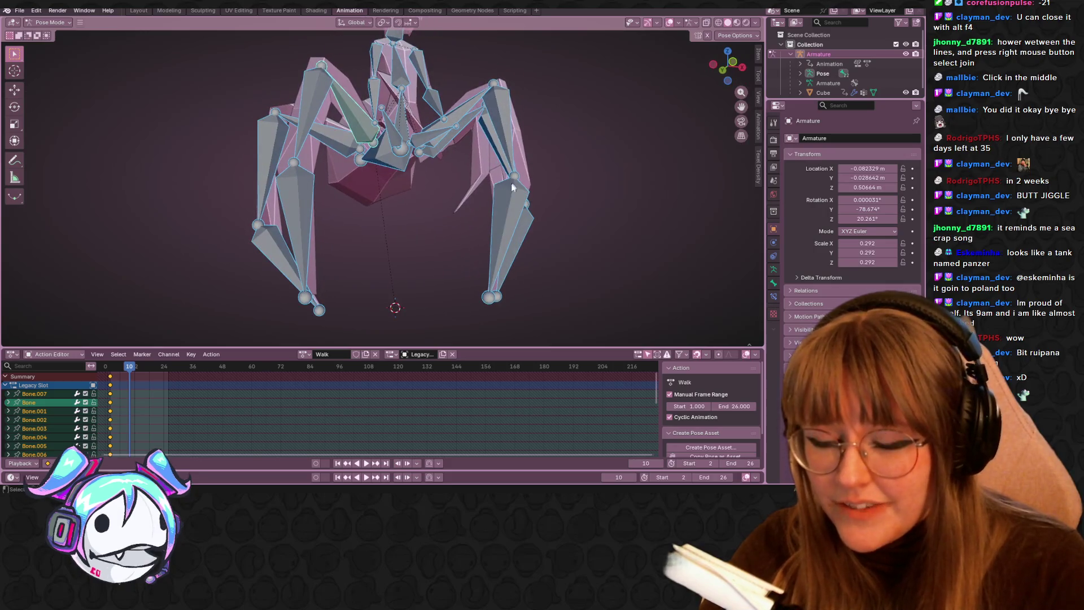
# - Switch back to SpiderWalk, select a leg bone, and play the walk to inspect it
pyautogui.click(305, 354)
pyautogui.click(317, 377)
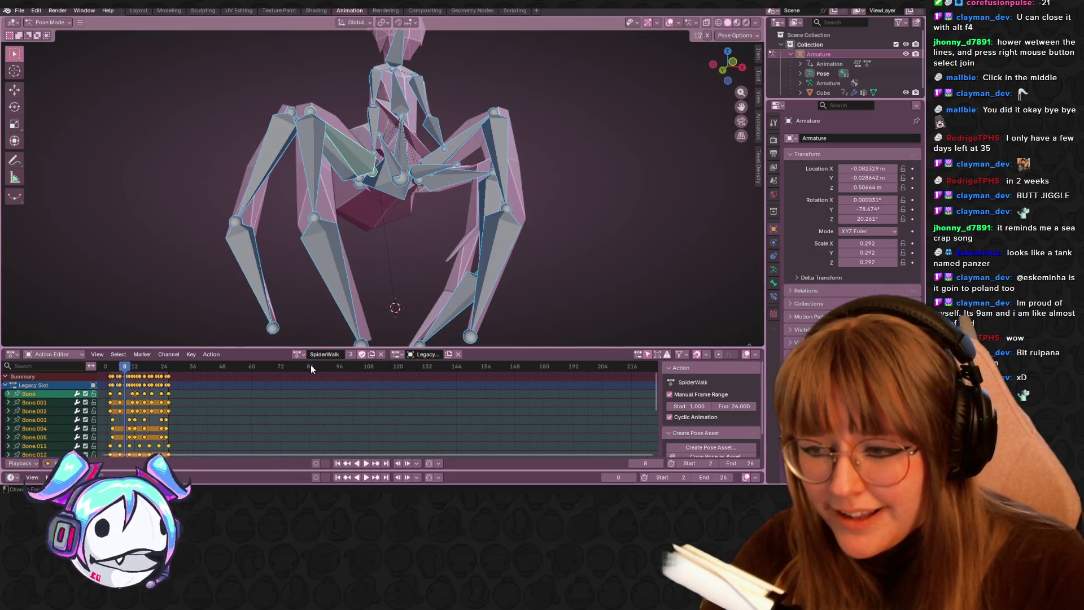
pyautogui.moveTo(428, 160); pyautogui.dragTo(432, 218, button='middle')
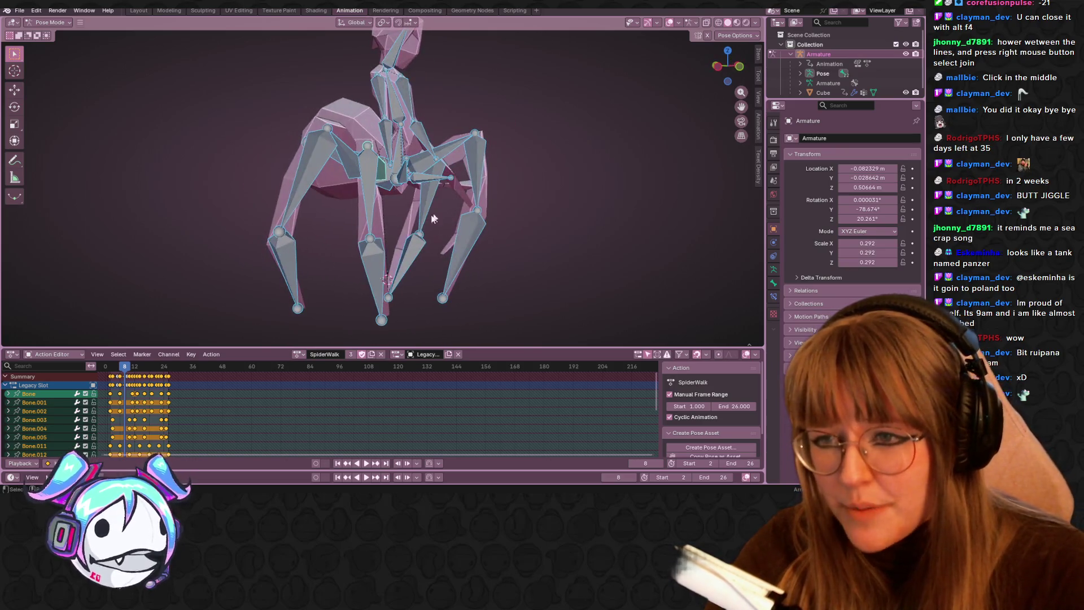
pyautogui.scroll(-2, 439, 322)
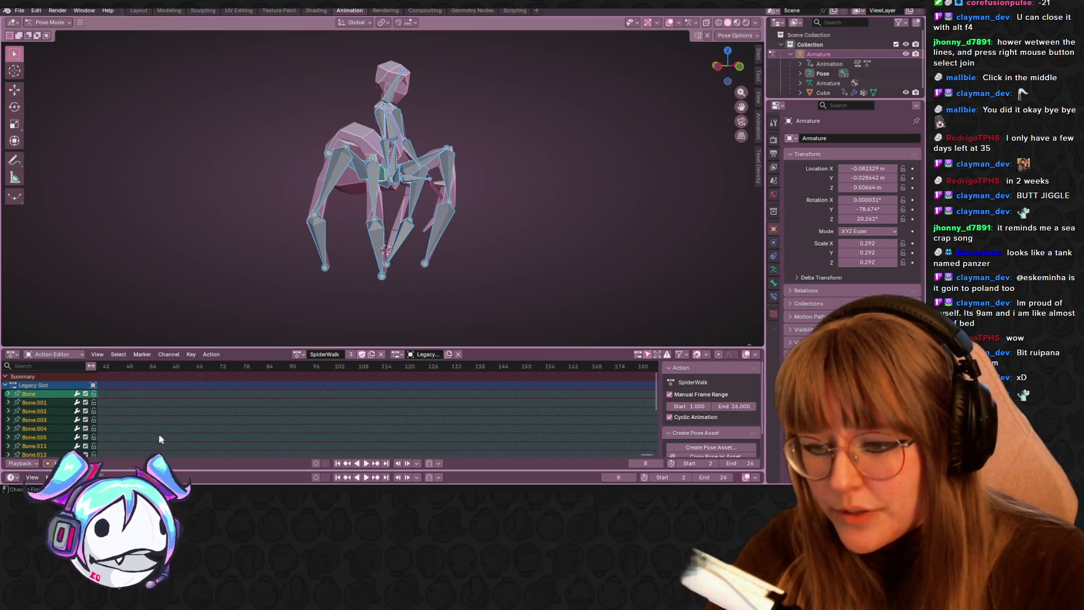
pyautogui.scroll(3, 315, 384)
pyautogui.scroll(2, 316, 406)
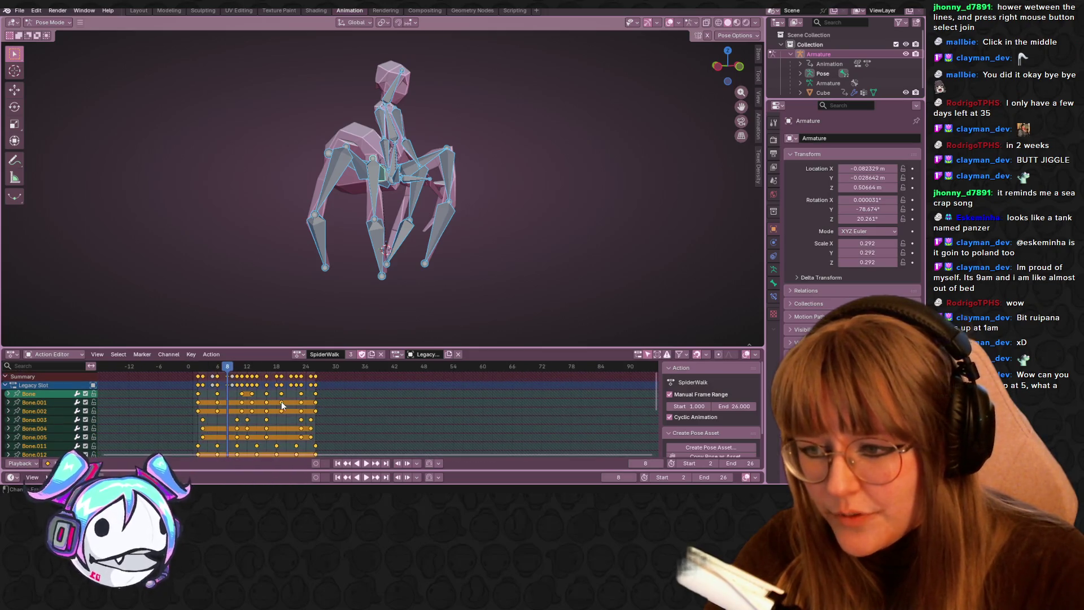
pyautogui.click(423, 225)
pyautogui.click(352, 151)
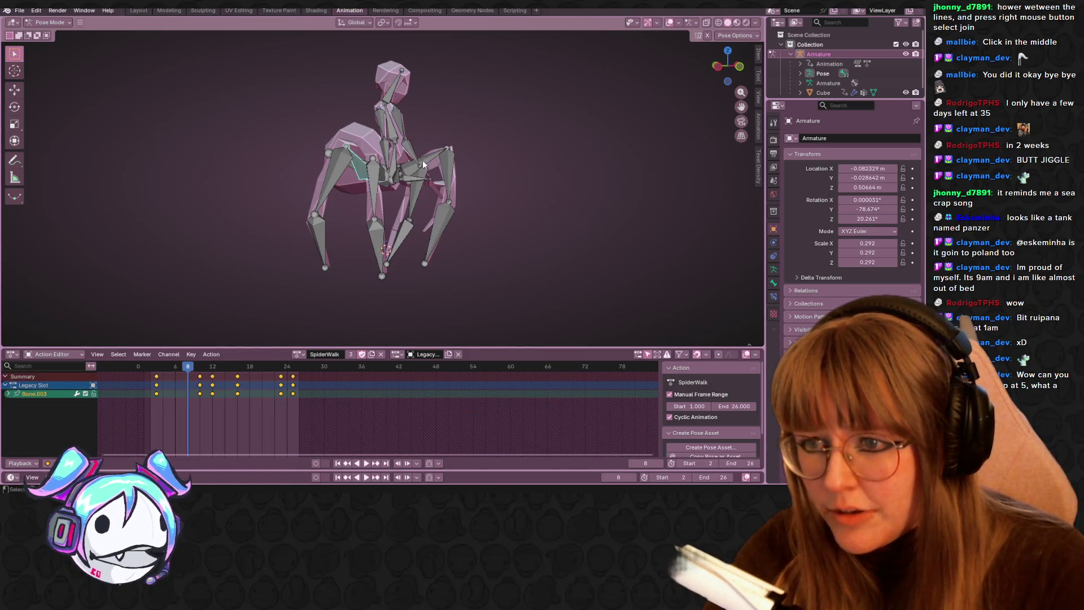
pyautogui.press('space')
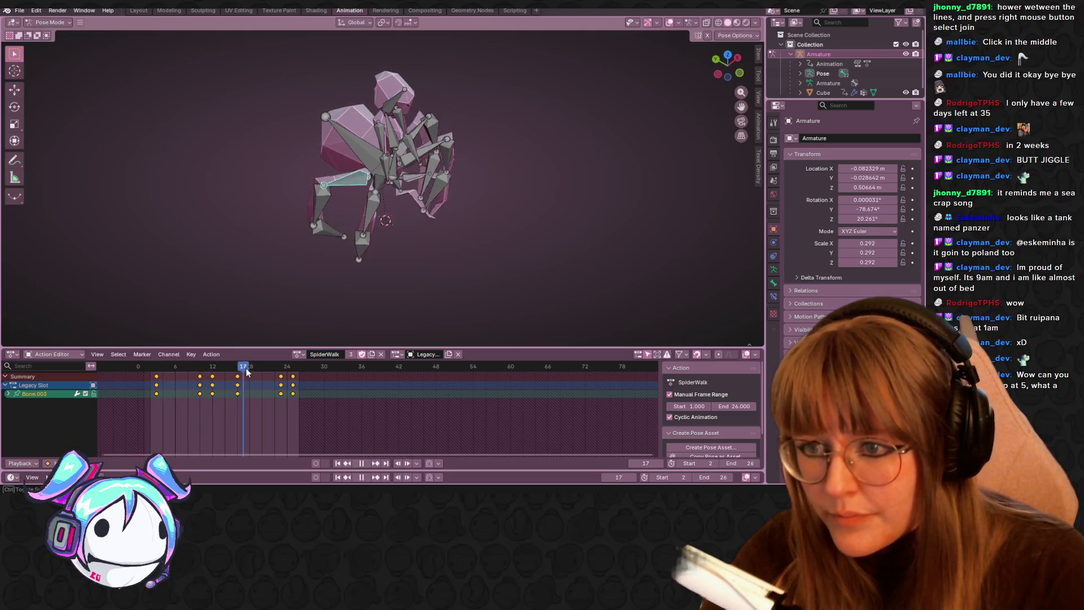
pyautogui.press('space')
# - Select the lower leg bone Bone.004 and delete all its keyframes
pyautogui.keyDown('shift'); pyautogui.click(327, 214); pyautogui.keyUp('shift')
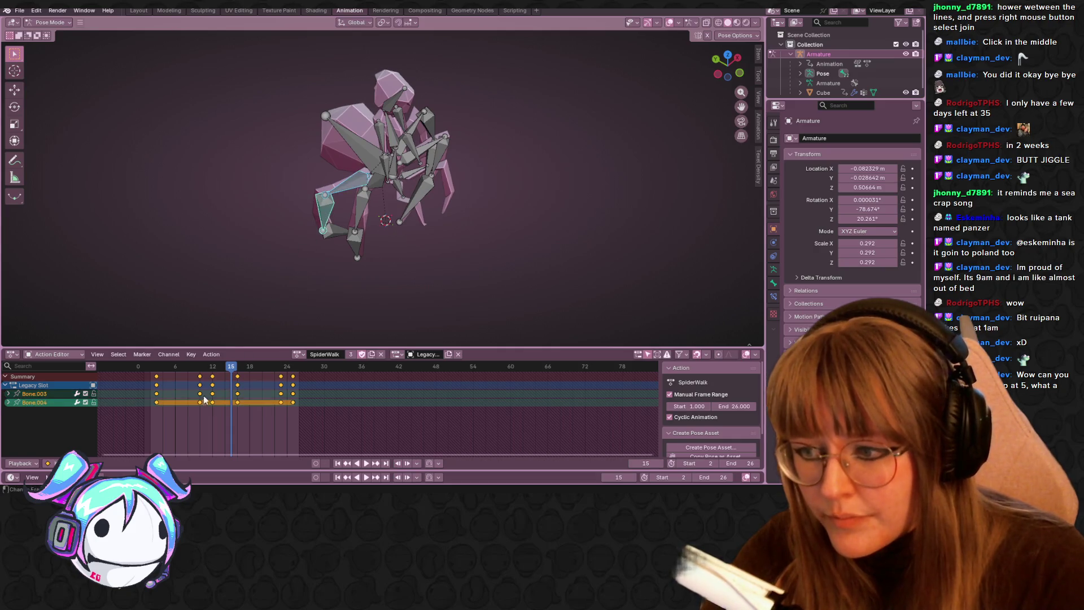
pyautogui.click(199, 408)
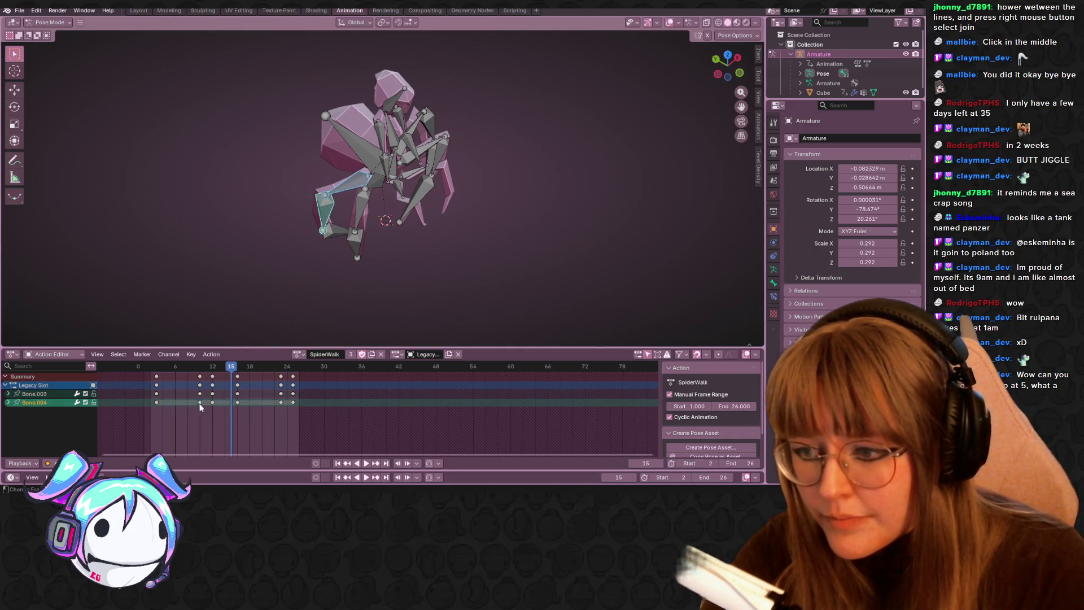
pyautogui.moveTo(316, 243); pyautogui.dragTo(338, 221, button='middle')
pyautogui.click(211, 403)
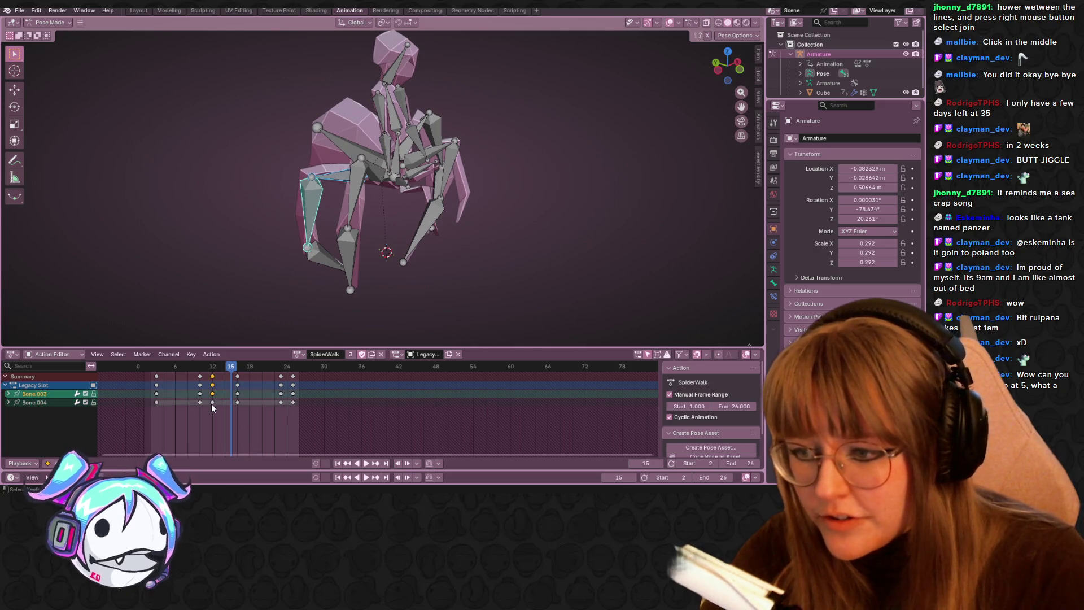
pyautogui.moveTo(145, 402); pyautogui.dragTo(336, 425)
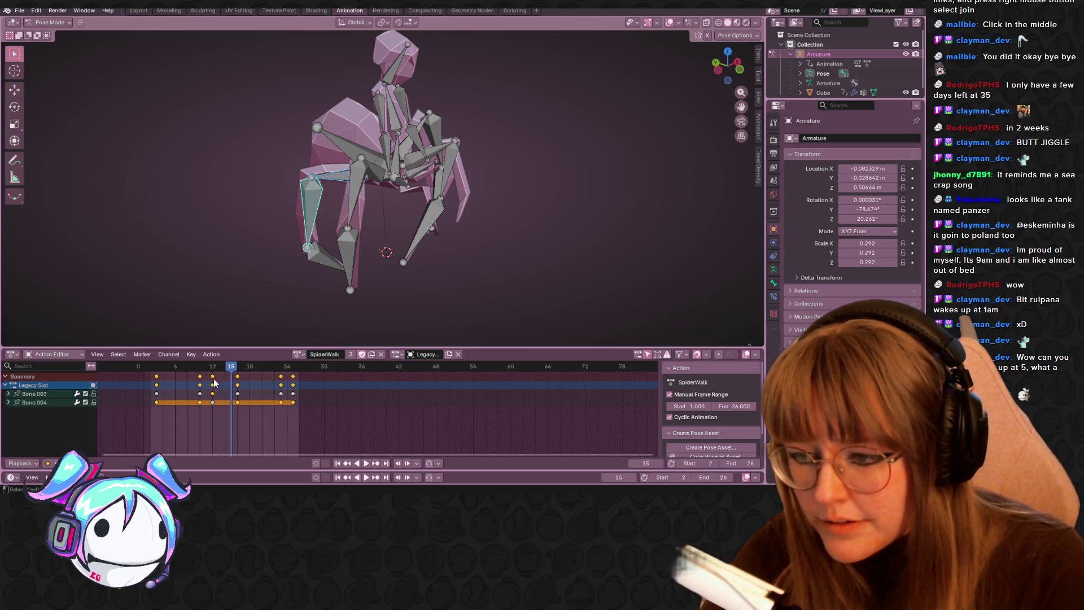
pyautogui.click(313, 207)
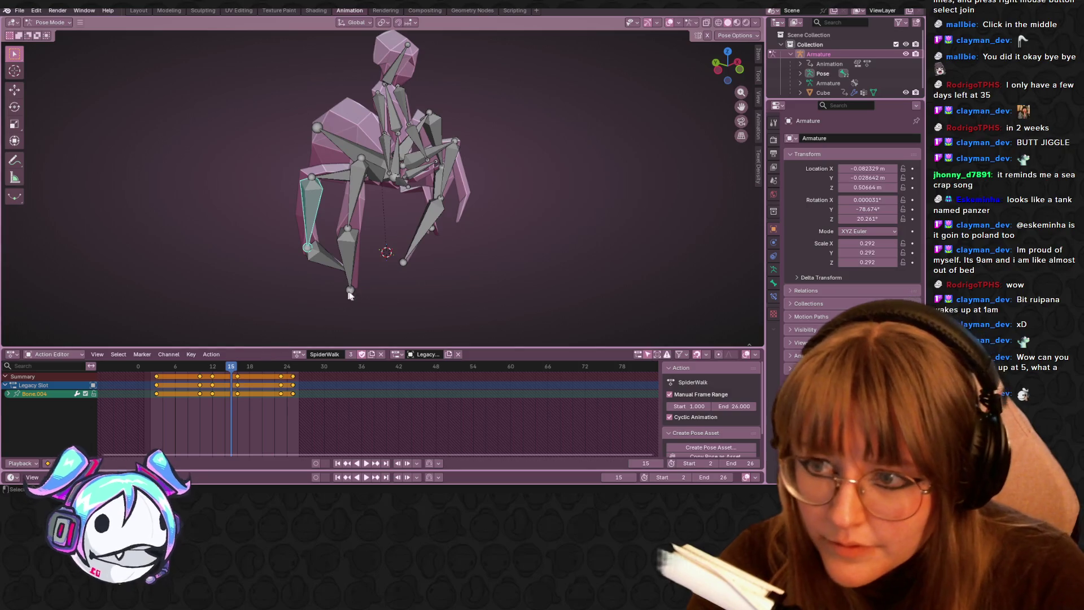
pyautogui.hotkey('alt', 'r')
pyautogui.press('Delete')
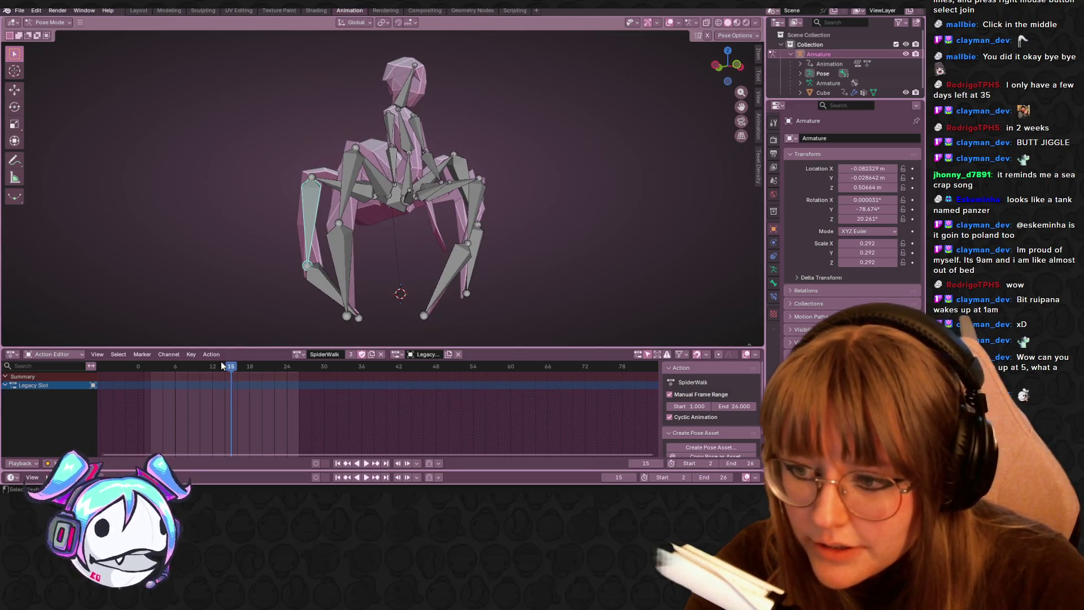
# - Select the foot bone Bone.005 and delete its SpiderWalk keyframes
pyautogui.press('space')
pyautogui.moveTo(300, 270)
pyautogui.mouseDown(button='middle')
pyautogui.moveTo(350, 259)
pyautogui.moveTo(359, 293)
pyautogui.moveTo(368, 282)
pyautogui.moveTo(380, 297)
pyautogui.moveTo(387, 257)
pyautogui.moveTo(336, 224)
pyautogui.mouseUp(button='middle')
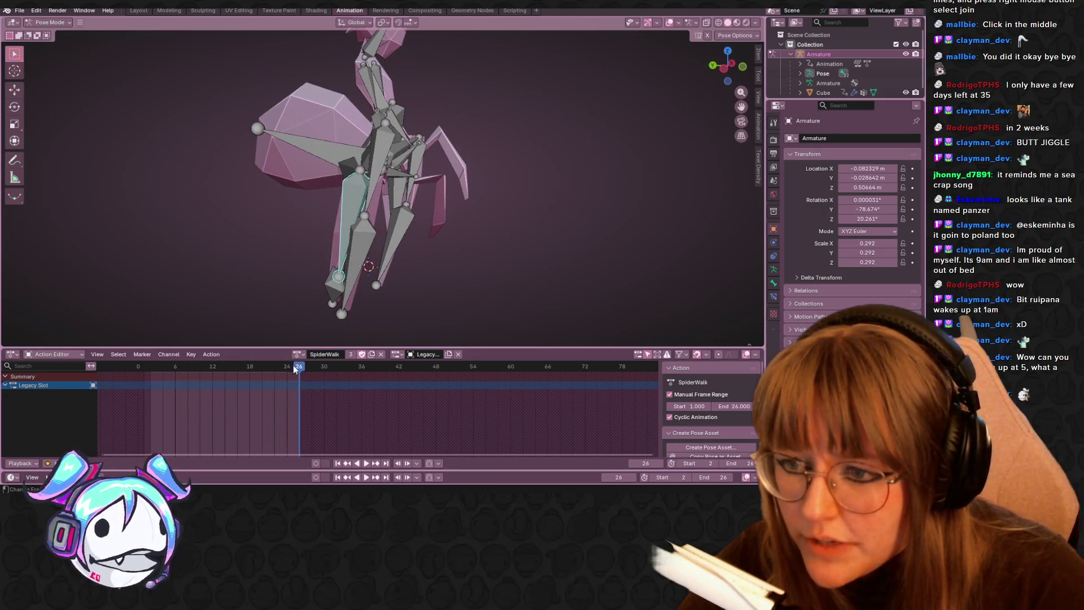
pyautogui.moveTo(328, 313); pyautogui.dragTo(384, 293, button='middle')
pyautogui.click(315, 303)
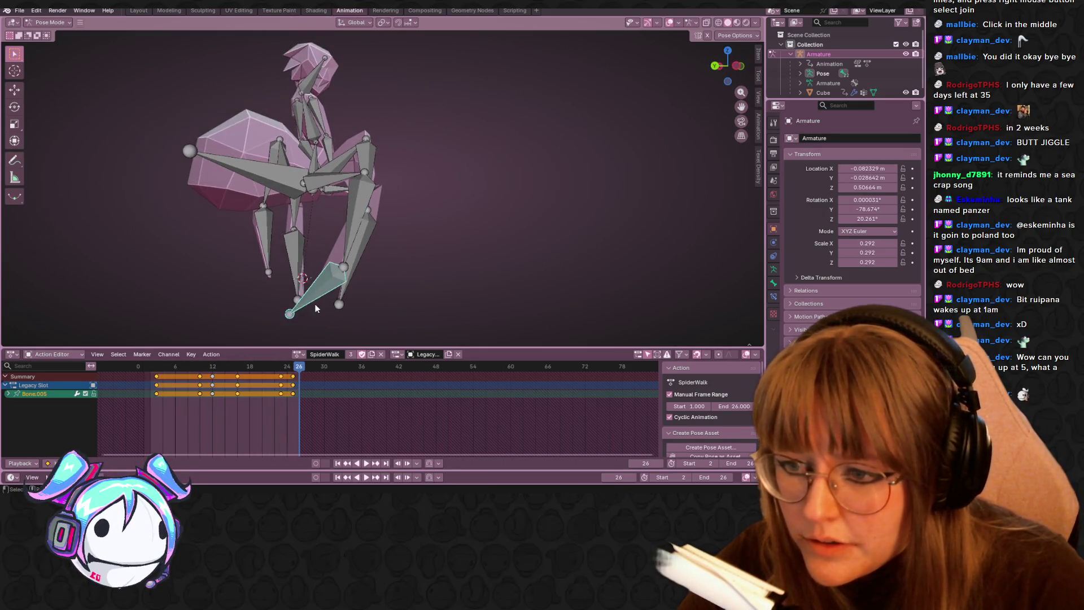
pyautogui.press('space')
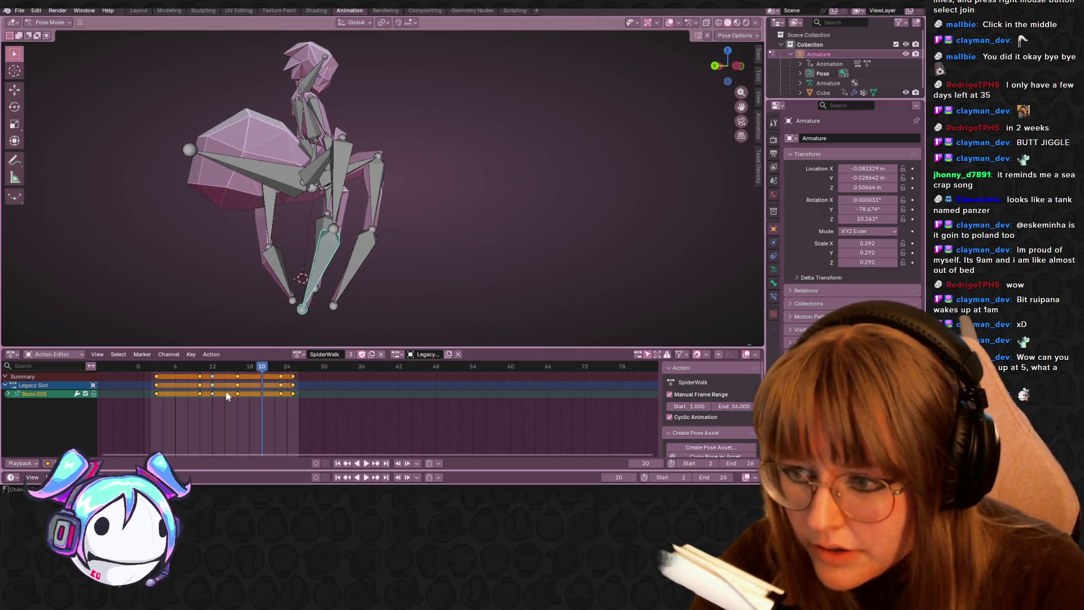
pyautogui.press('Delete')
pyautogui.moveTo(208, 395); pyautogui.dragTo(215, 380)
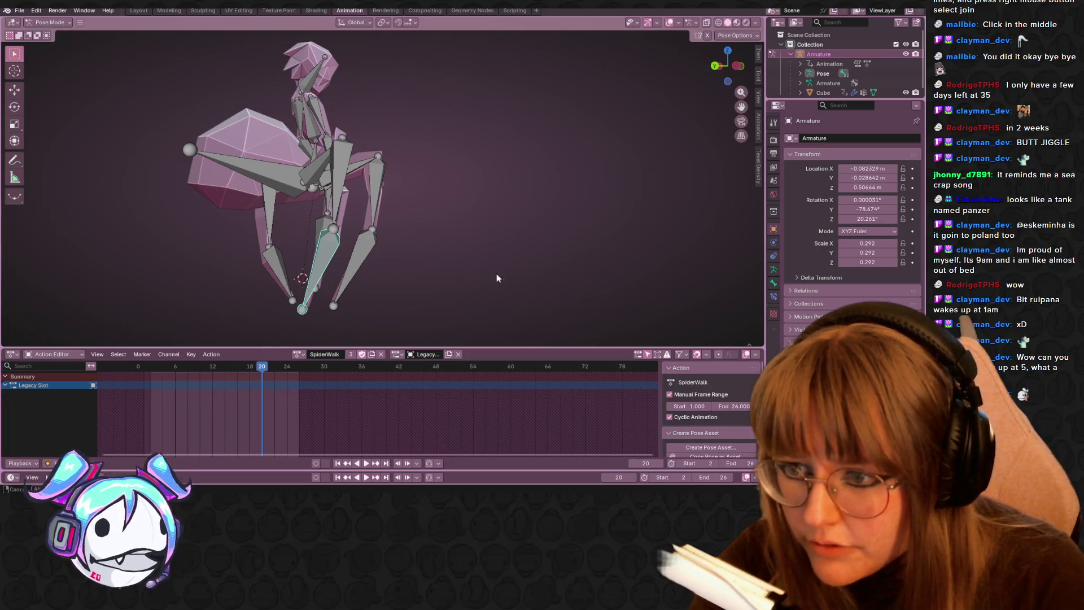
# - Play back the walk, then select upper leg bone Bone.003 and scrub its keys
pyautogui.press('space')
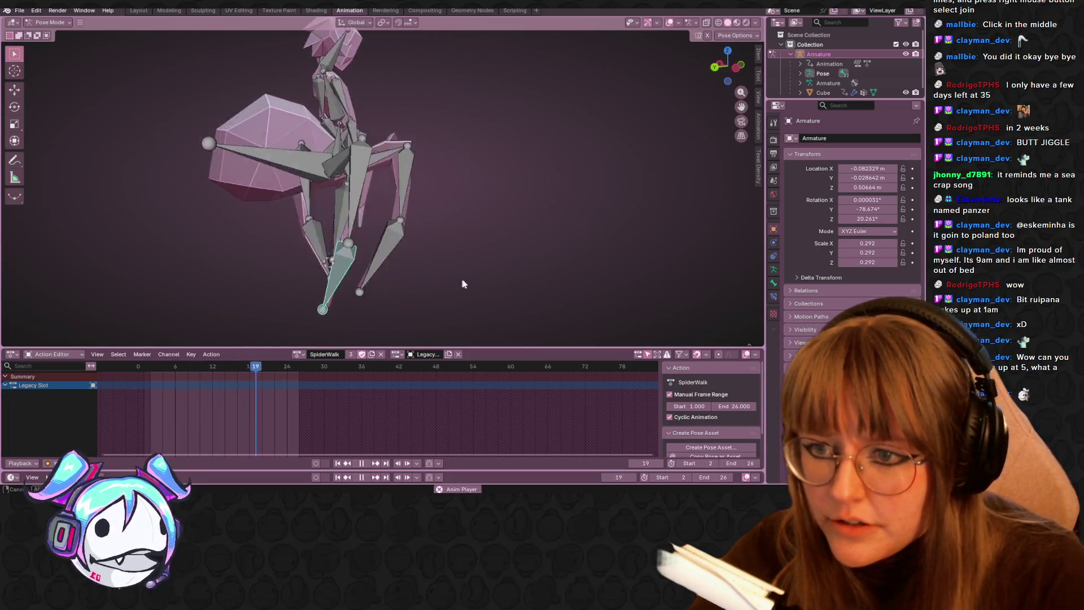
pyautogui.moveTo(418, 254)
pyautogui.mouseDown(button='middle')
pyautogui.moveTo(386, 267)
pyautogui.moveTo(303, 256)
pyautogui.moveTo(317, 217)
pyautogui.moveTo(361, 278)
pyautogui.moveTo(217, 369)
pyautogui.mouseUp(button='middle')
pyautogui.press('space')
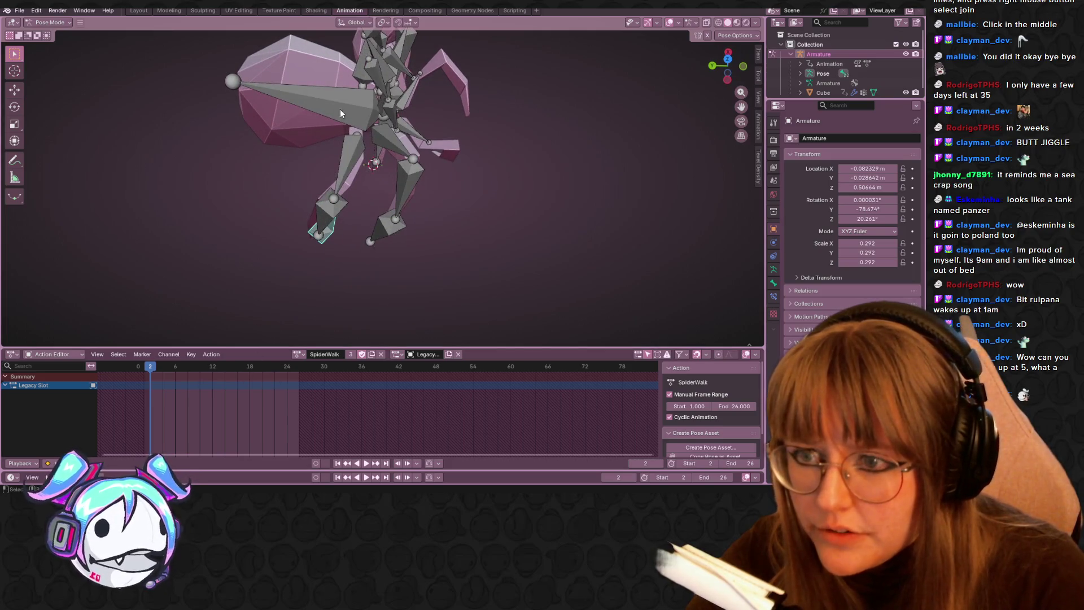
pyautogui.click(343, 153)
pyautogui.moveTo(148, 366)
pyautogui.mouseDown()
pyautogui.moveTo(294, 383)
pyautogui.moveTo(157, 374)
pyautogui.moveTo(169, 377)
pyautogui.mouseUp()
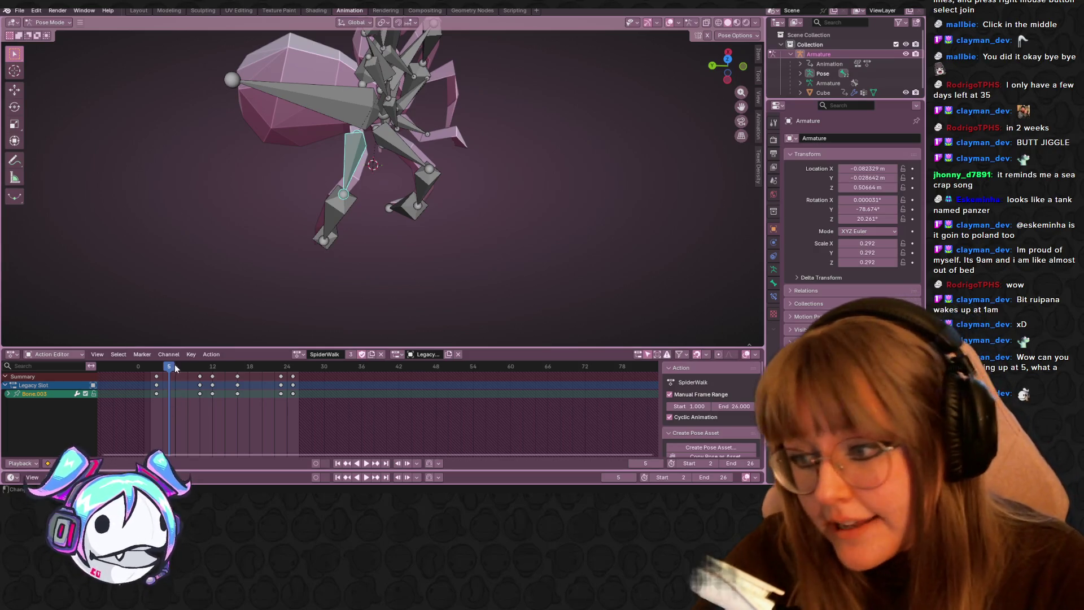
# - Duplicate Bone.003's frame-4 keys to the end of the loop
pyautogui.press('space')
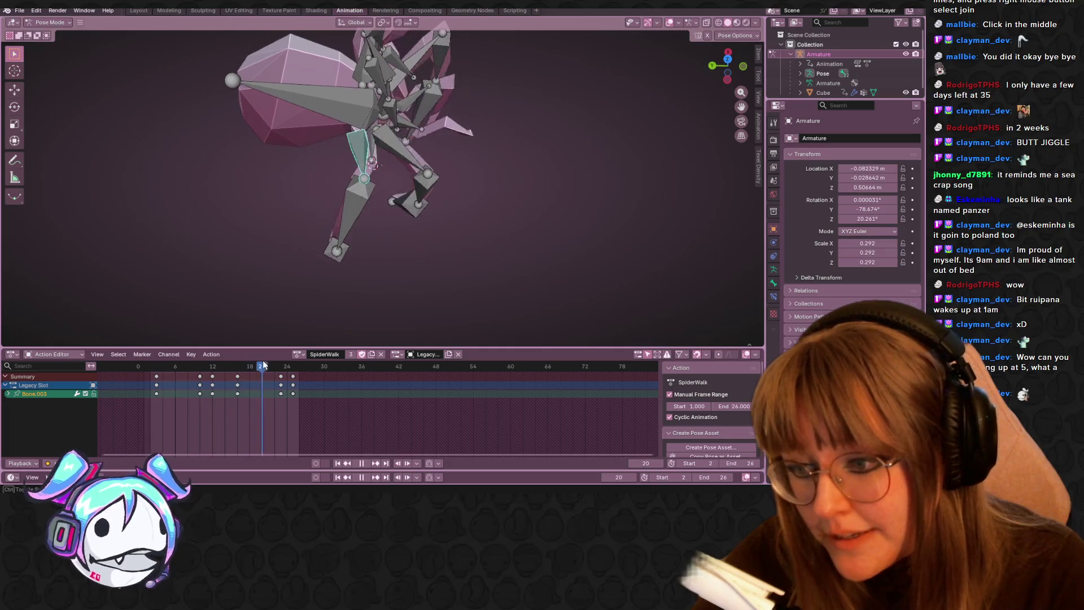
pyautogui.press('space')
pyautogui.click(157, 384)
pyautogui.scroll(3, 419, 232)
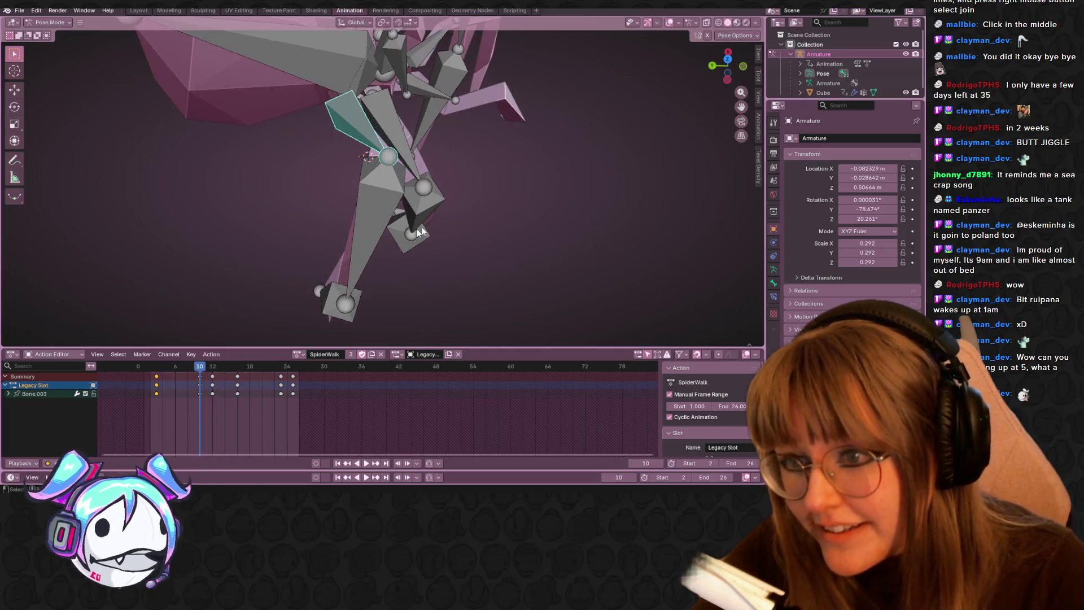
pyautogui.keyDown('shift'); pyautogui.moveTo(419, 232); pyautogui.dragTo(483, 194, button='middle'); pyautogui.keyUp('shift')
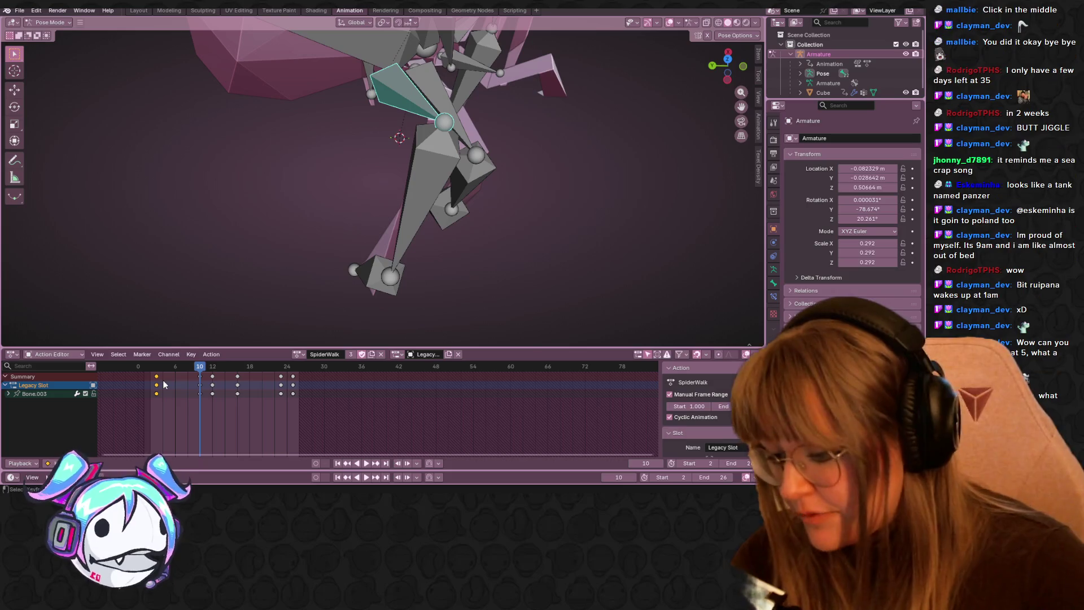
pyautogui.hotkey('shift', 'd')
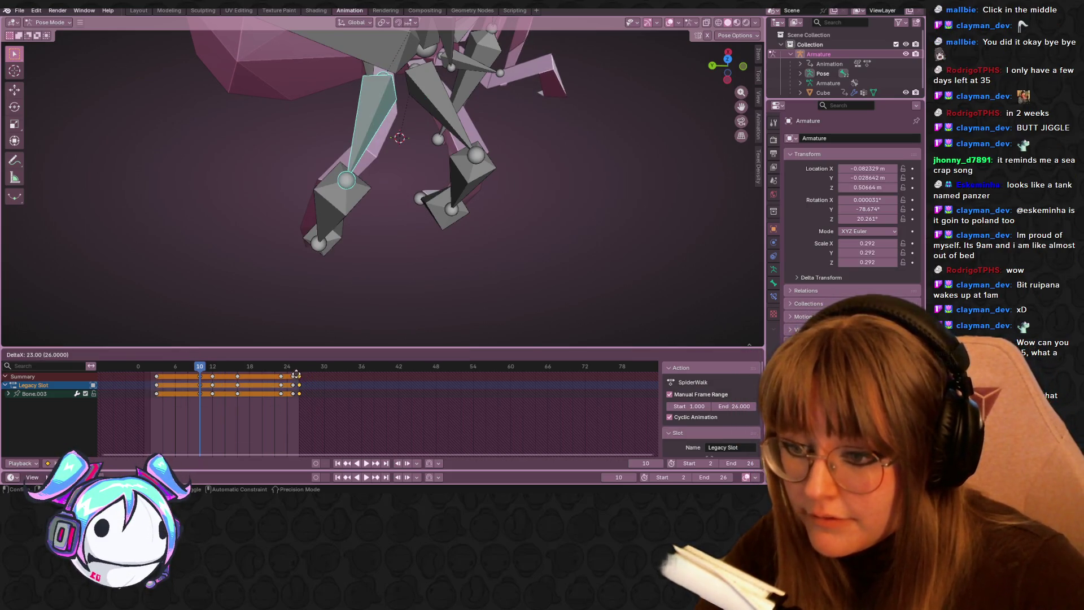
pyautogui.click(296, 375)
# - Move the keys around frame 22 two frames earlier
pyautogui.press('space')
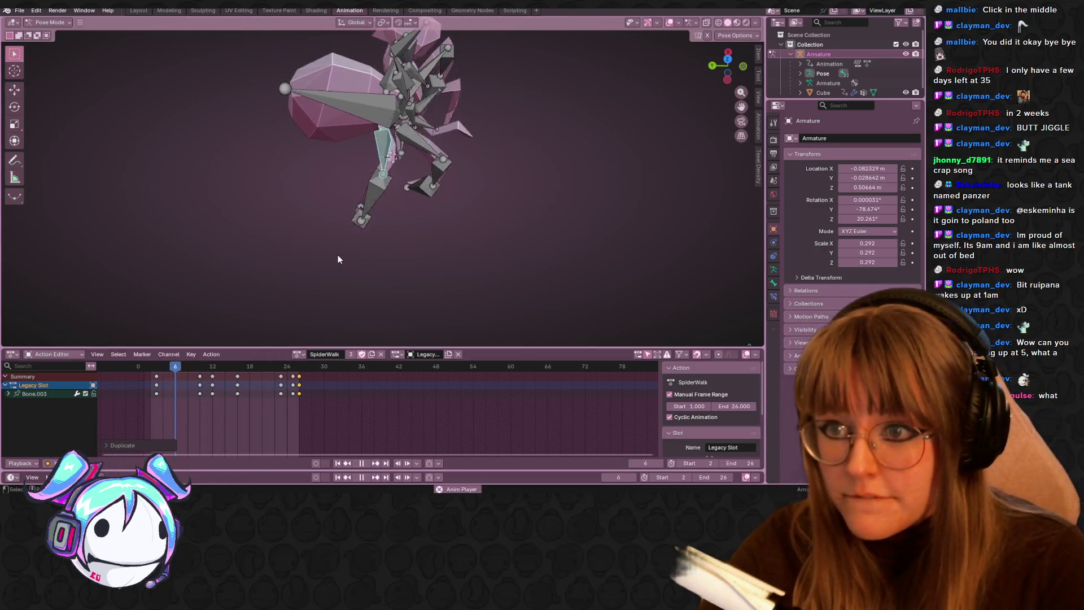
pyautogui.press('space')
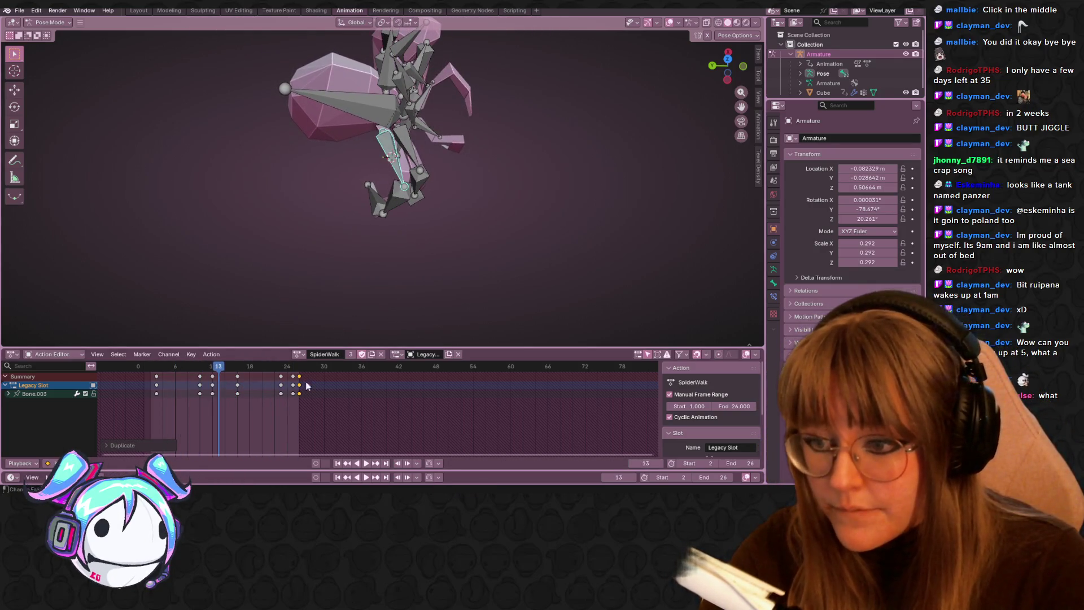
pyautogui.click(281, 376)
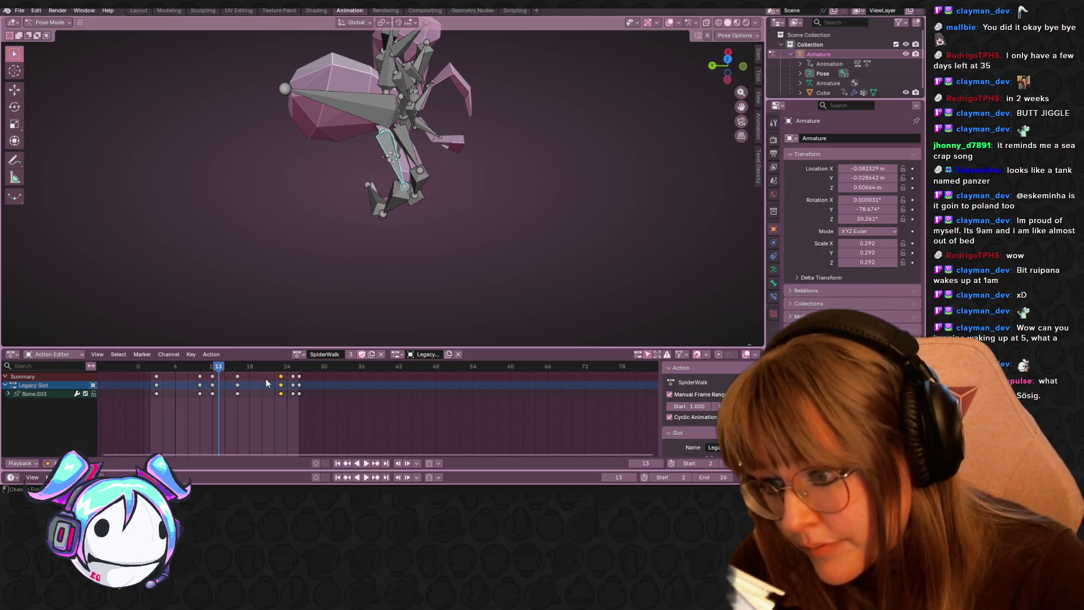
pyautogui.press('g')
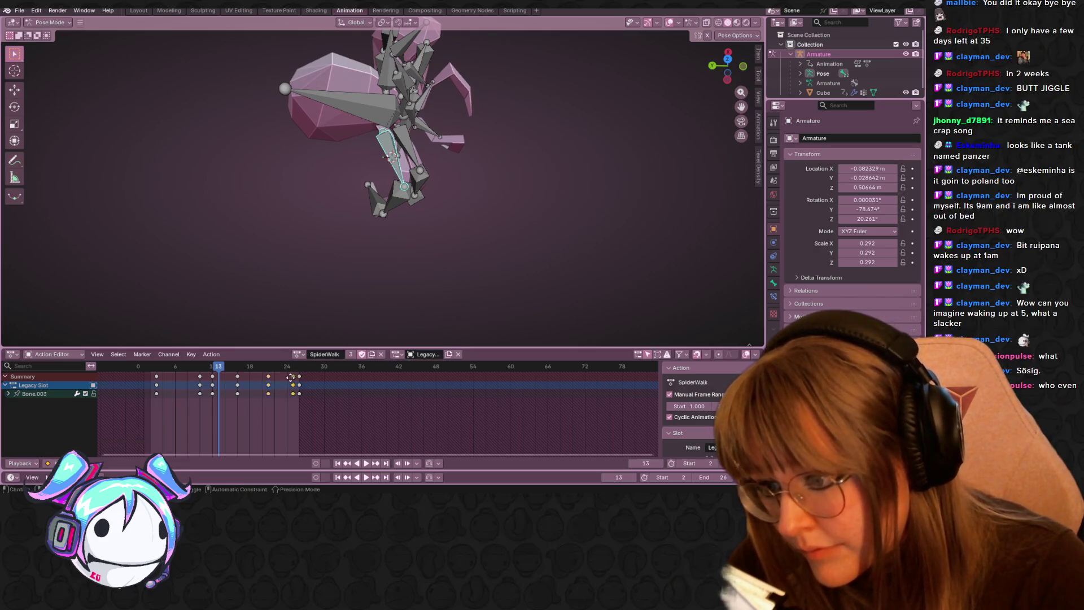
pyautogui.click(282, 376)
# - Shift the first key one frame earlier and the frame-10 and 12 keys three frames earlier
pyautogui.press('space')
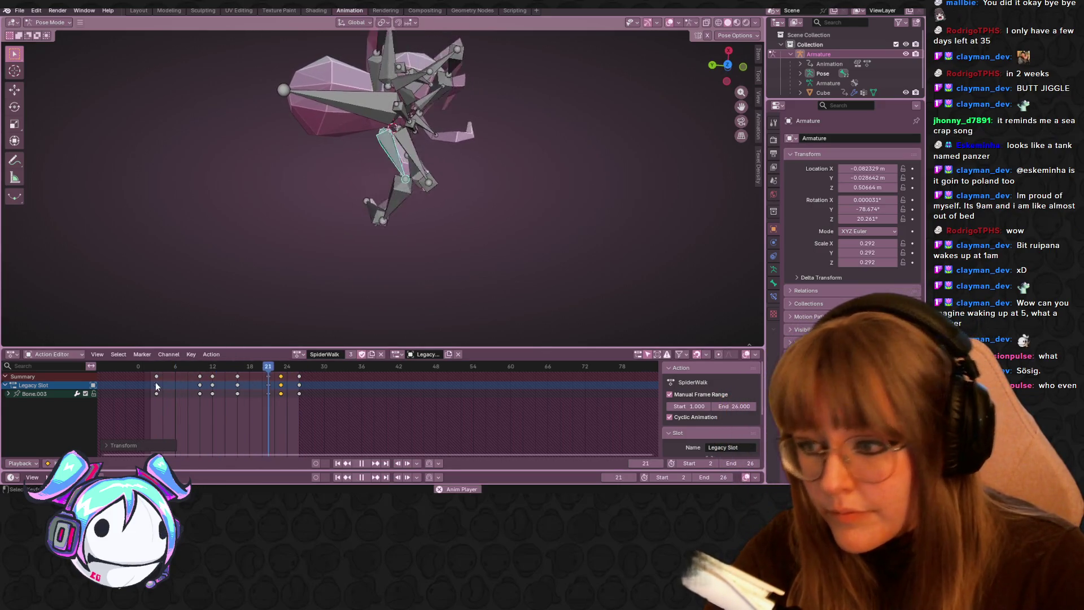
pyautogui.moveTo(158, 381); pyautogui.dragTo(151, 381)
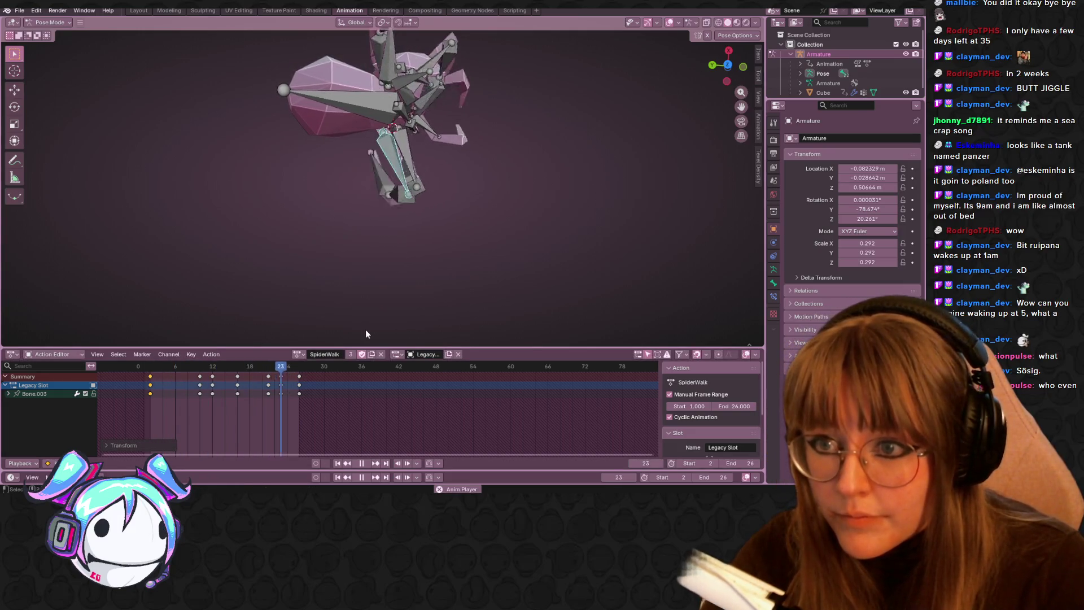
pyautogui.moveTo(511, 219); pyautogui.dragTo(503, 128, button='middle')
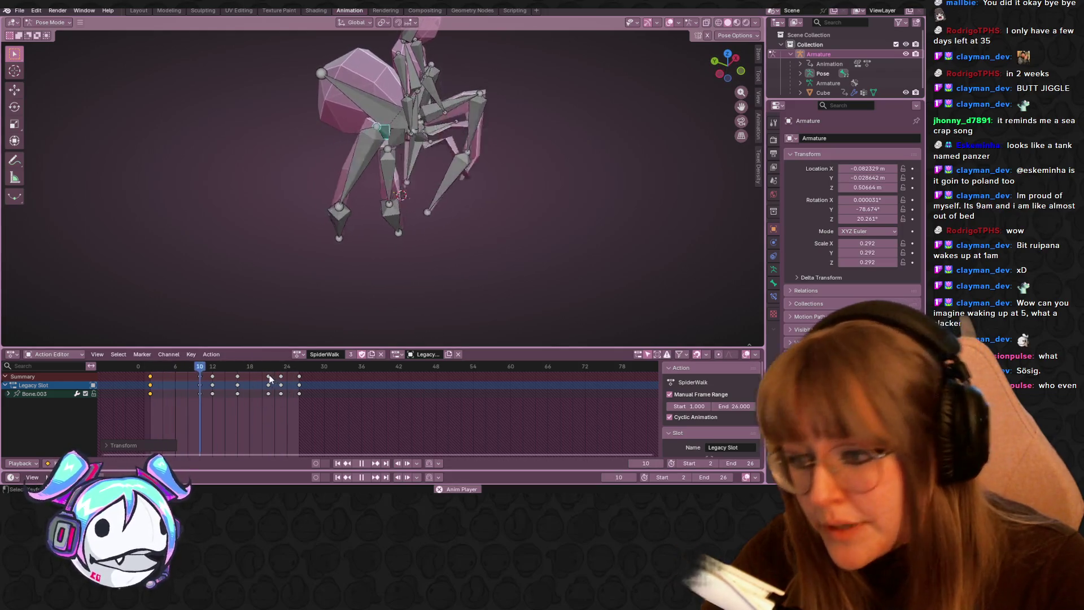
pyautogui.moveTo(217, 382); pyautogui.dragTo(195, 390)
pyautogui.press('g')
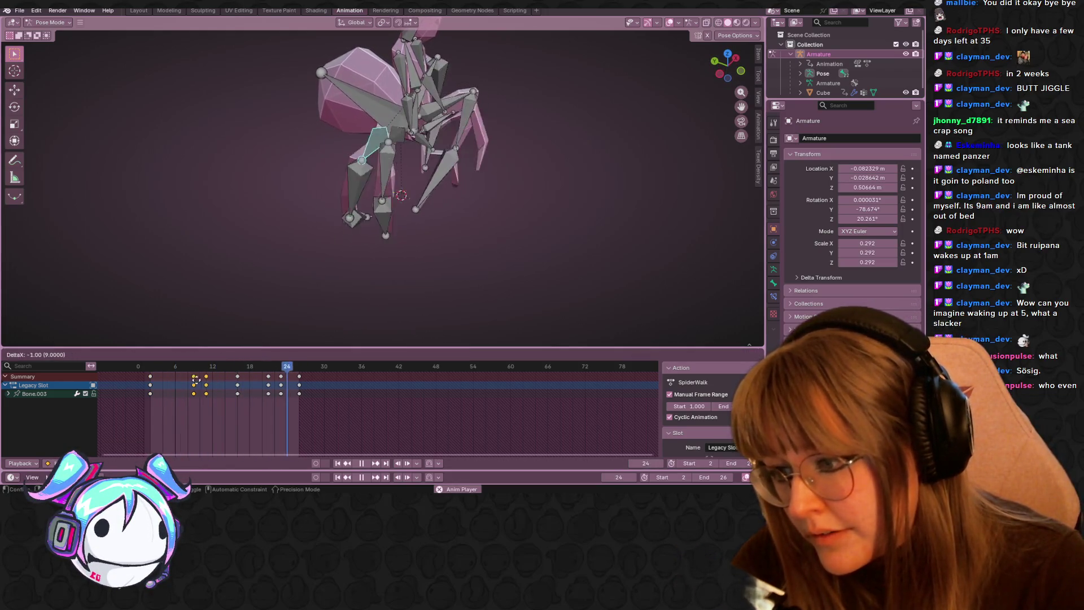
pyautogui.click(187, 381)
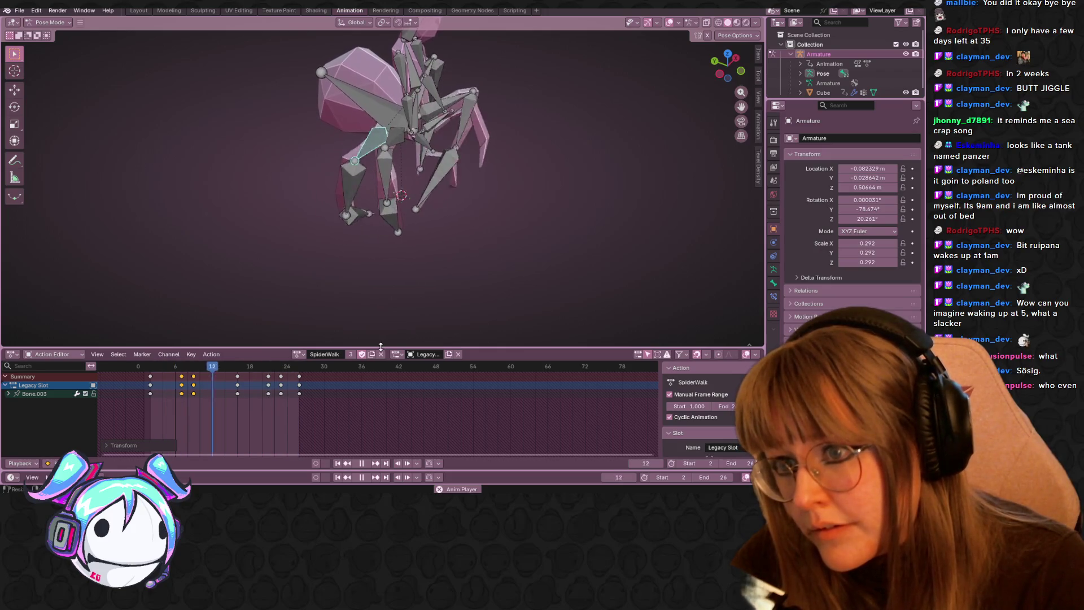
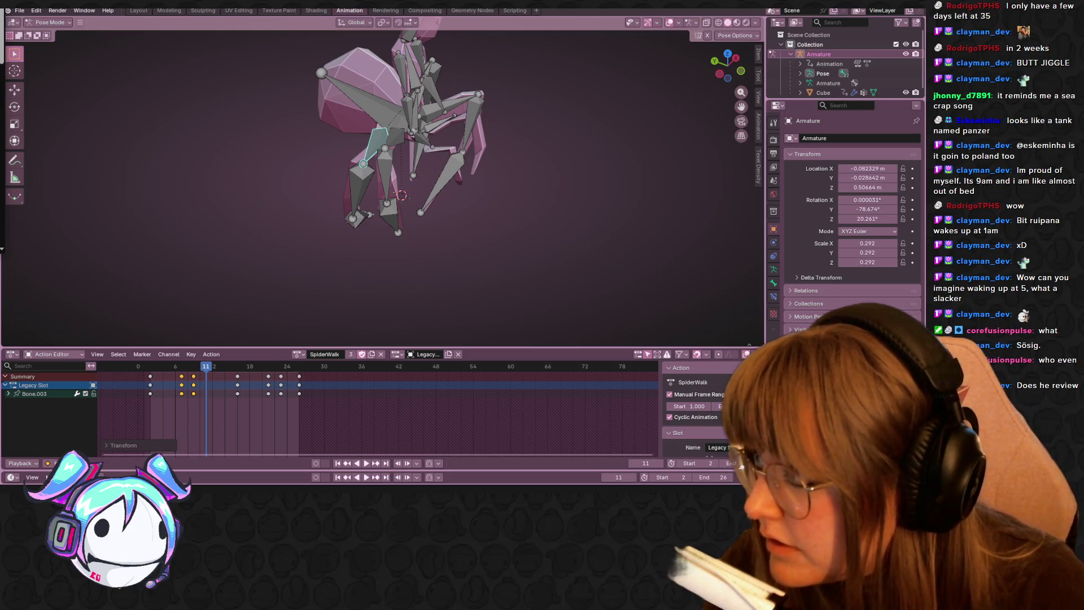
# - Bring up the browser and scroll through the Ordinary Sausage channel's Videos list
pyautogui.hotkey('alt', 'Tab')
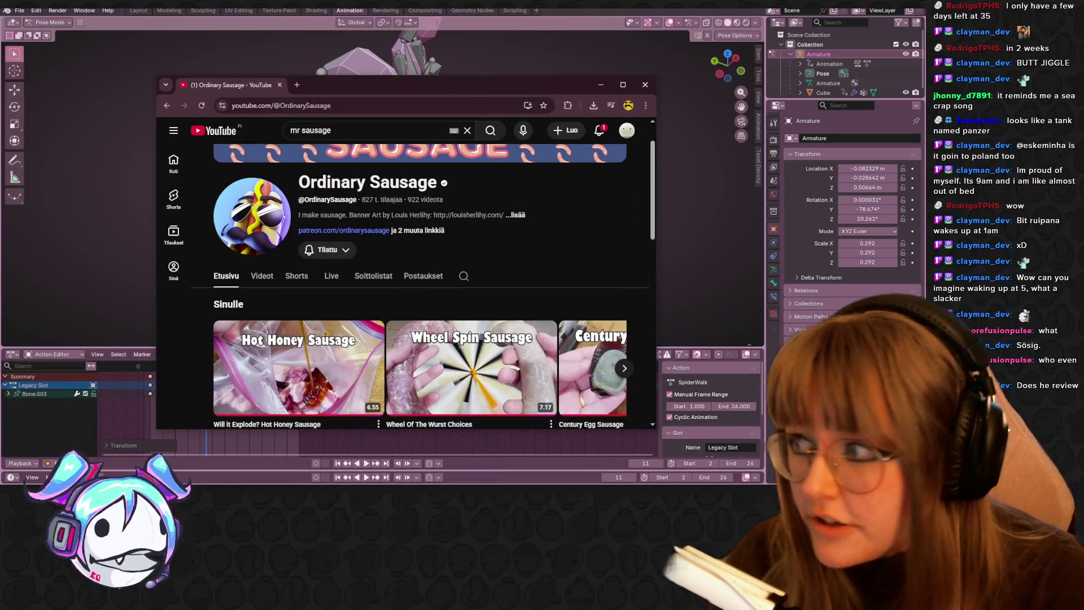
pyautogui.scroll(-1, 471, 319)
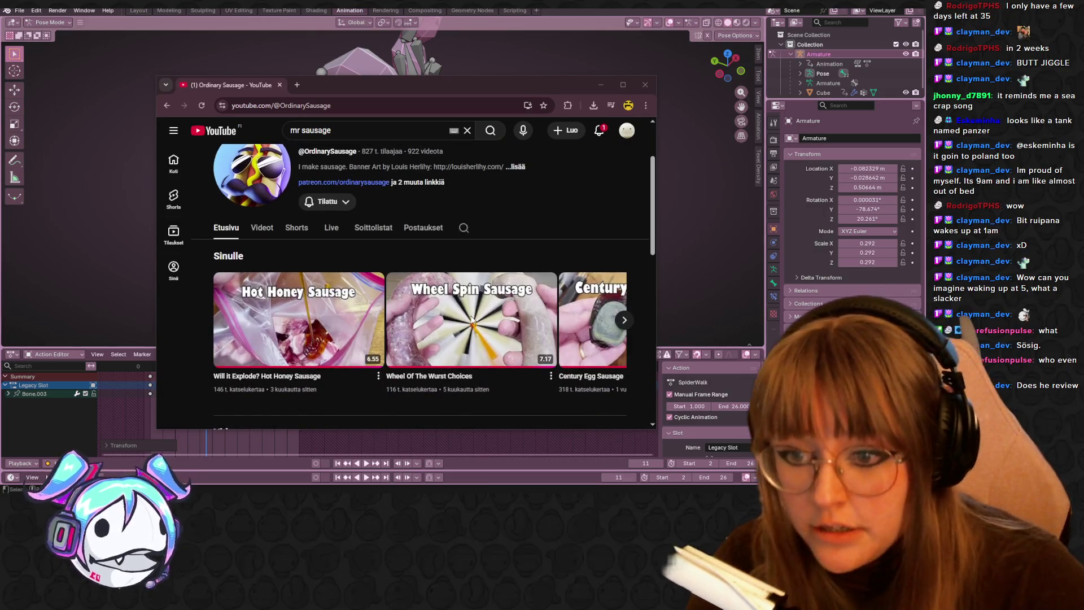
pyautogui.click(261, 227)
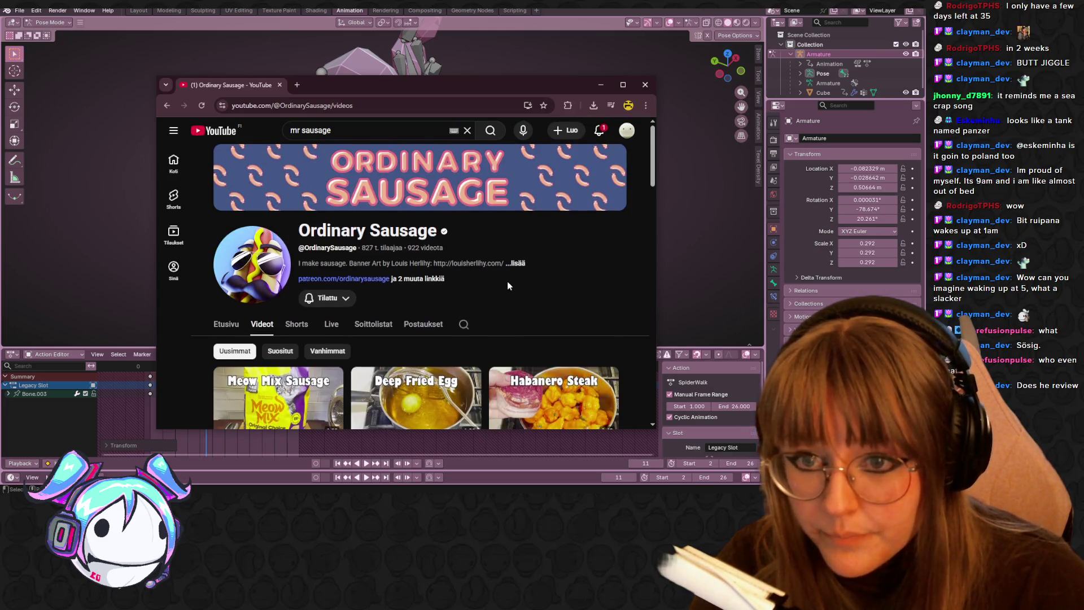
pyautogui.scroll(-3, 507, 282)
pyautogui.scroll(2, 507, 286)
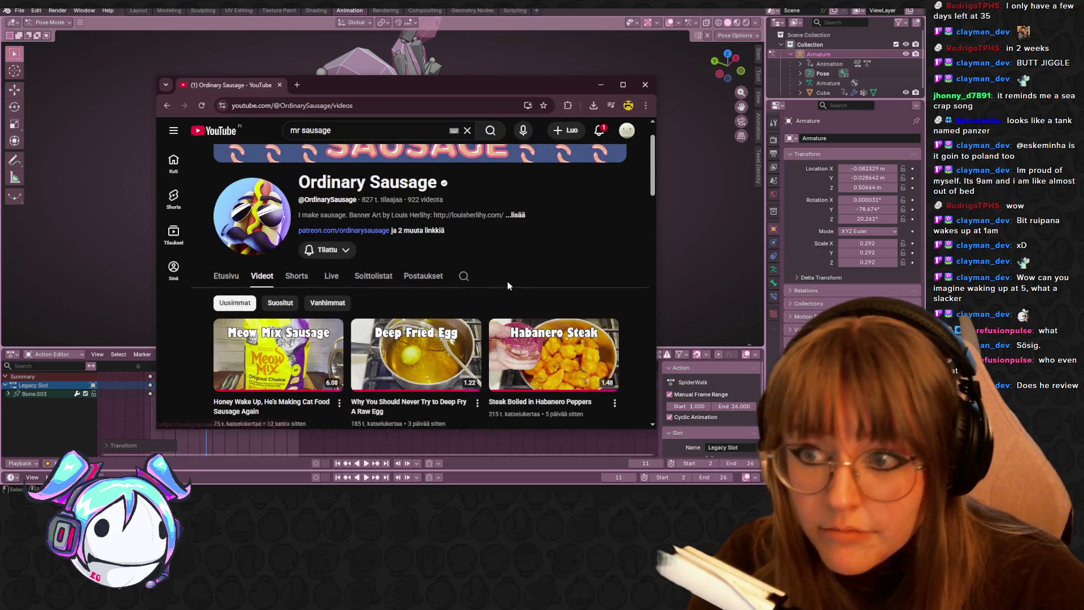
pyautogui.scroll(1, 510, 278)
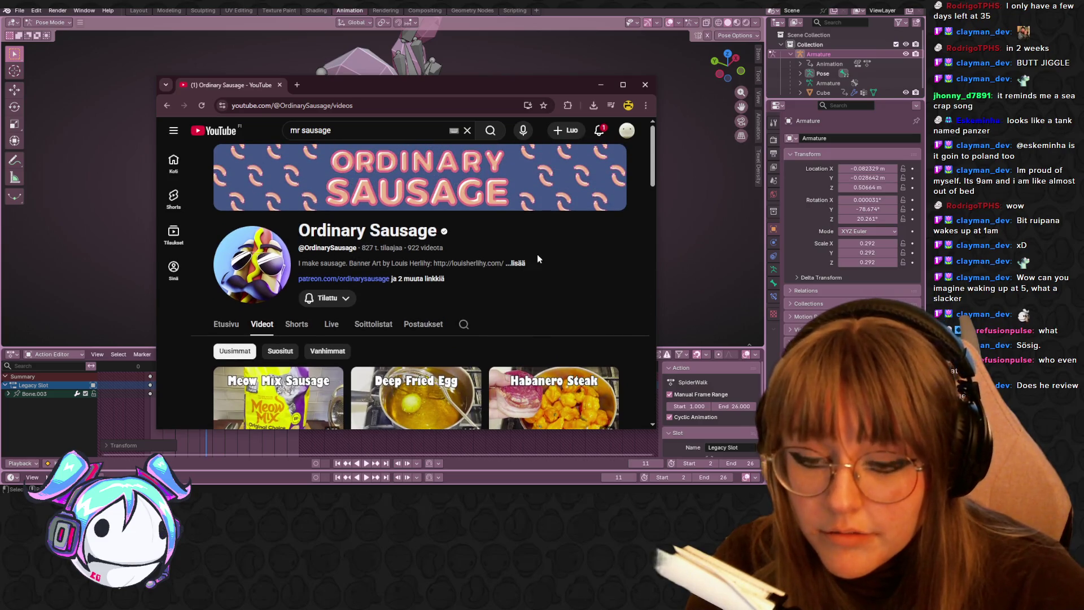
pyautogui.scroll(-4, 537, 254)
pyautogui.moveTo(537, 257)
pyautogui.scroll(-4, 505, 260)
pyautogui.scroll(-1, 437, 360)
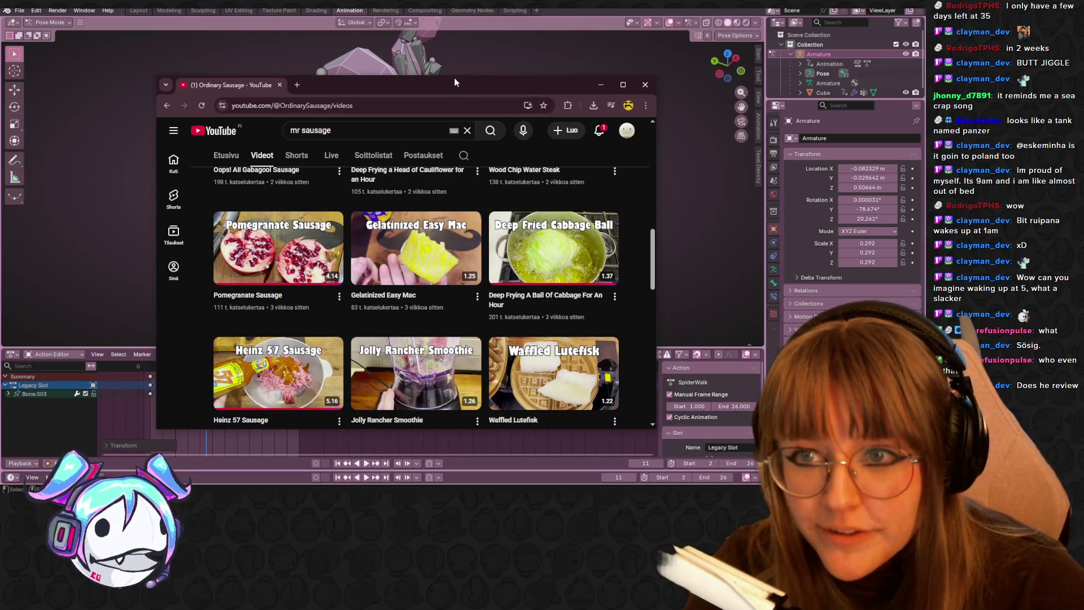
# - Make the browser window taller and open the deep-fried raw egg video
pyautogui.moveTo(454, 77); pyautogui.dragTo(454, 7)
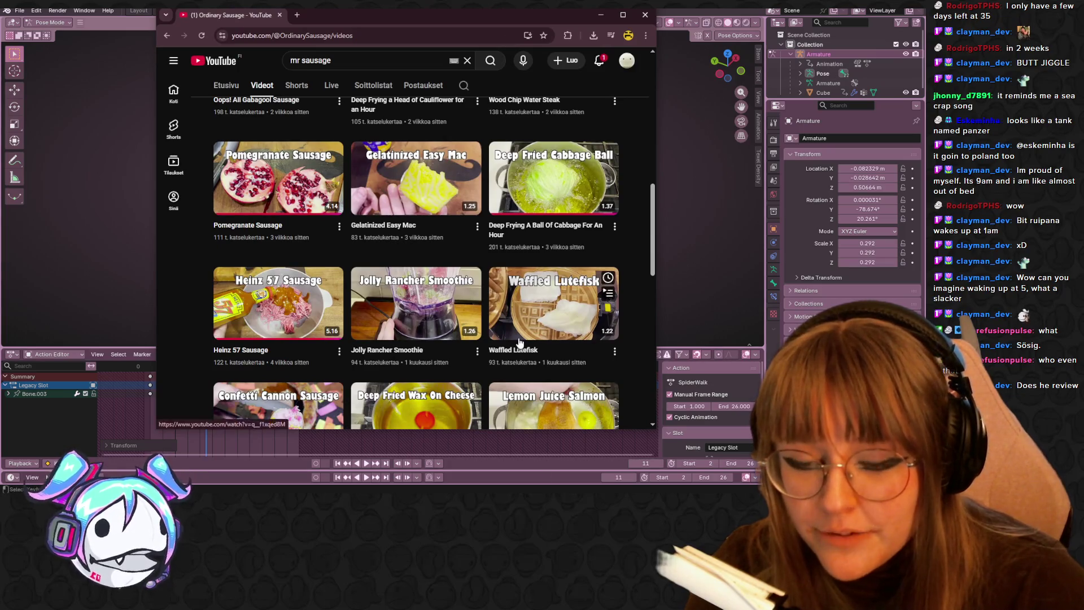
pyautogui.scroll(-1, 515, 337)
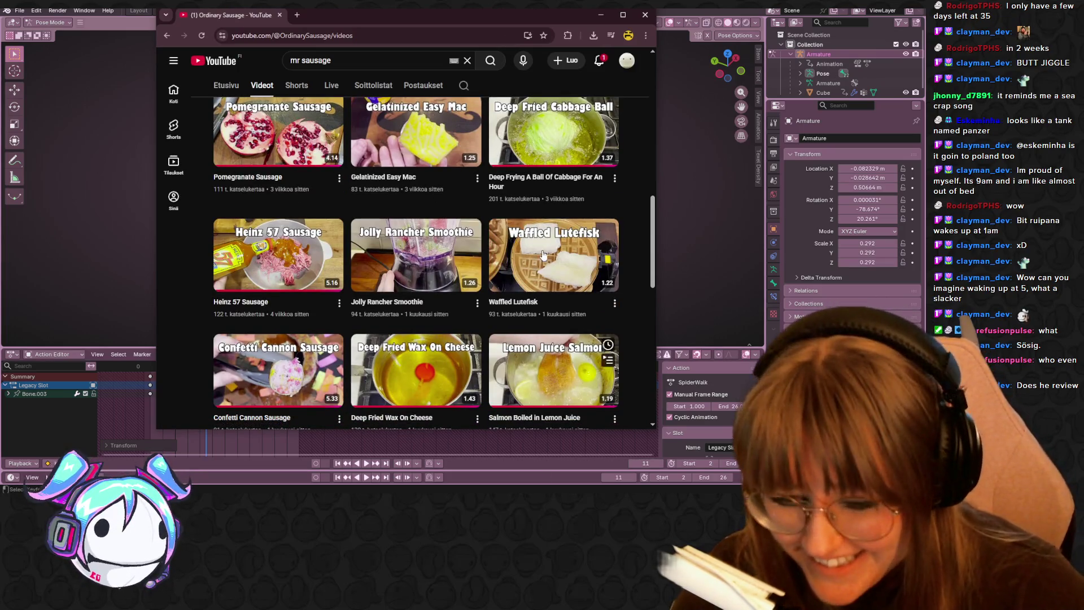
pyautogui.scroll(10, 543, 255)
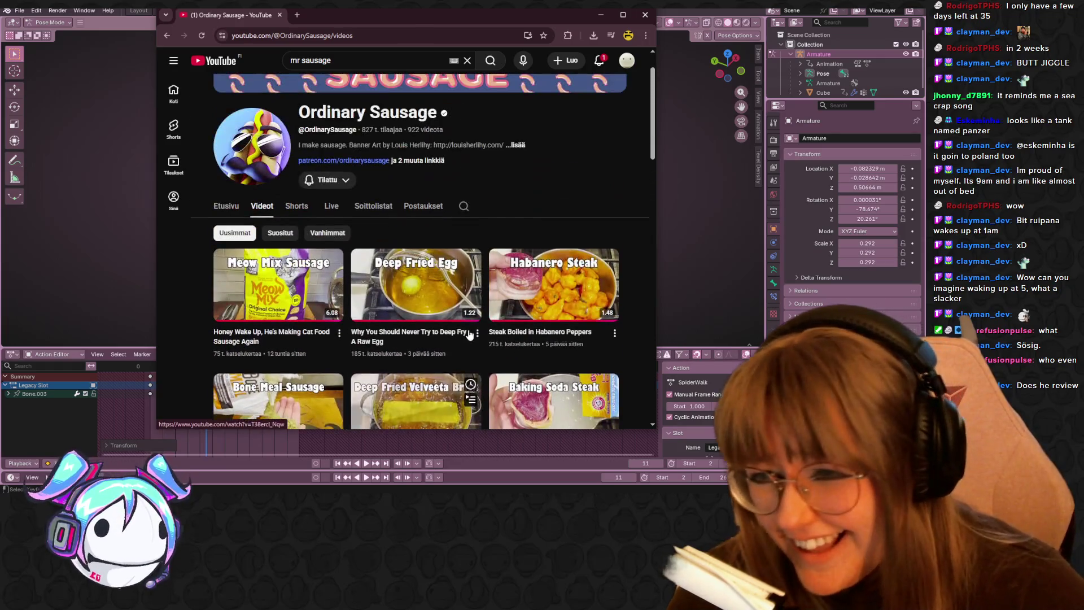
pyautogui.scroll(1, 469, 335)
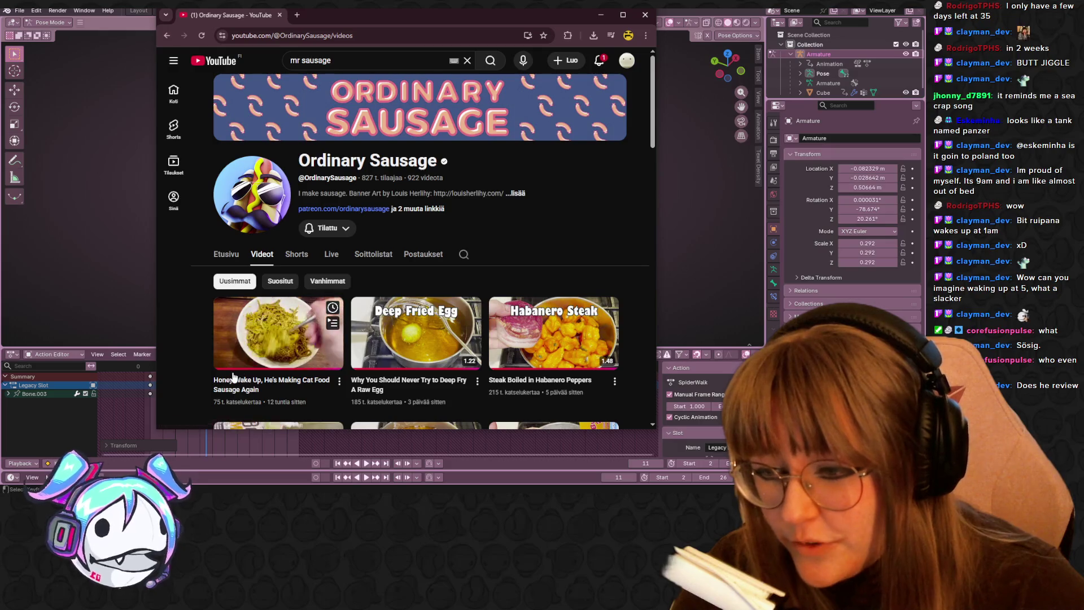
pyautogui.scroll(-1, 389, 319)
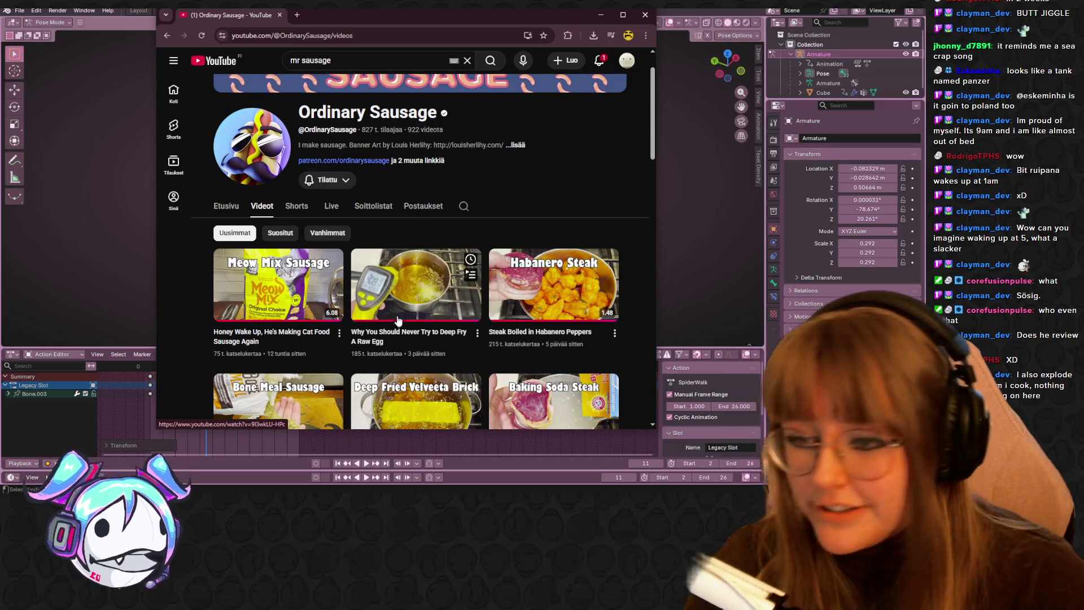
pyautogui.click(428, 281)
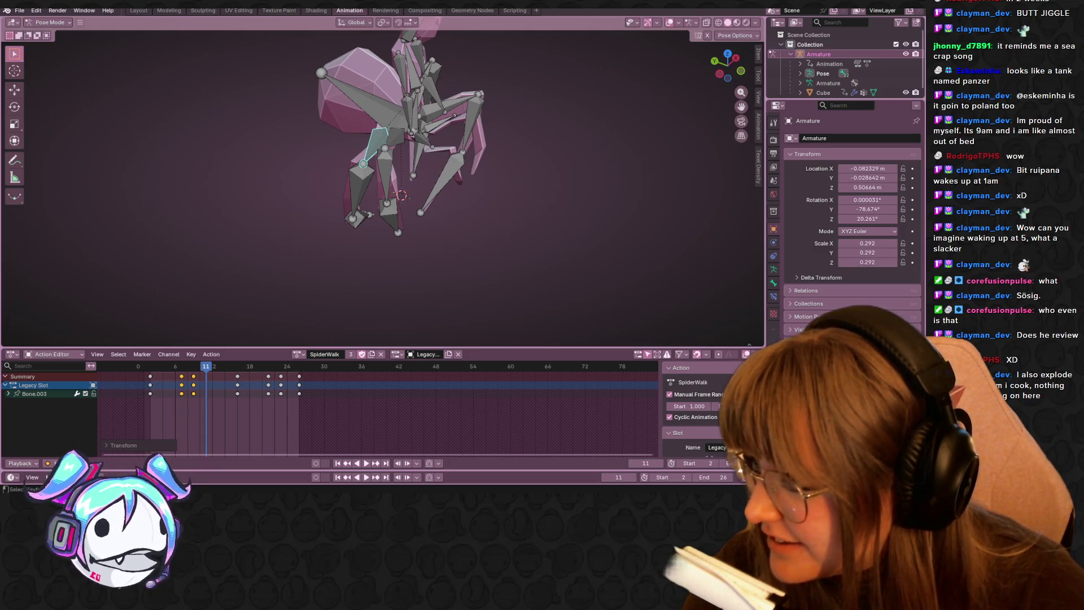
# - Play the egg video from 0:26, pause it near 0:57, and minimize the browser
pyautogui.hotkey('alt', 'Tab')
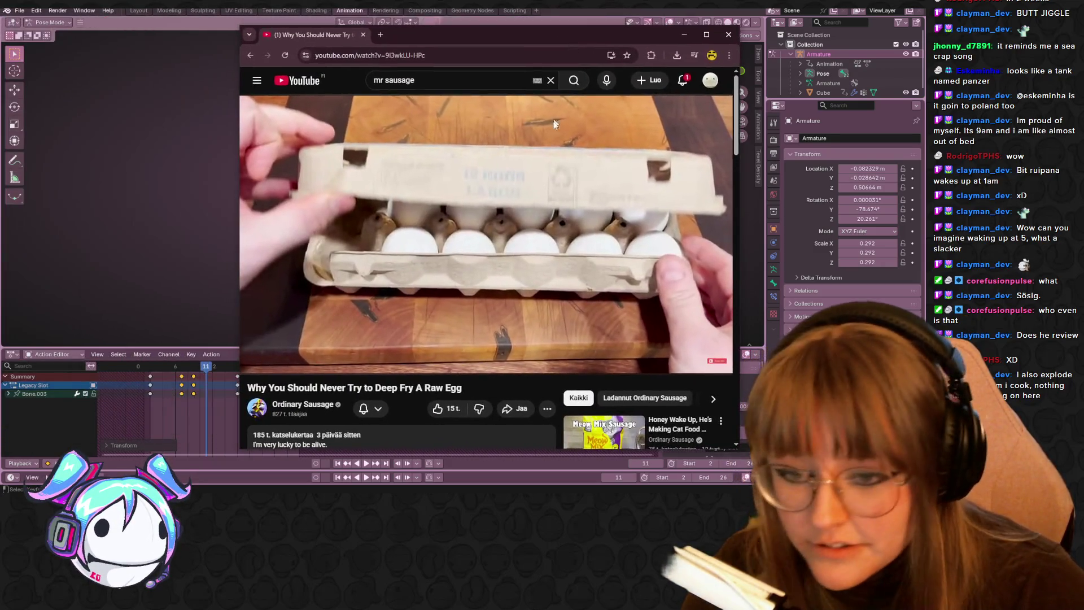
pyautogui.click(434, 327)
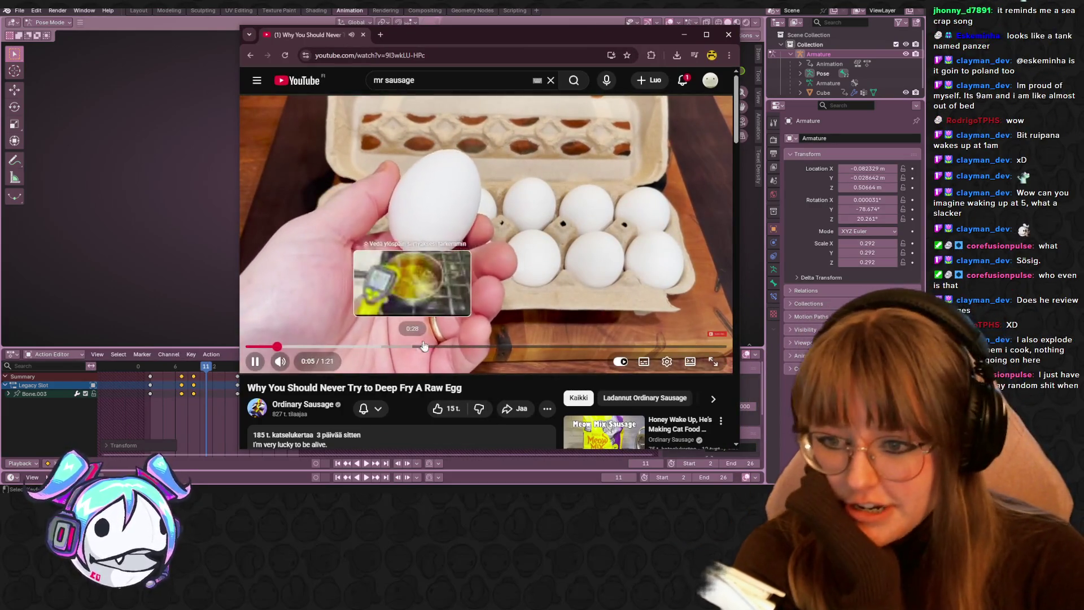
pyautogui.click(400, 347)
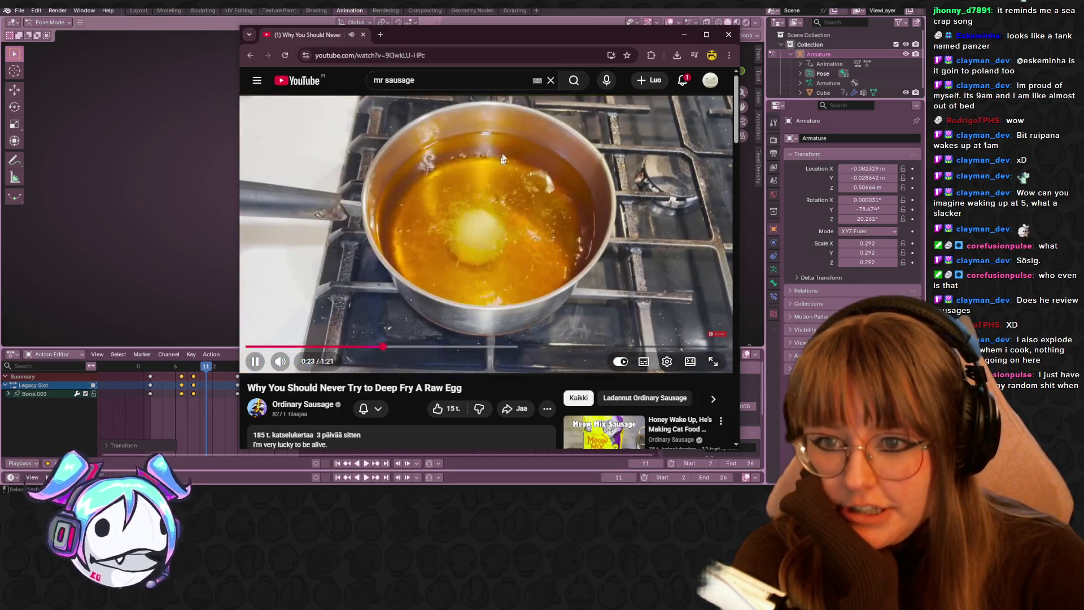
pyautogui.moveTo(482, 37); pyautogui.dragTo(443, 43)
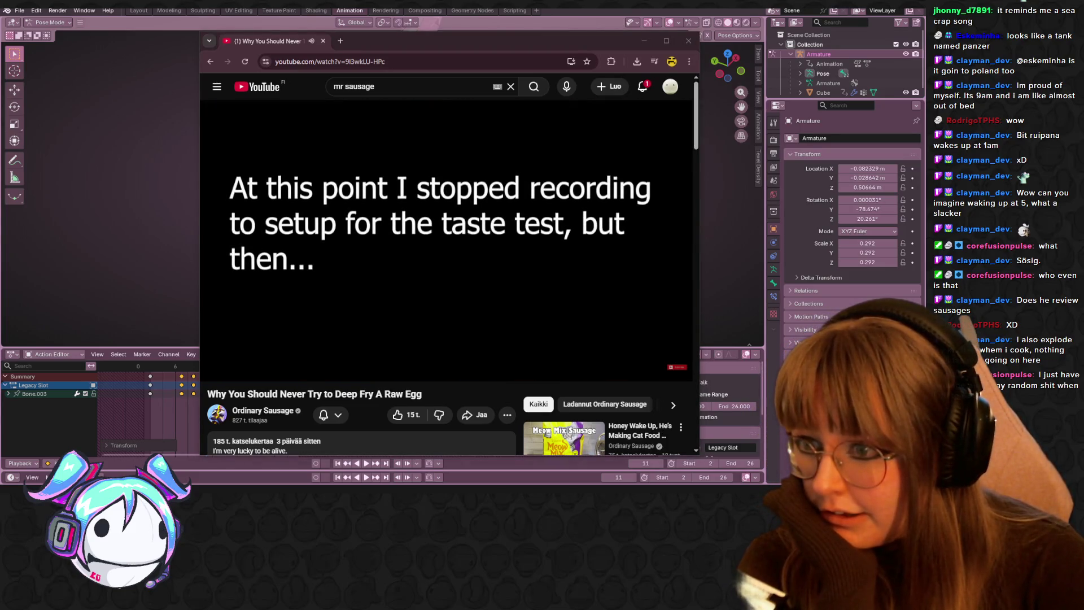
pyautogui.moveTo(533, 41); pyautogui.dragTo(516, 41)
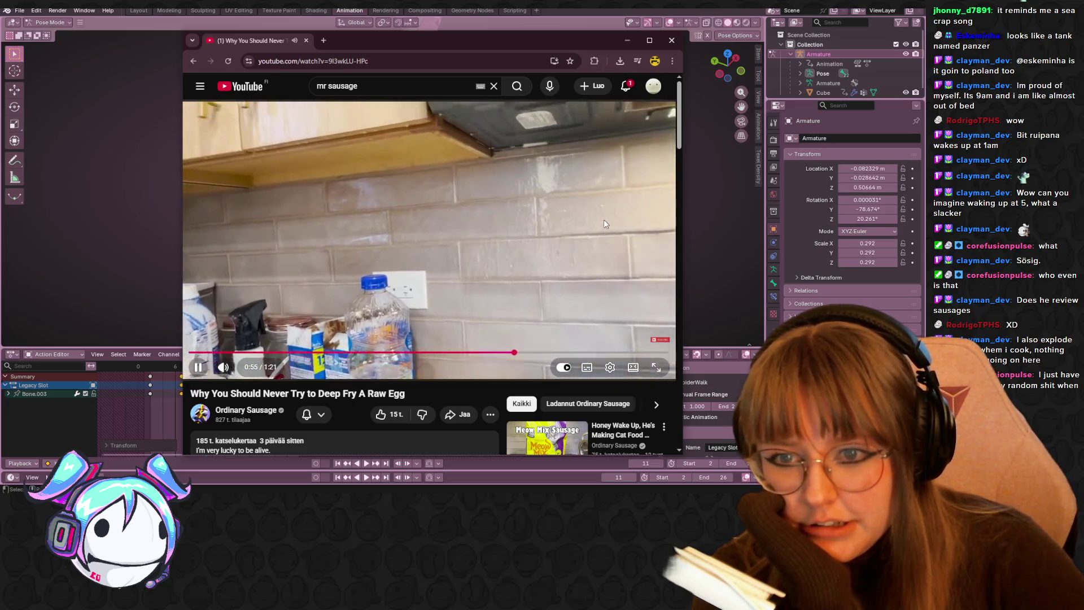
pyautogui.click(584, 219)
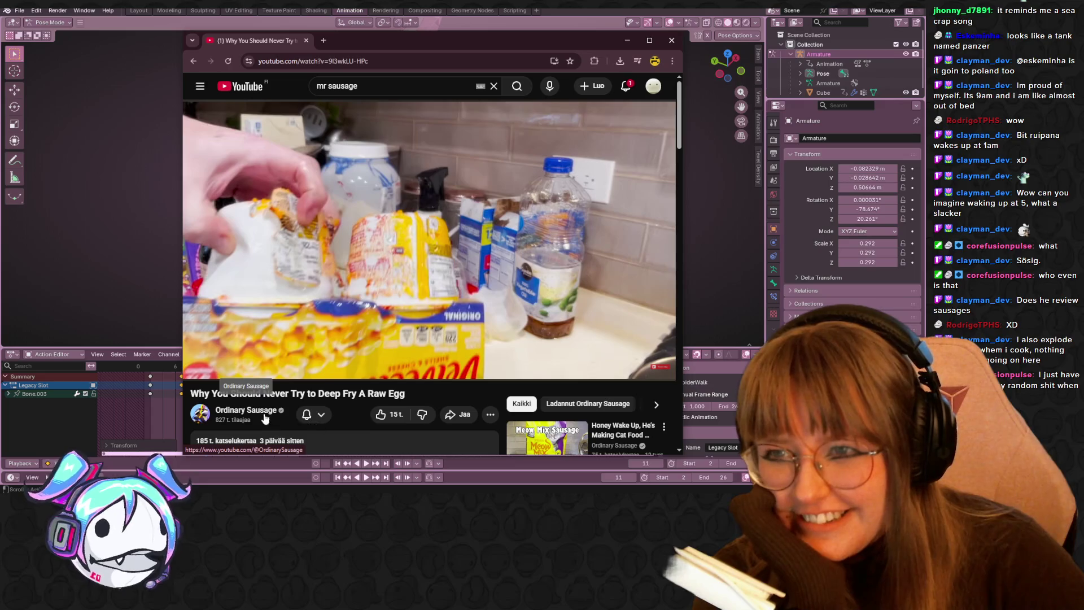
pyautogui.click(626, 41)
# - Bring the browser back and show the channel's full Videos list
pyautogui.hotkey('alt', 'Tab')
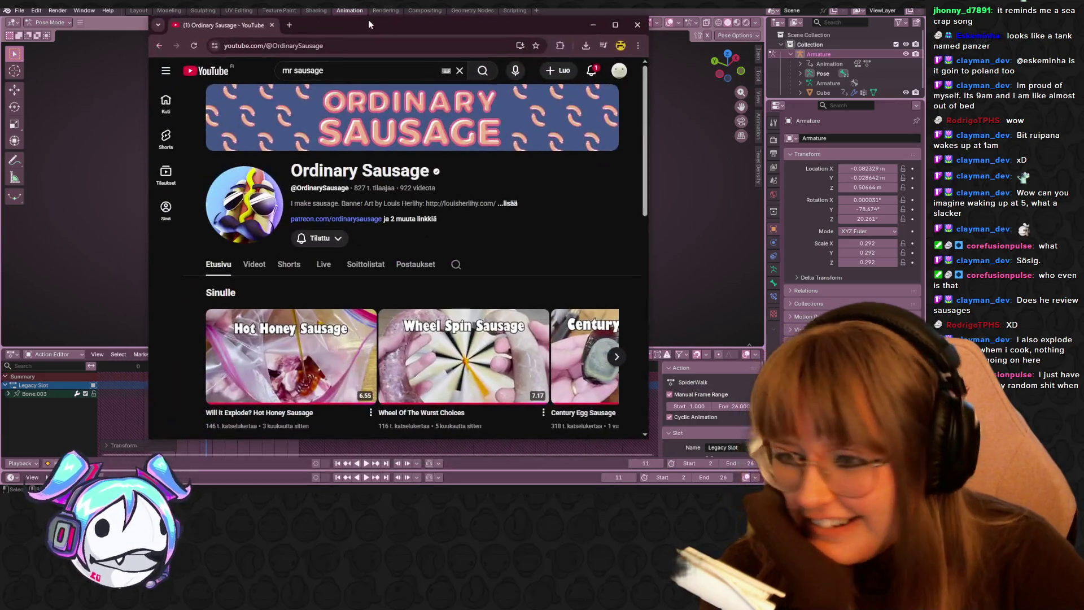
pyautogui.scroll(-5, 526, 298)
pyautogui.scroll(3, 525, 297)
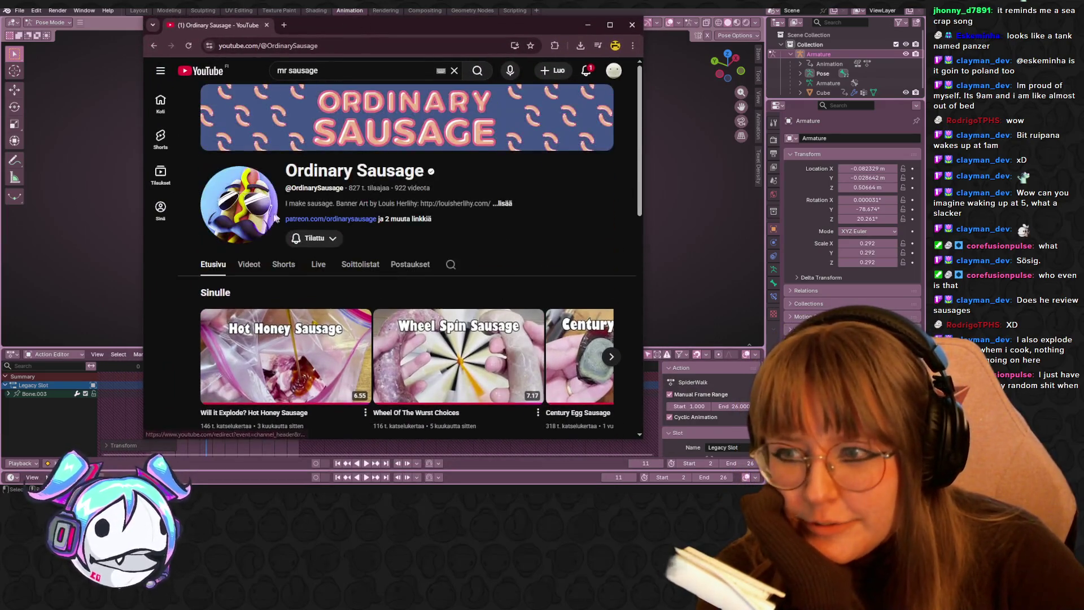
pyautogui.click(249, 264)
pyautogui.scroll(-5, 464, 353)
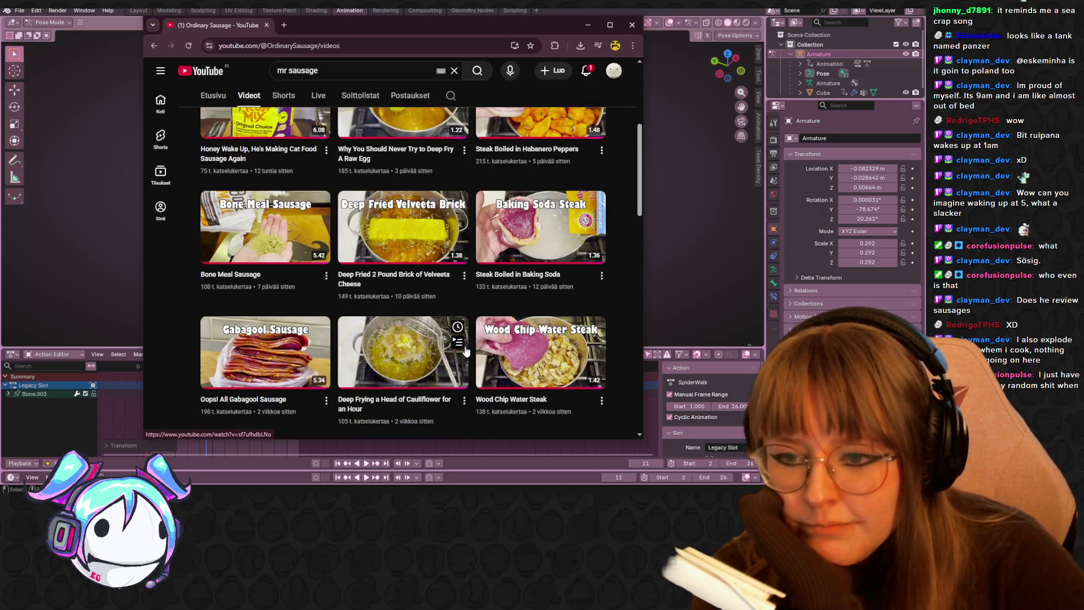
pyautogui.scroll(-5, 465, 351)
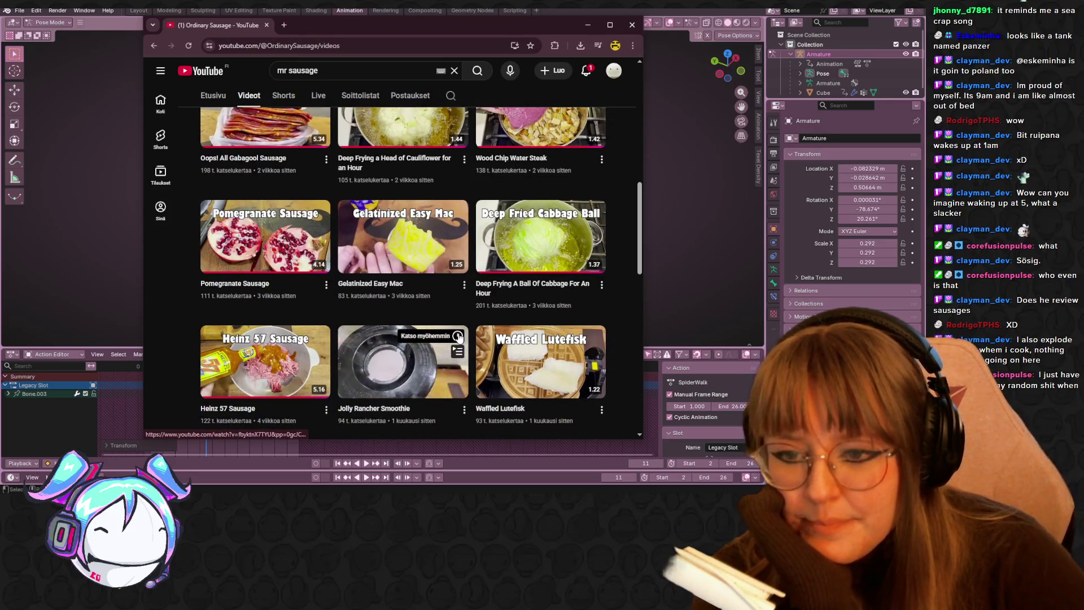
pyautogui.scroll(-3, 459, 337)
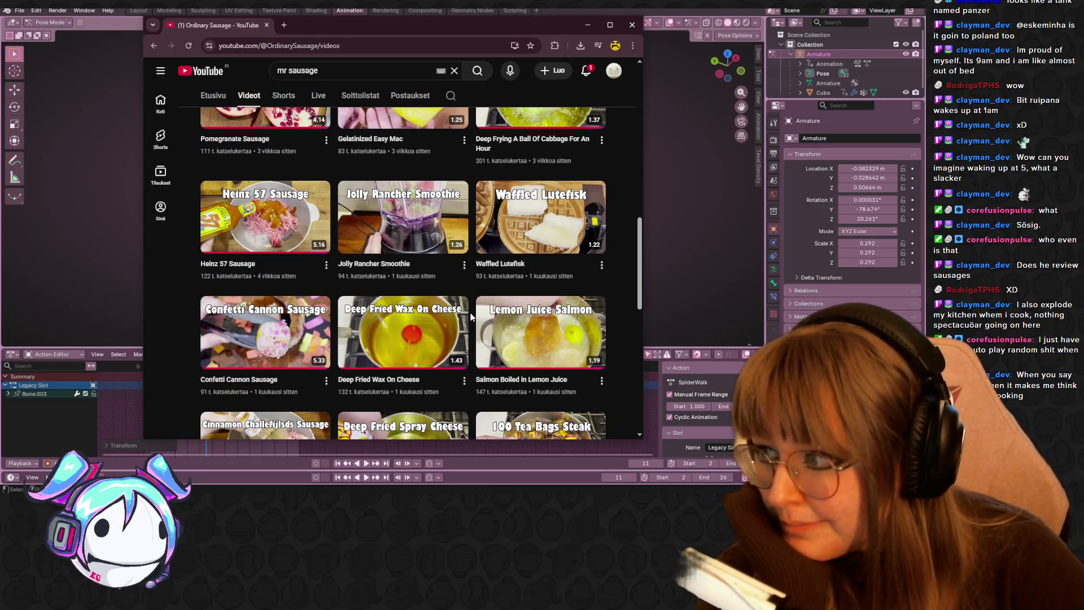
pyautogui.moveTo(464, 320)
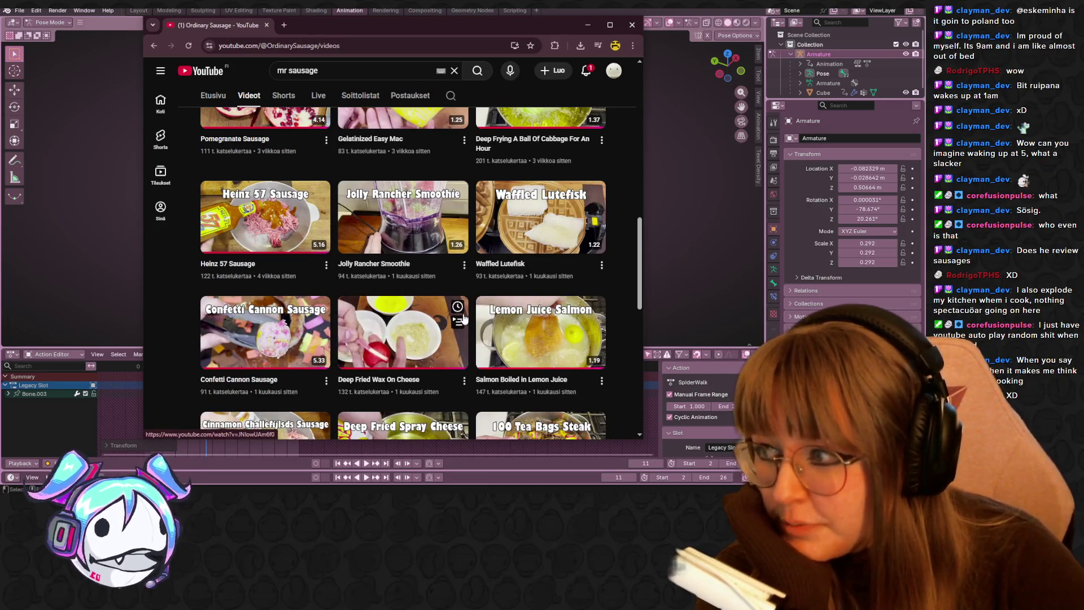
# - Scroll down through the older sausage videos in the grid
pyautogui.scroll(-1, 494, 336)
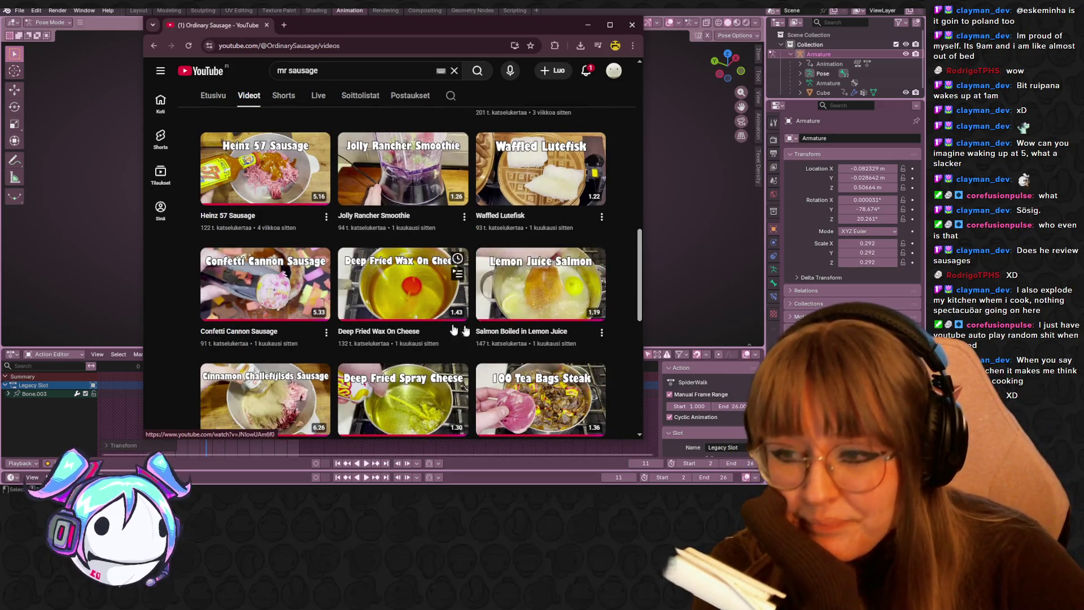
pyautogui.scroll(-1, 492, 335)
pyautogui.scroll(-3, 590, 242)
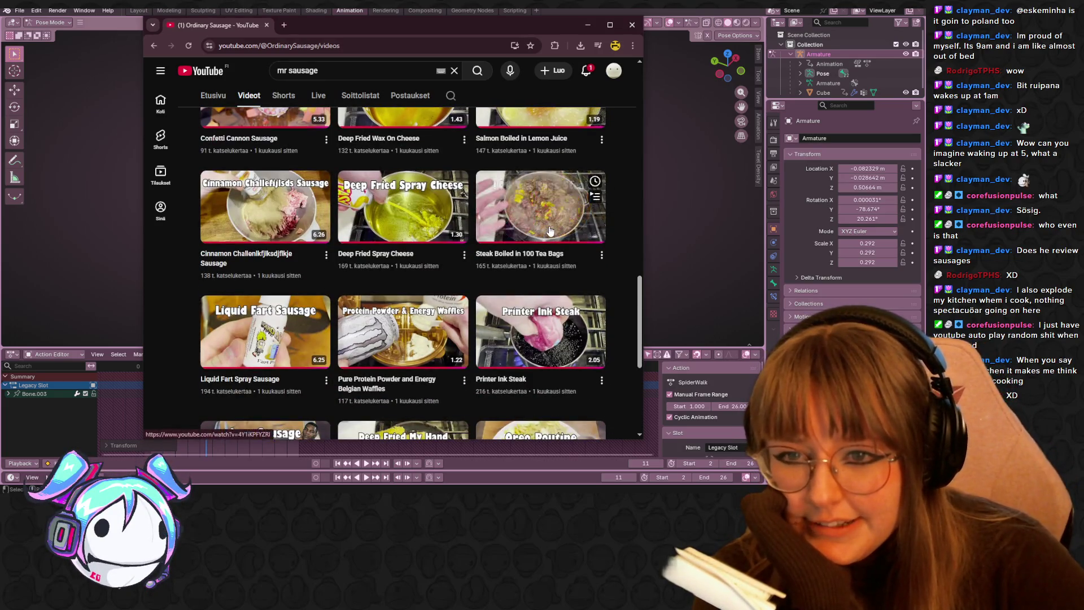
pyautogui.scroll(-2, 549, 226)
pyautogui.scroll(-2, 549, 226)
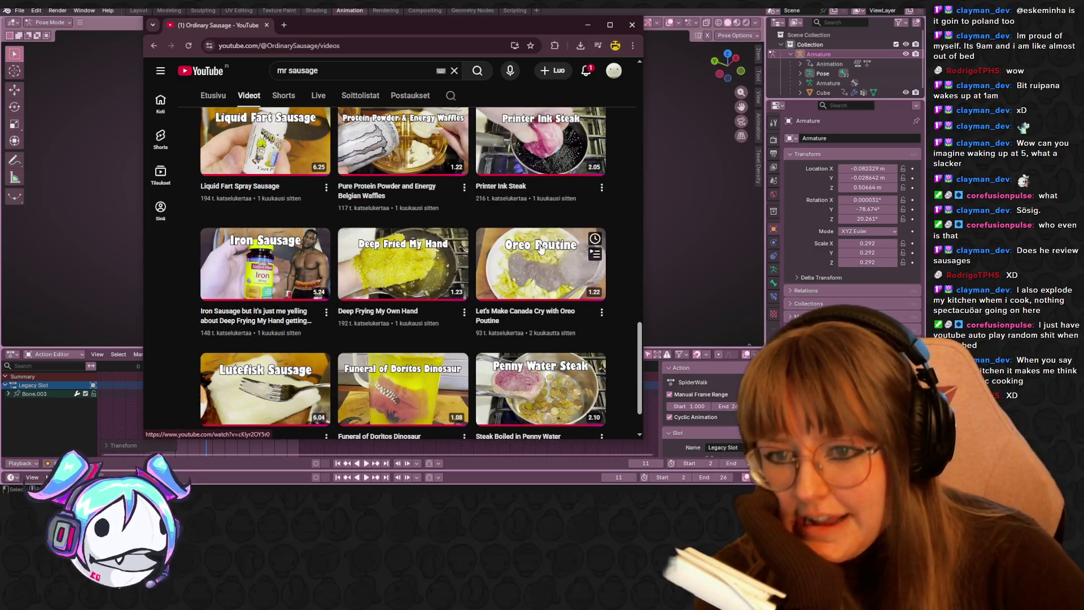
pyautogui.scroll(-2, 549, 304)
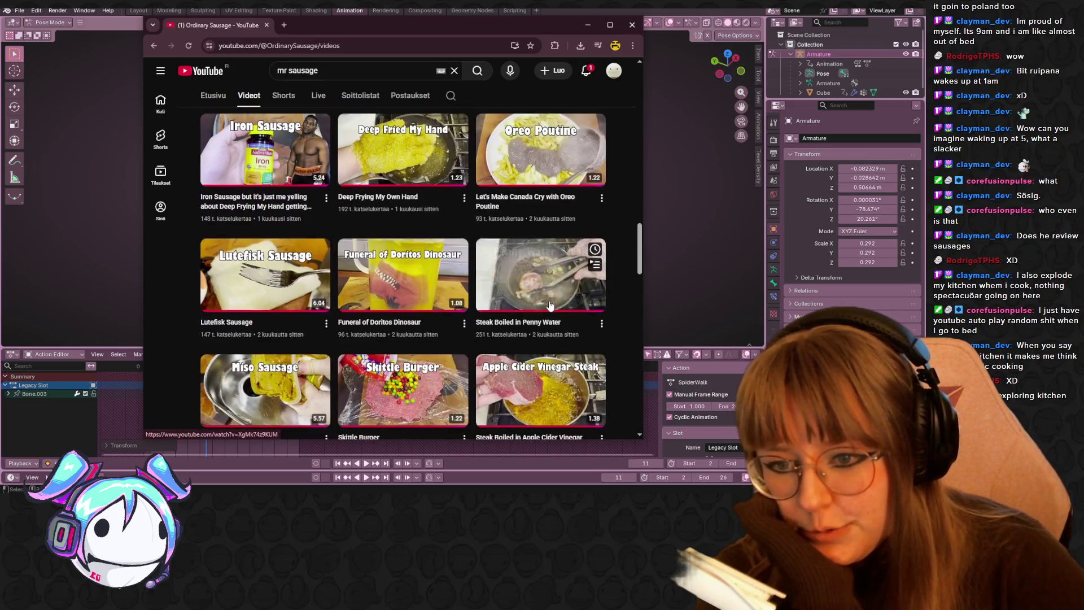
pyautogui.scroll(-2, 550, 305)
pyautogui.scroll(-3, 551, 302)
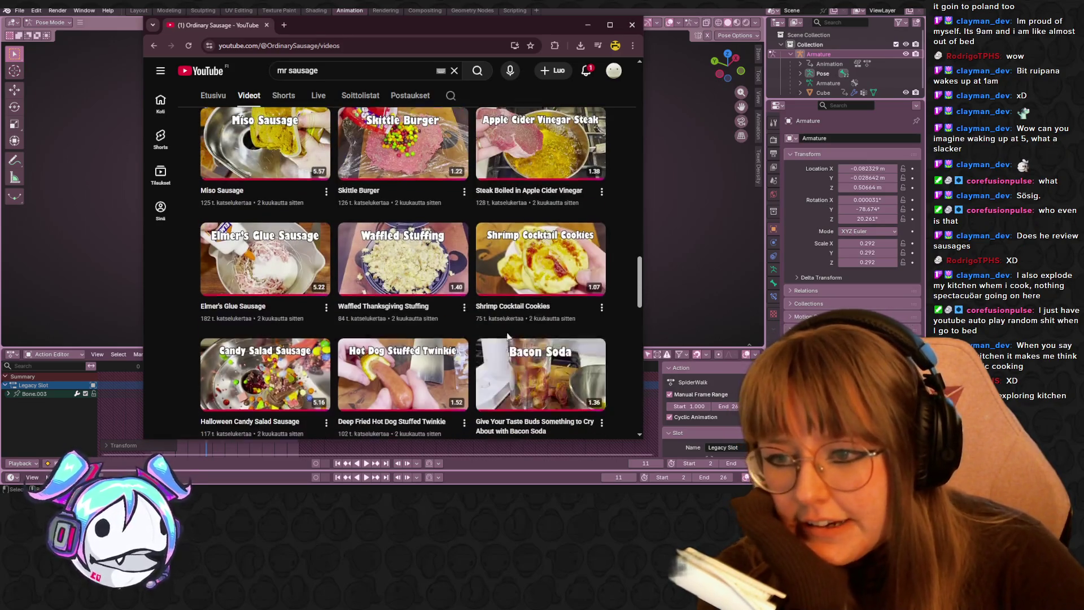
pyautogui.scroll(-4, 507, 336)
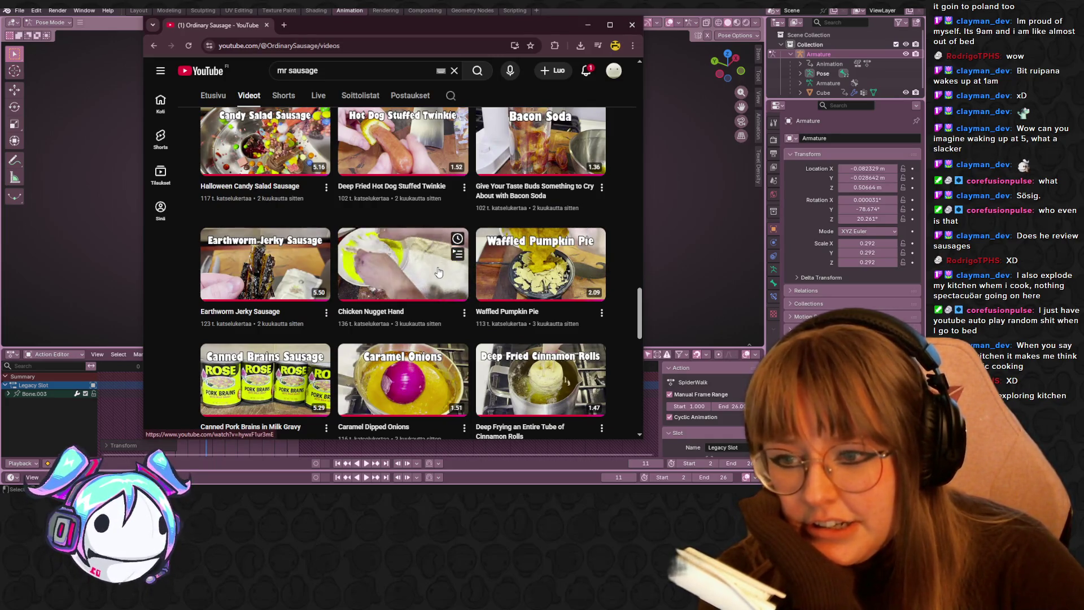
pyautogui.scroll(-2, 436, 274)
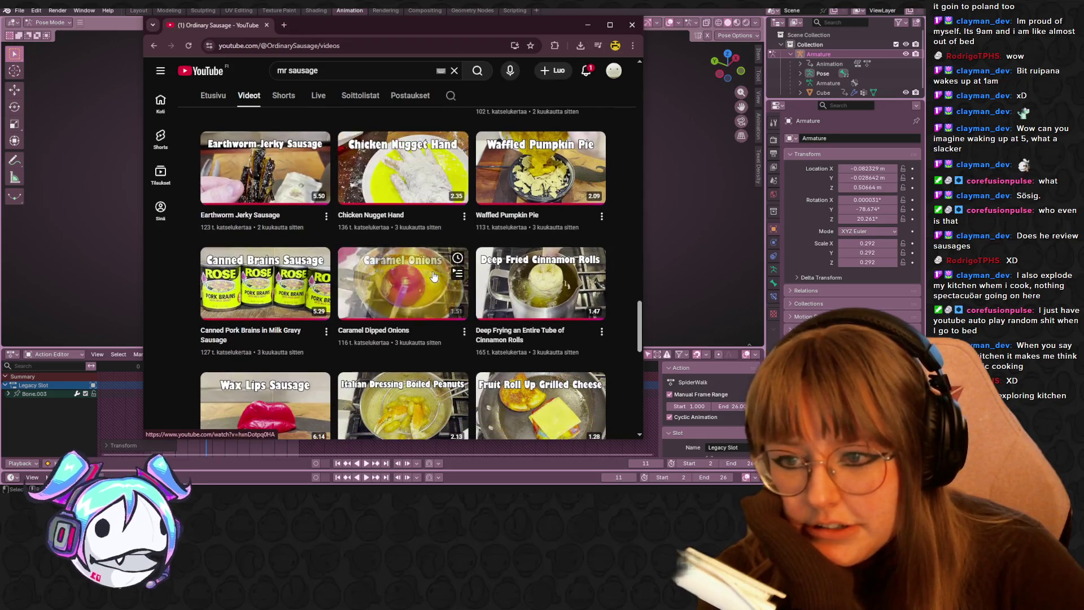
pyautogui.scroll(-5, 434, 277)
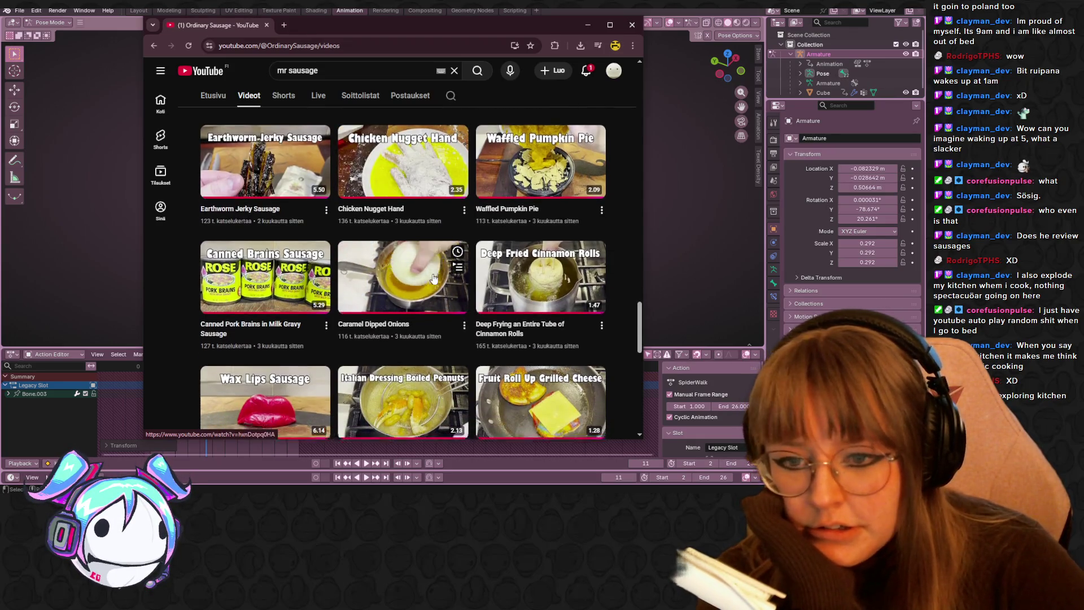
pyautogui.scroll(-4, 434, 277)
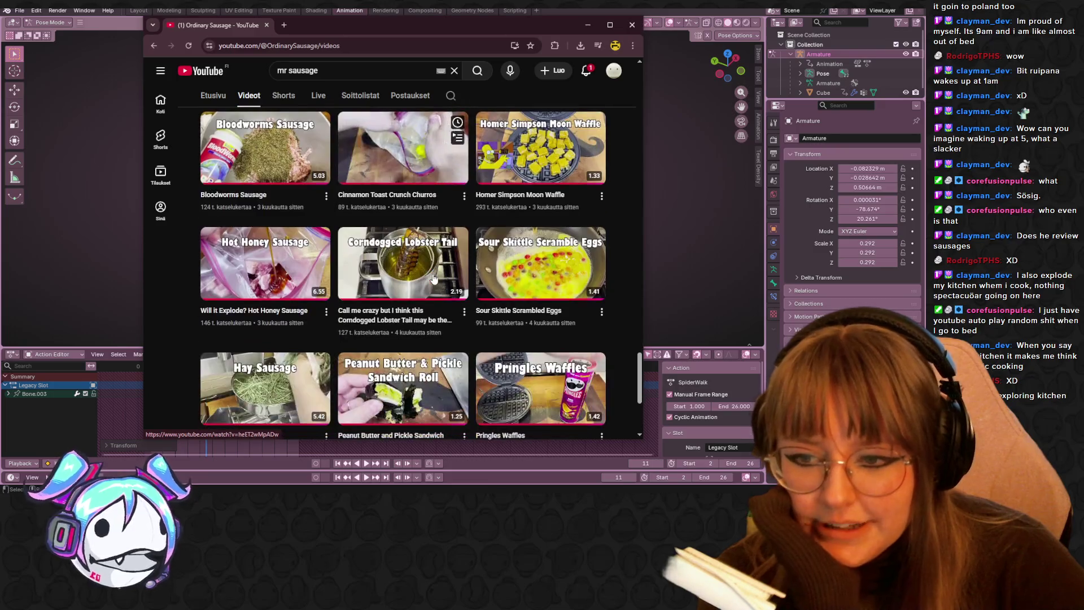
pyautogui.scroll(-1, 406, 261)
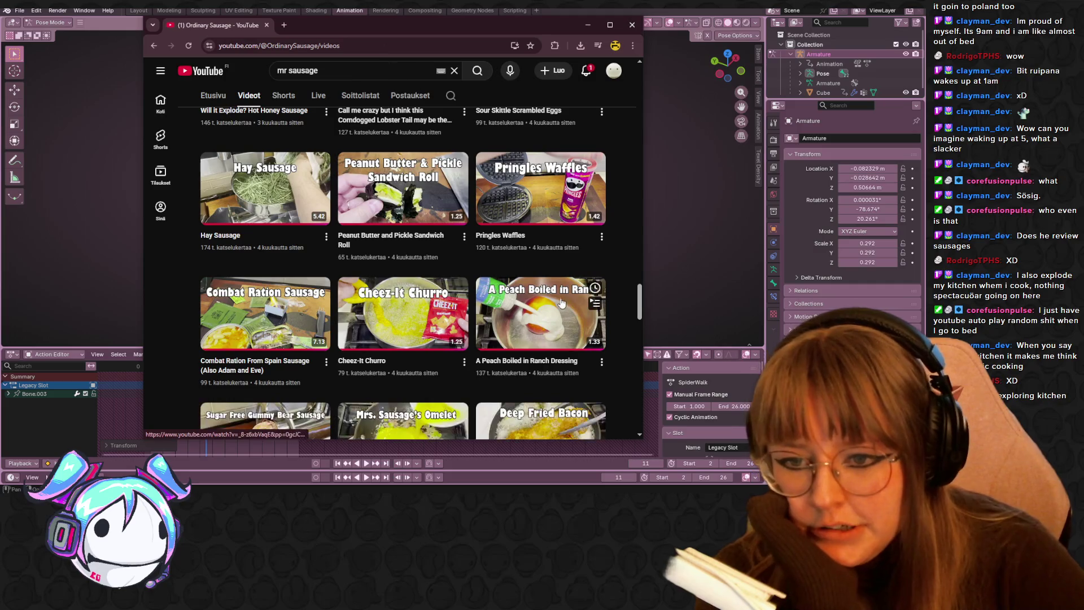
pyautogui.scroll(-6, 426, 318)
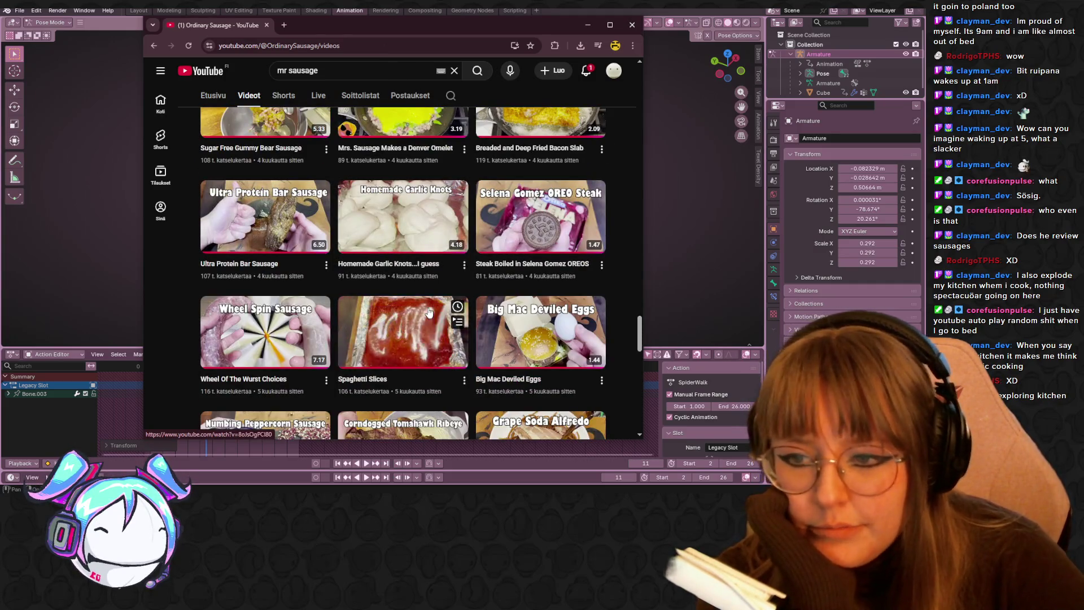
pyautogui.scroll(-1, 433, 312)
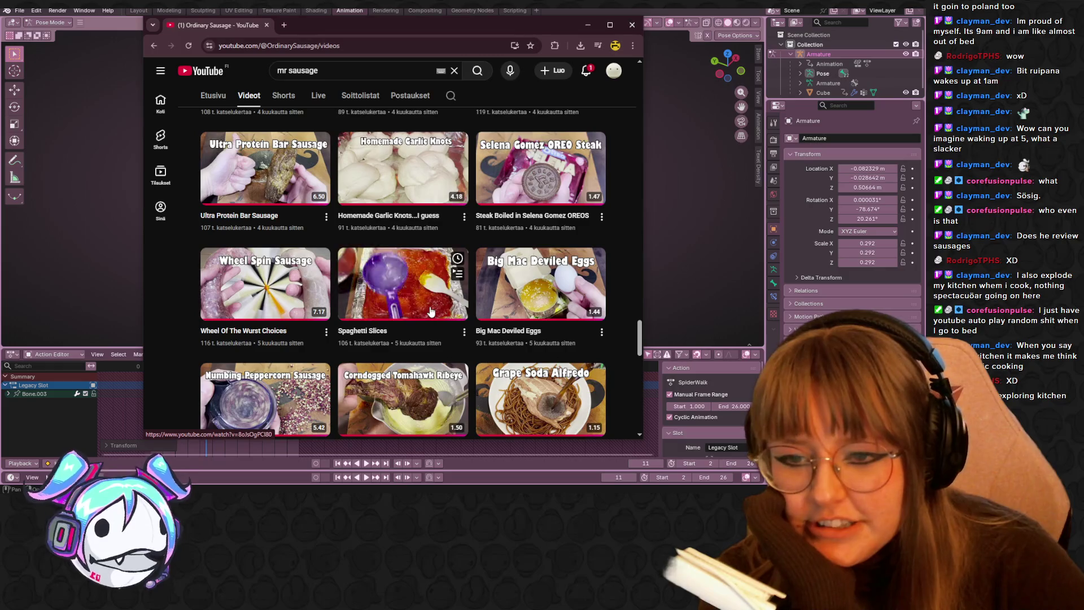
pyautogui.scroll(-1, 436, 391)
pyautogui.scroll(-3, 437, 391)
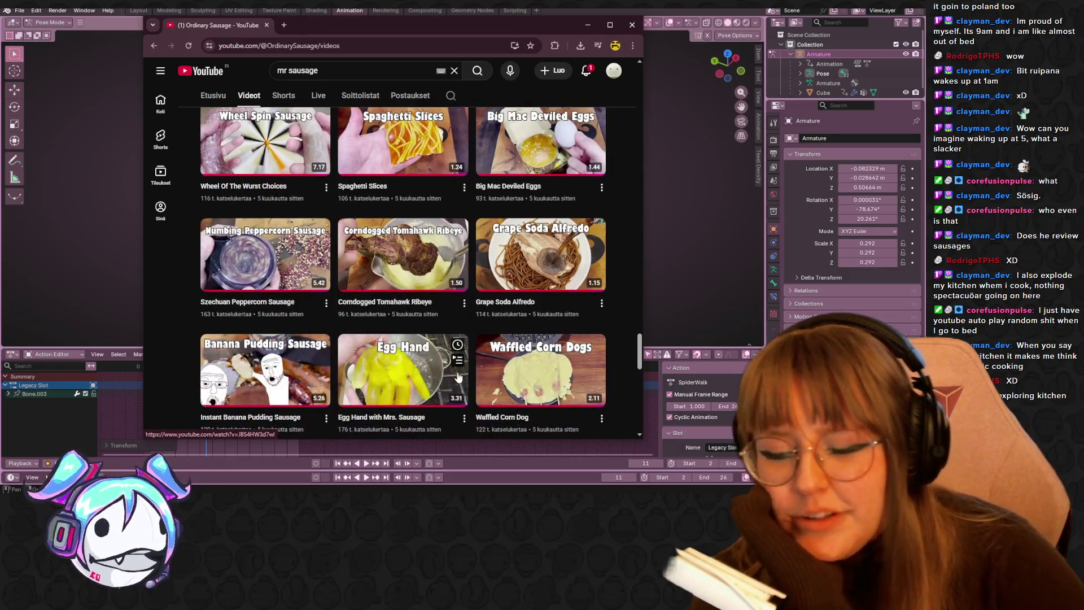
pyautogui.scroll(-10, 409, 340)
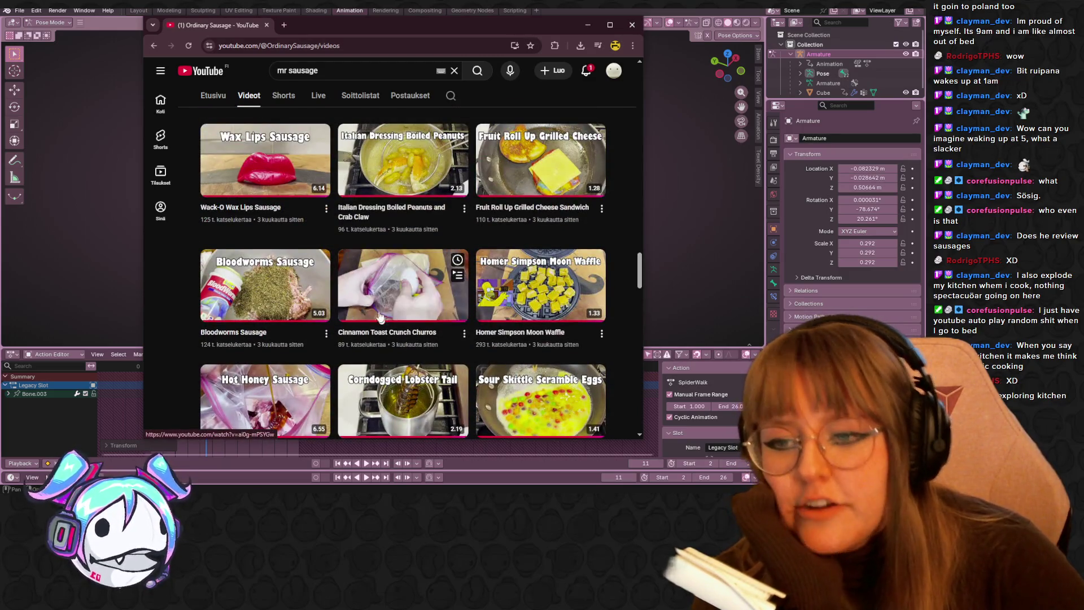
# - Scroll back up toward the newer uploads and close the browser
pyautogui.scroll(10, 427, 259)
pyautogui.scroll(1, 427, 260)
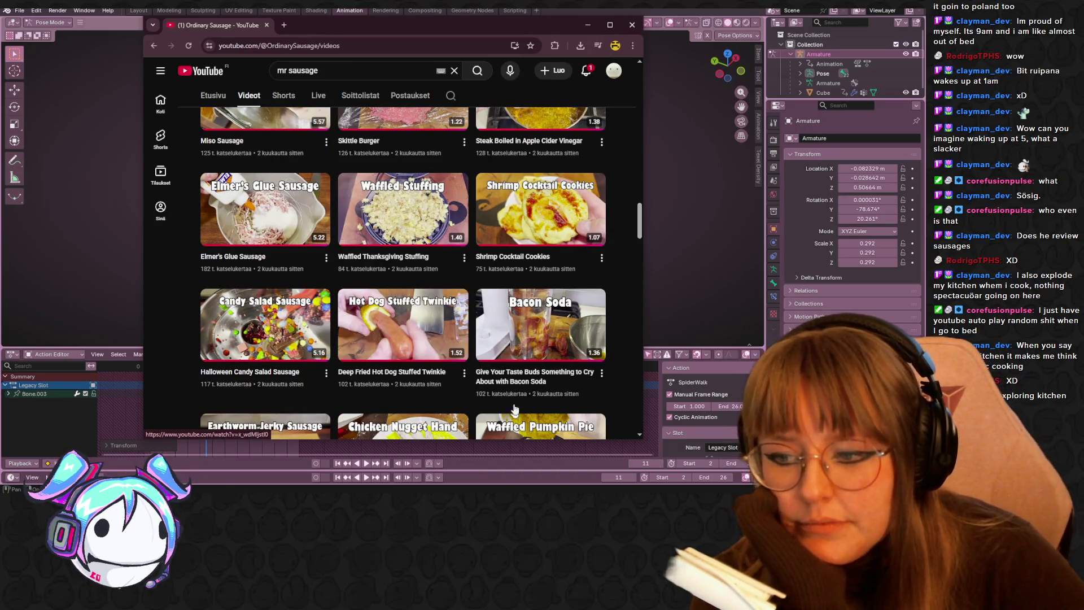
pyautogui.scroll(3, 374, 370)
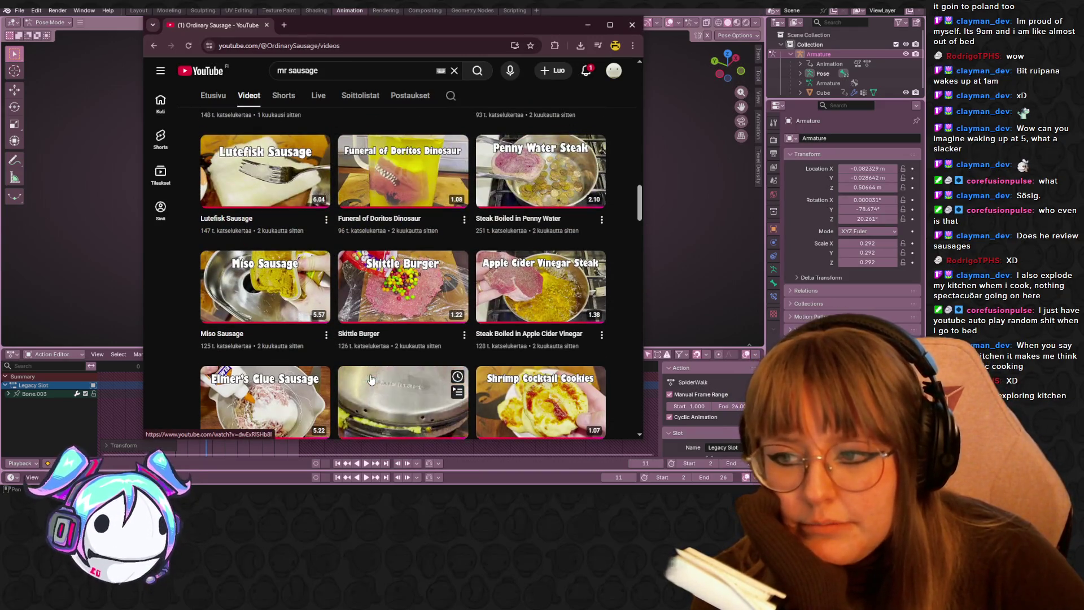
pyautogui.scroll(5, 331, 283)
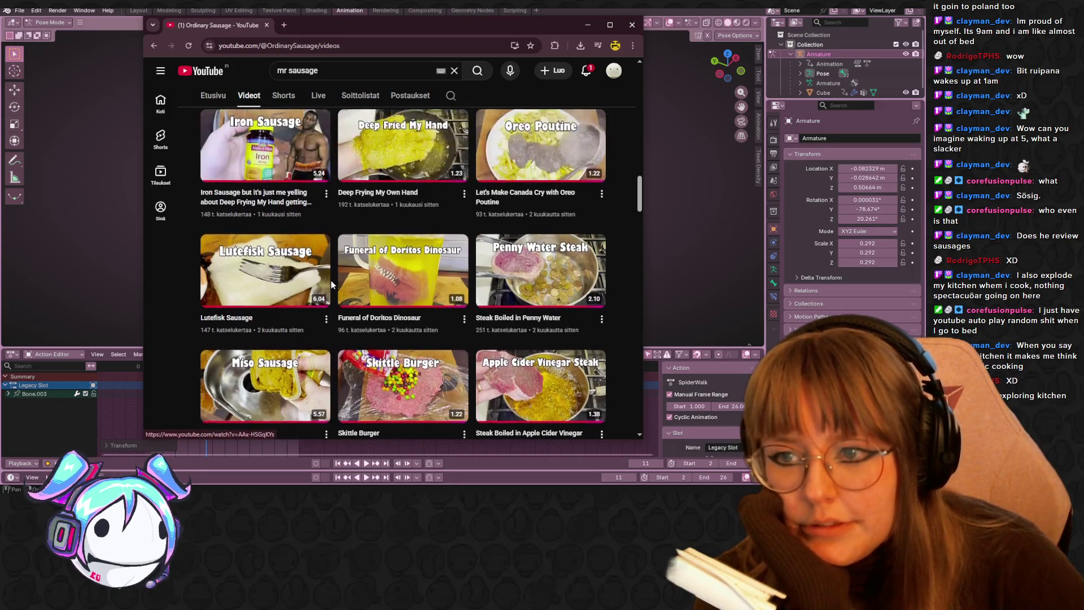
pyautogui.scroll(3, 330, 283)
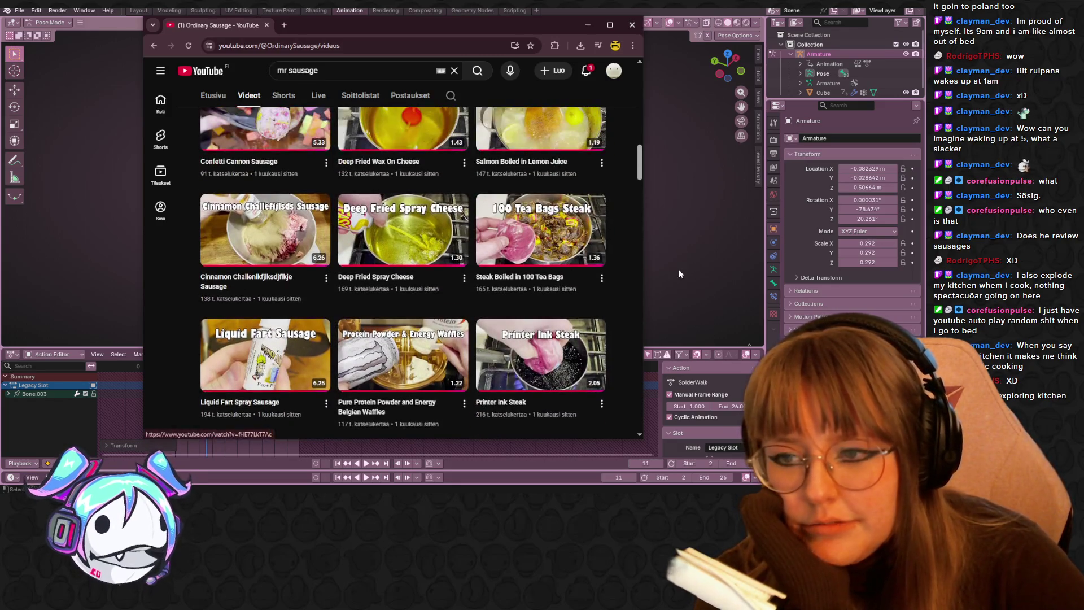
pyautogui.scroll(2, 616, 272)
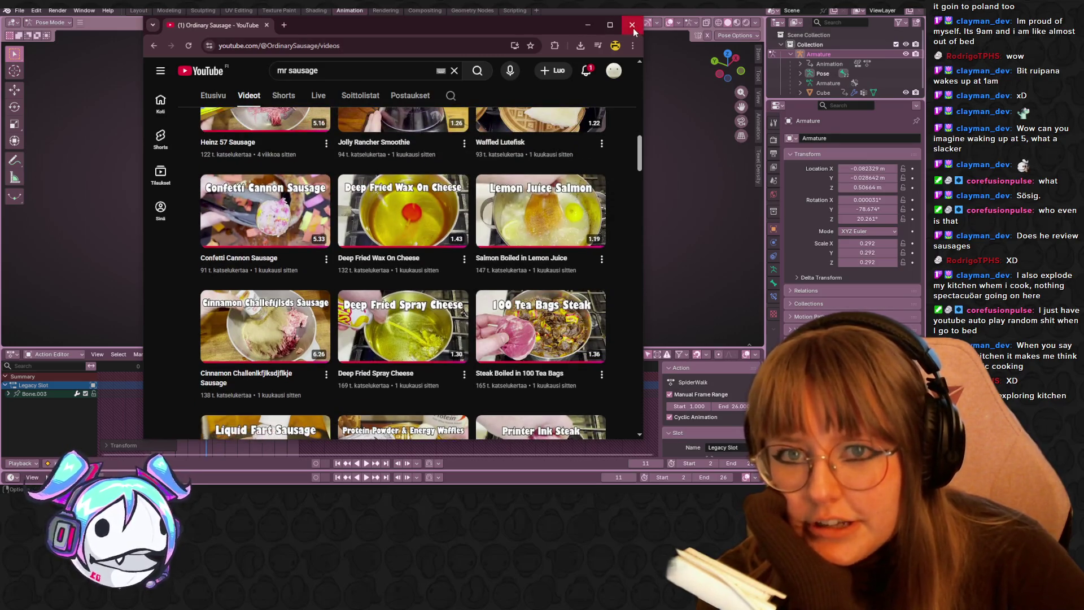
pyautogui.click(632, 27)
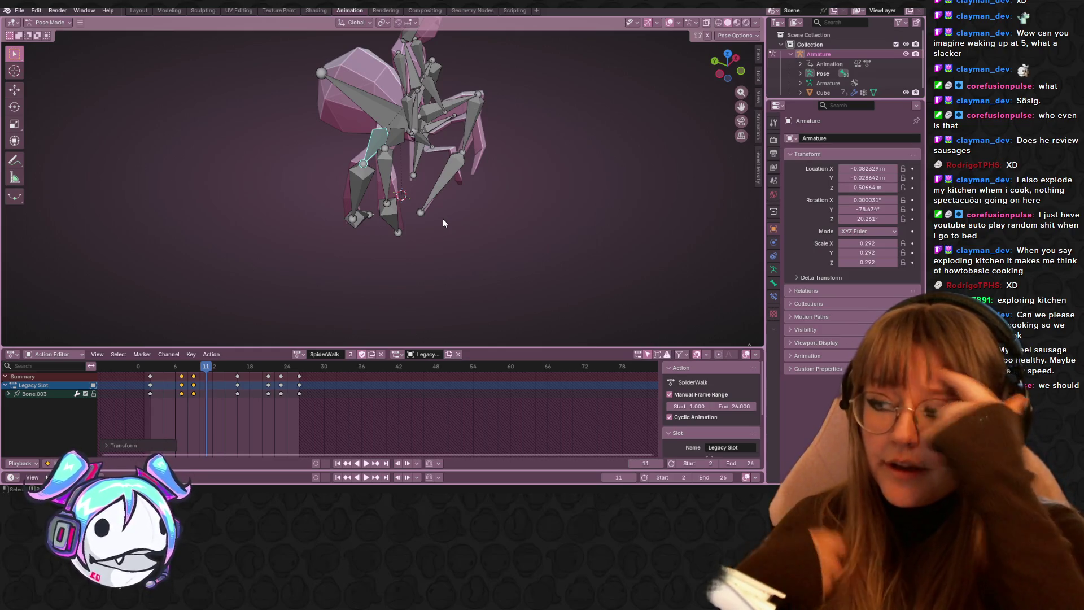
# - In a side view, preview the walk cycle and rotate a leg bone at frame 6
pyautogui.moveTo(444, 221); pyautogui.dragTo(434, 140, button='middle')
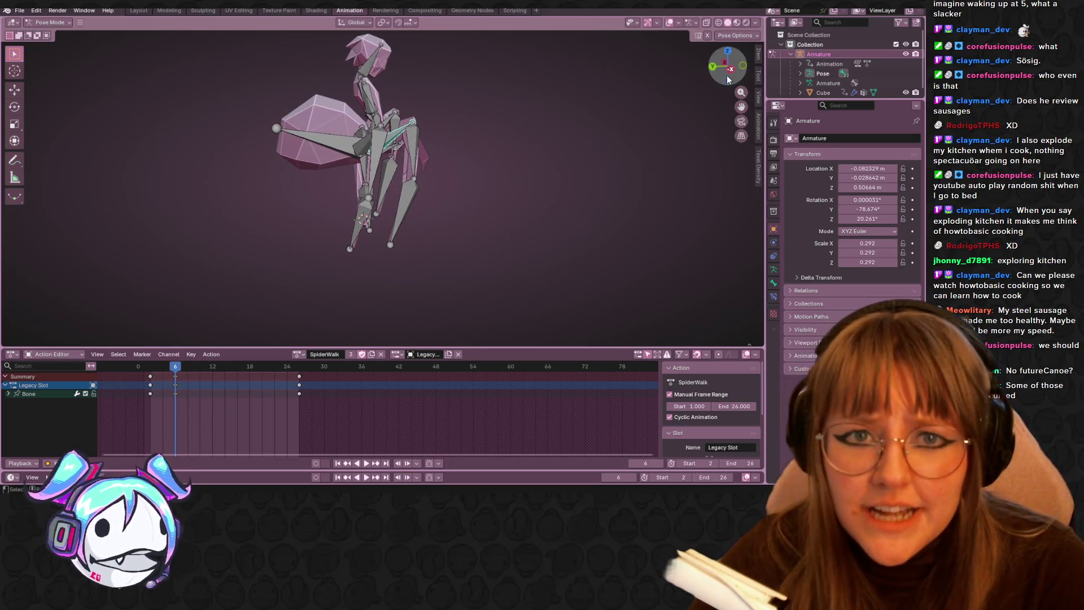
pyautogui.click(729, 70)
pyautogui.press('space')
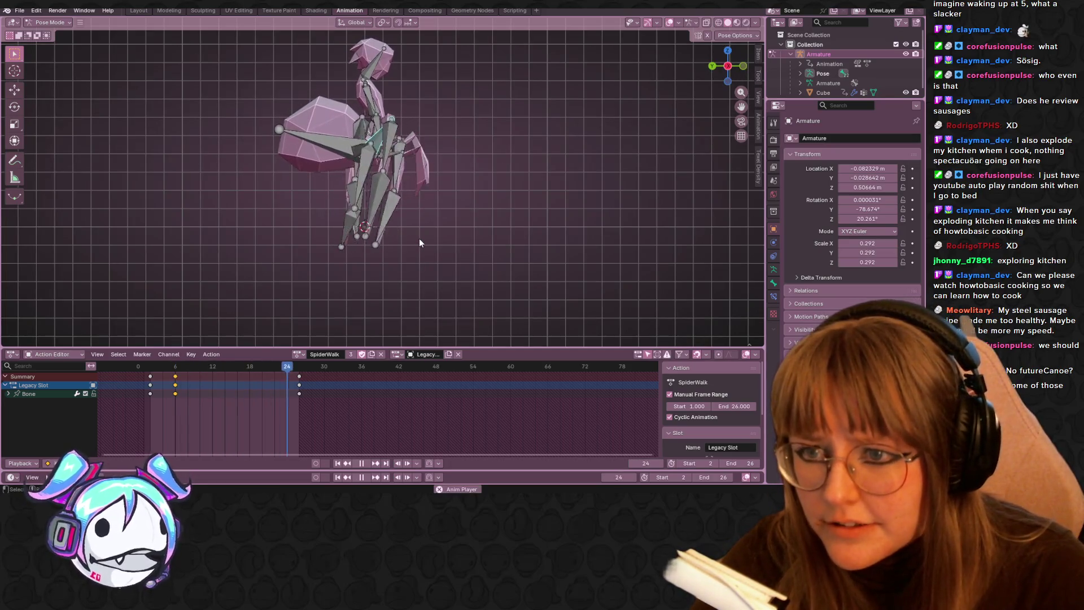
pyautogui.press('space')
pyautogui.press('space')
pyautogui.click(174, 366)
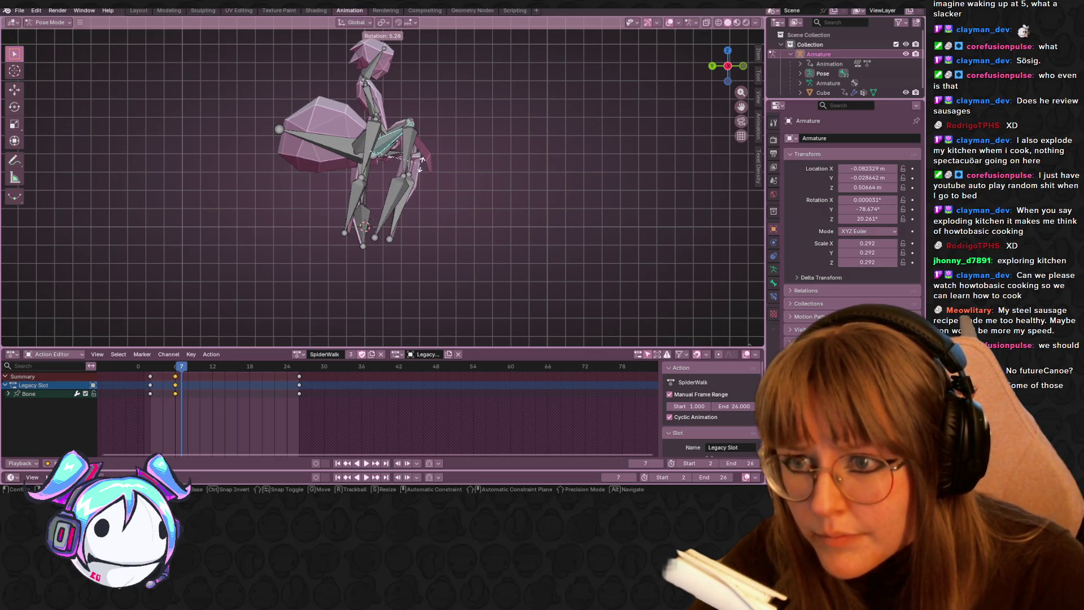
pyautogui.click(422, 161)
# - From a front view, adjust a leg bone and key the new pose at frame 7
pyautogui.moveTo(452, 158); pyautogui.dragTo(664, 101, button='middle')
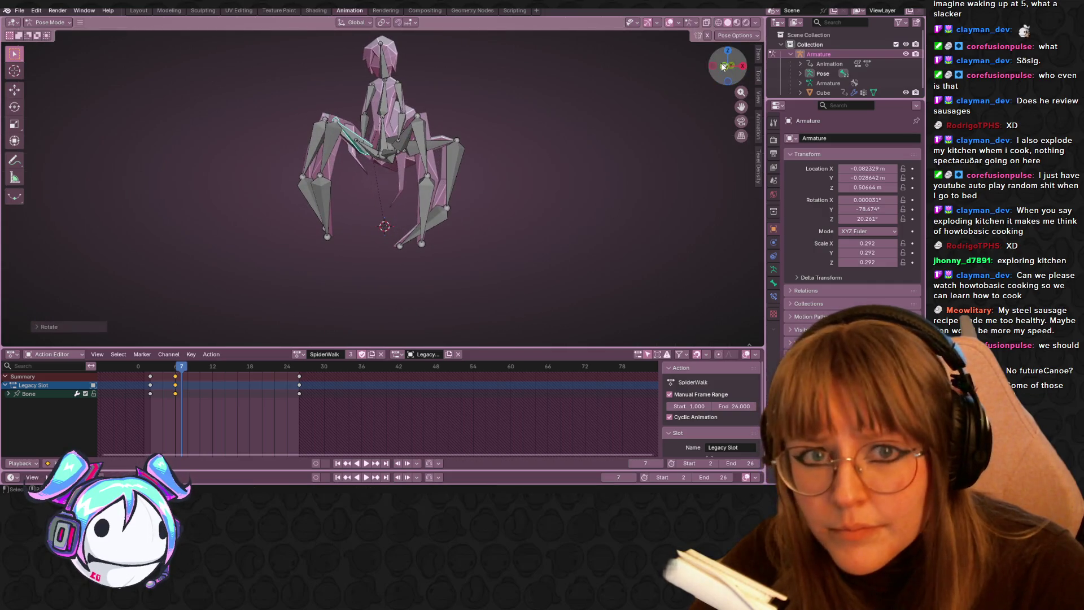
pyautogui.click(723, 67)
pyautogui.moveTo(333, 119); pyautogui.dragTo(324, 102)
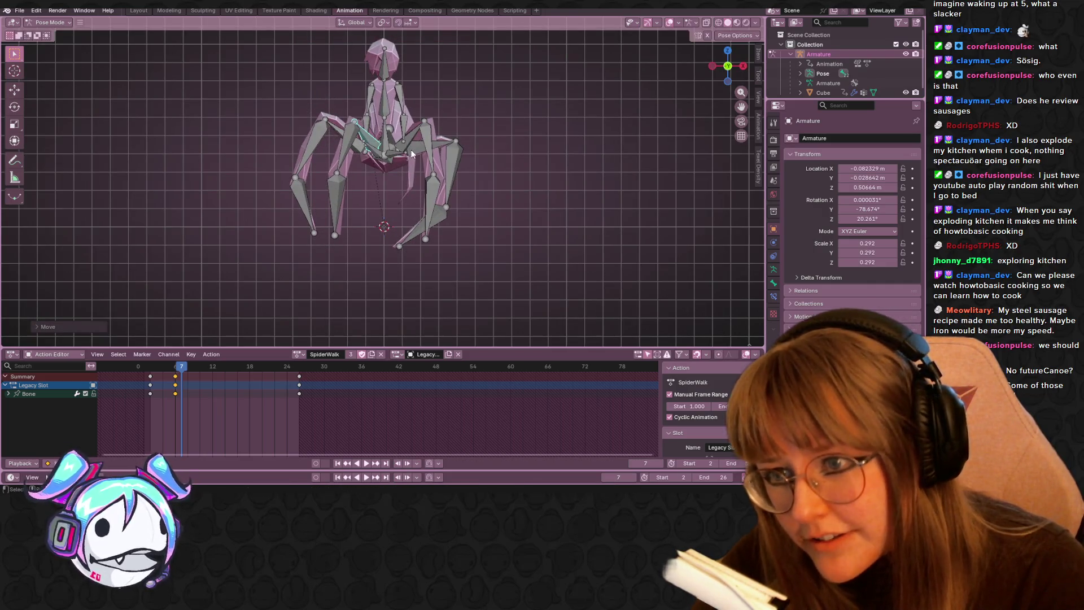
pyautogui.hotkey('ctrl', 'z')
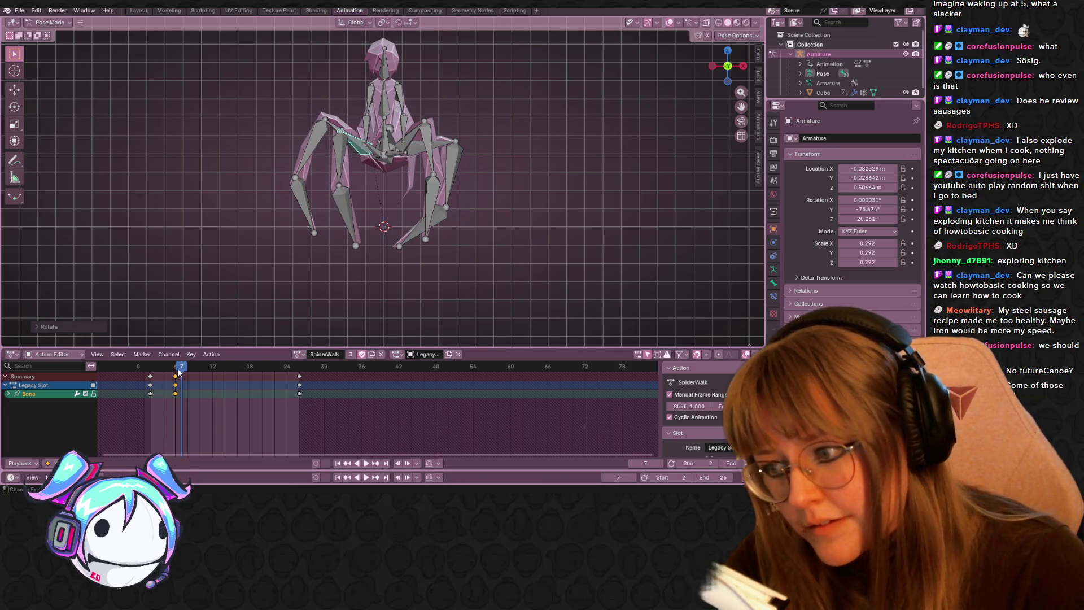
pyautogui.press('i')
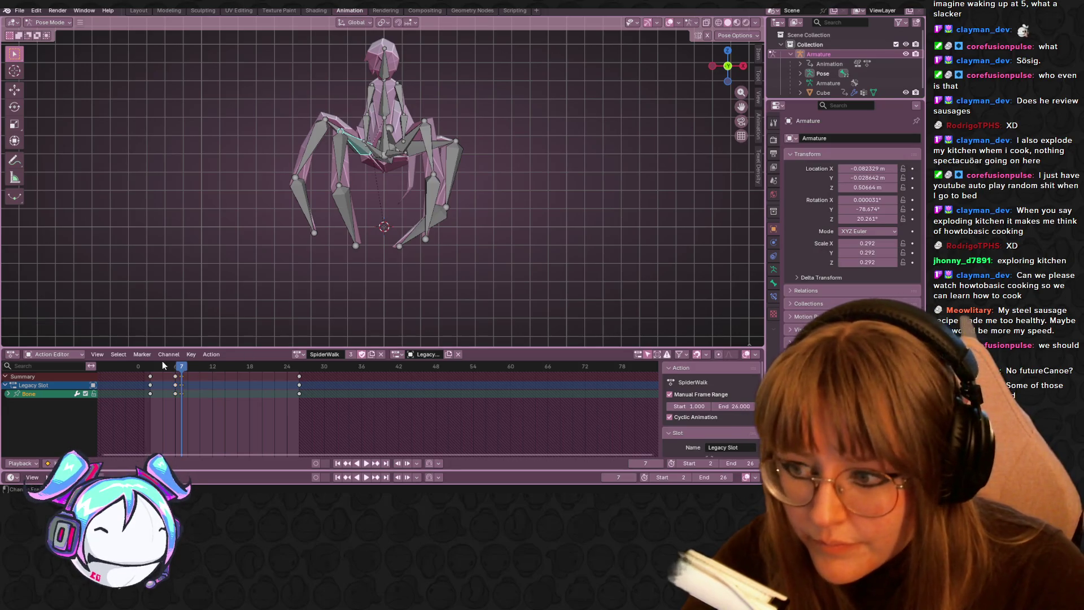
pyautogui.press('space')
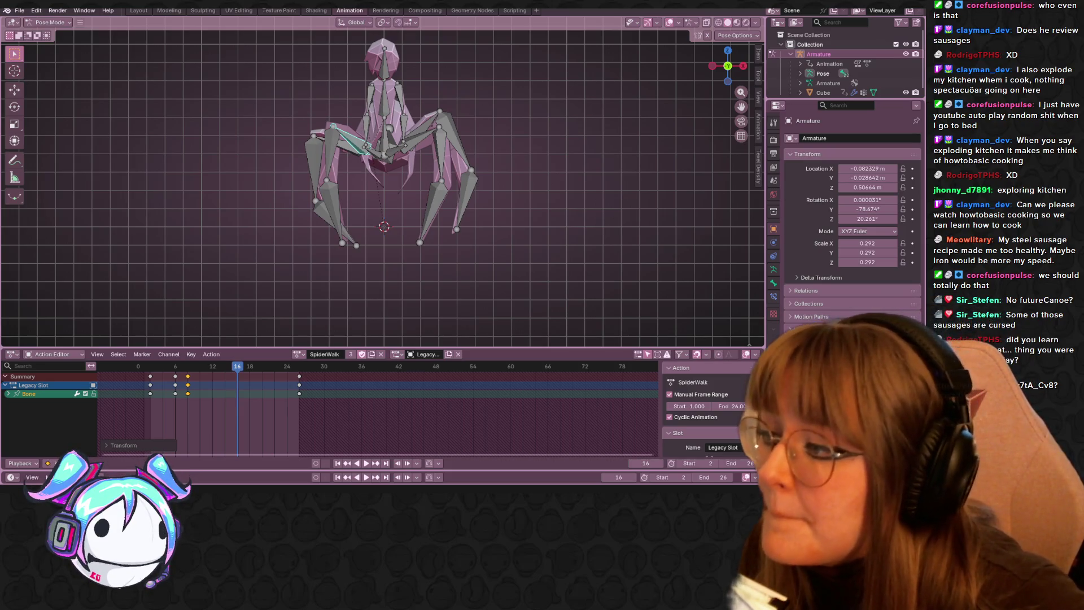
# - Restore the browser window playing the McDonald's cheeseburger video
pyautogui.hotkey('alt', 'Tab')
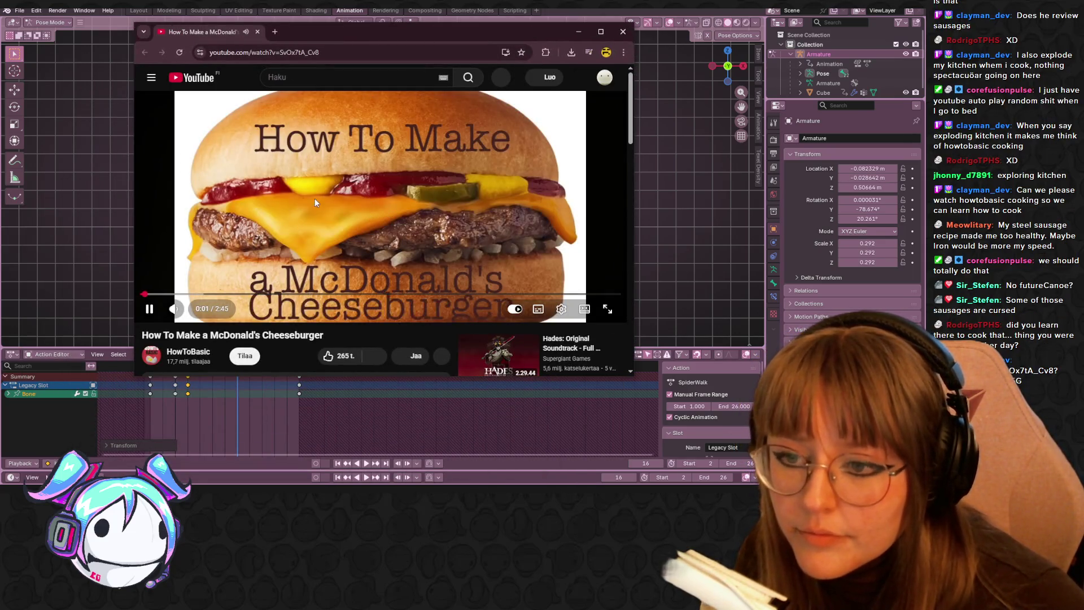
# - Turn up the video's volume and browse the player's settings and context menu
pyautogui.moveTo(203, 304); pyautogui.dragTo(205, 308)
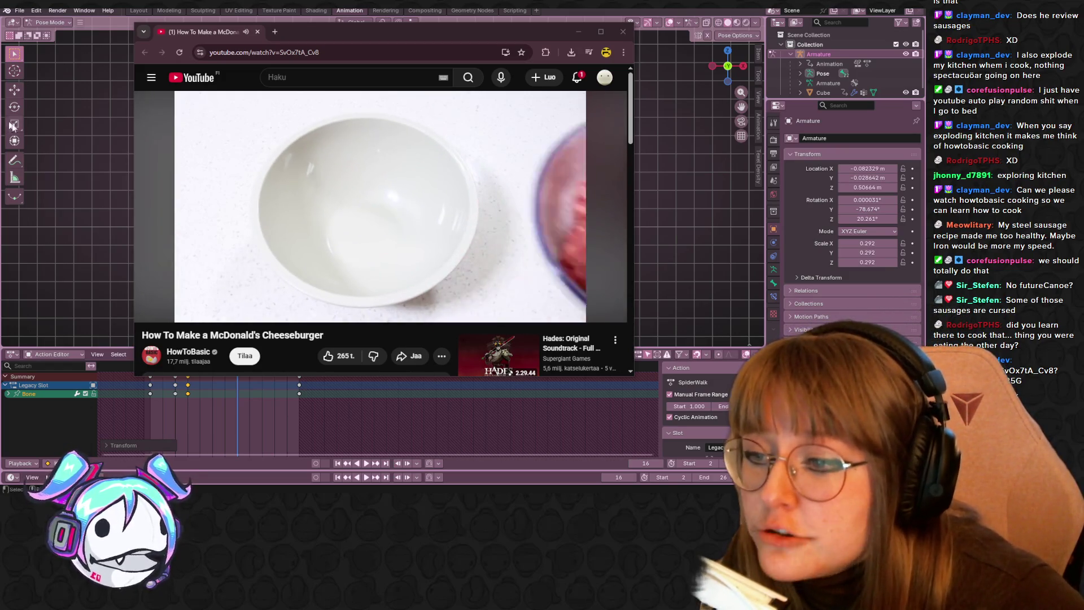
pyautogui.click(567, 310)
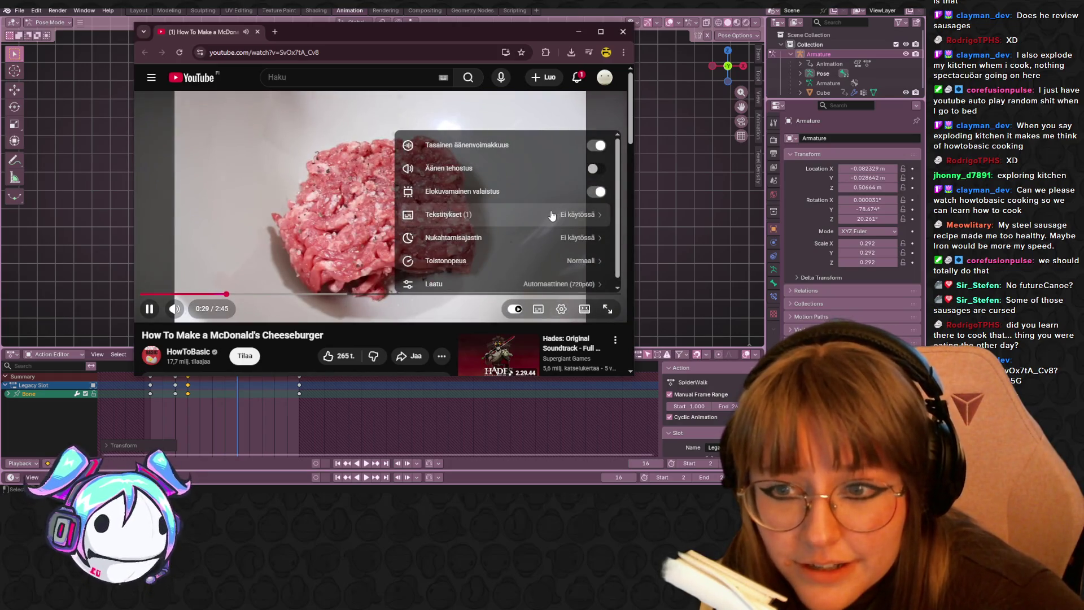
pyautogui.scroll(-2, 553, 216)
pyautogui.scroll(2, 371, 265)
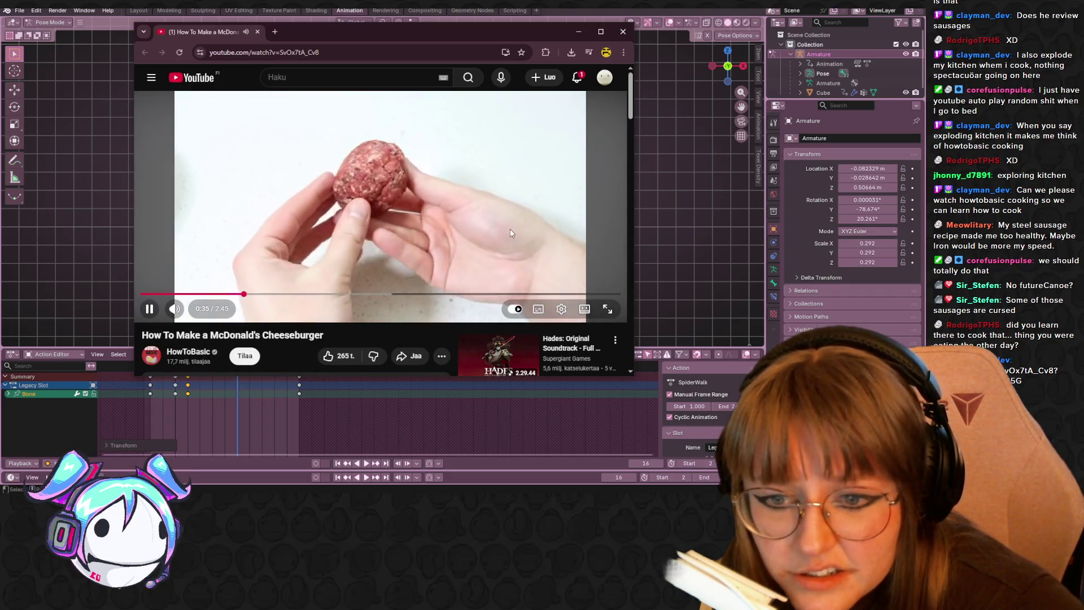
pyautogui.rightClick(510, 229)
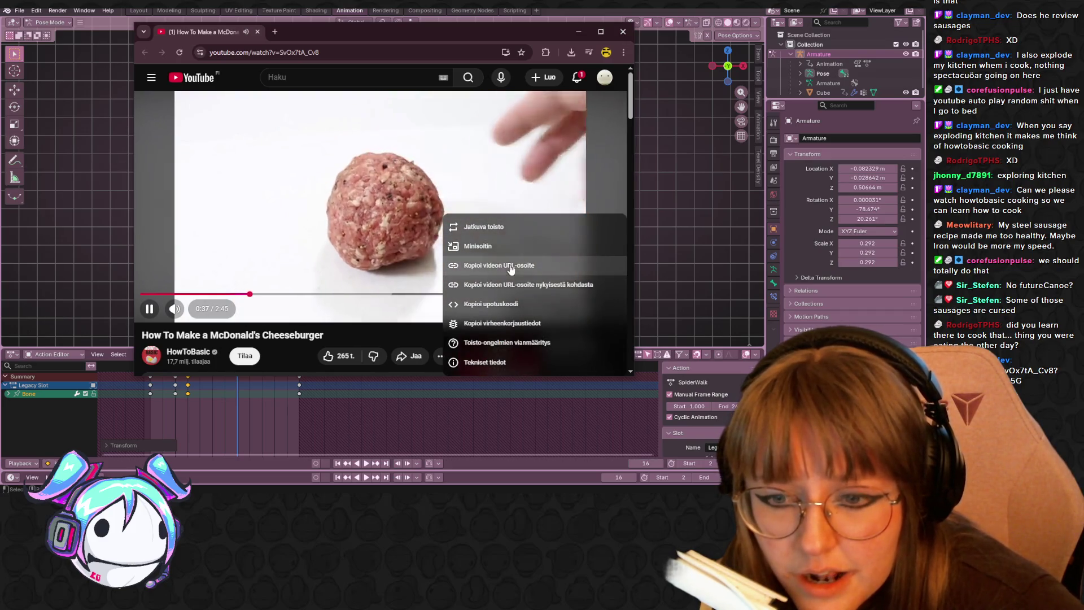
pyautogui.click(444, 236)
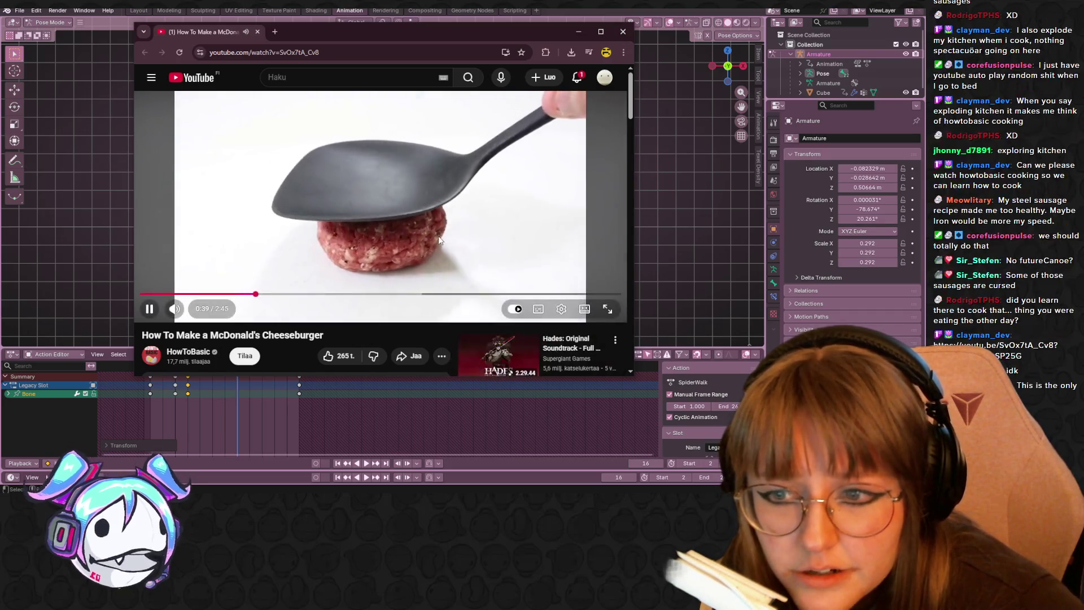
pyautogui.rightClick(445, 235)
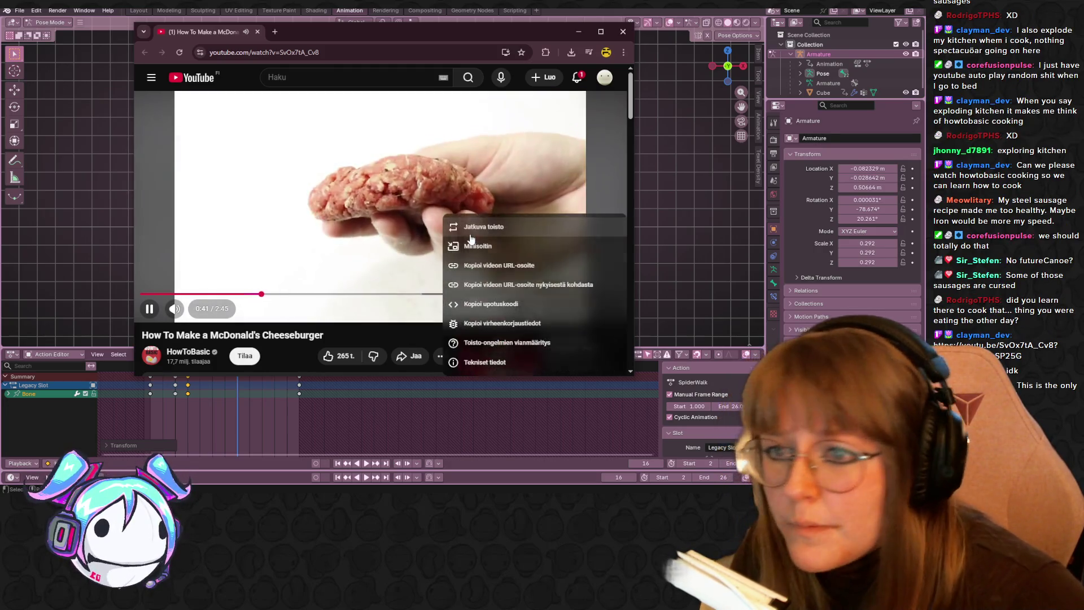
pyautogui.click(368, 339)
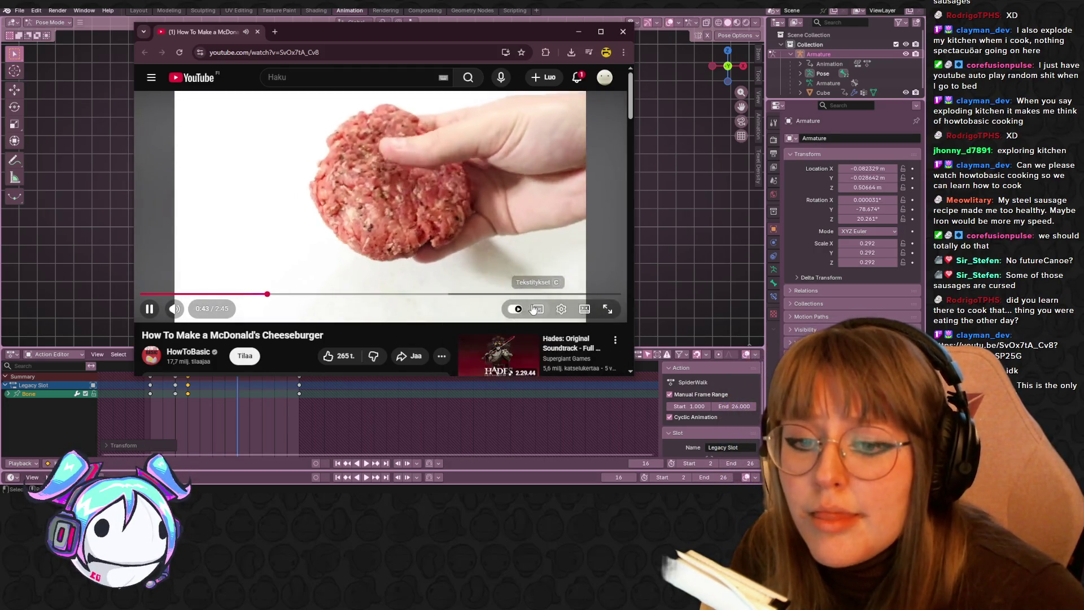
# - Set the cheeseburger video's playback speed to 2.00x
pyautogui.click(560, 309)
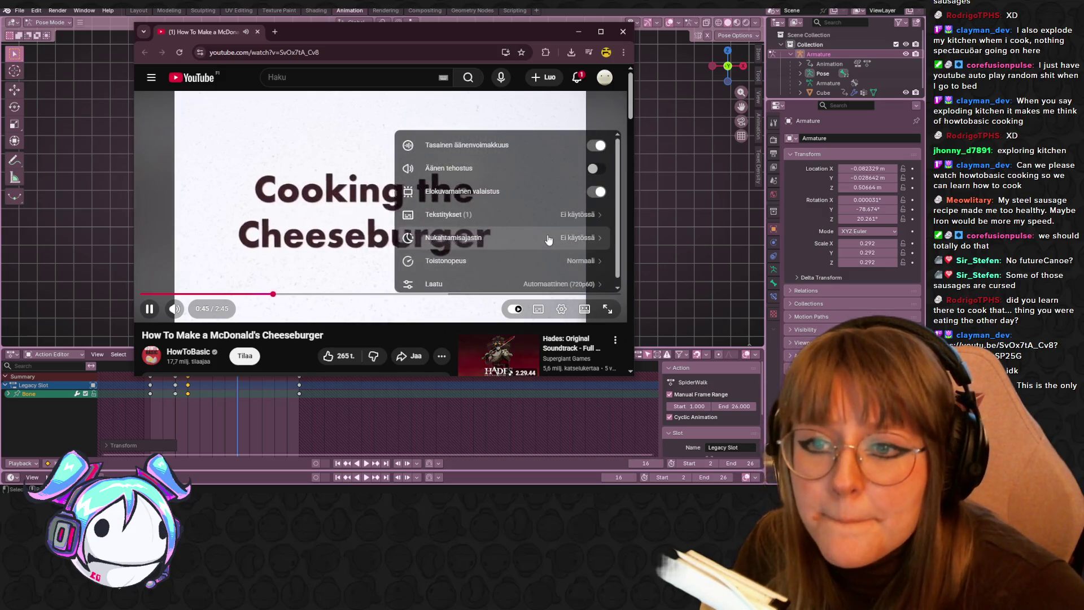
pyautogui.scroll(-1, 540, 214)
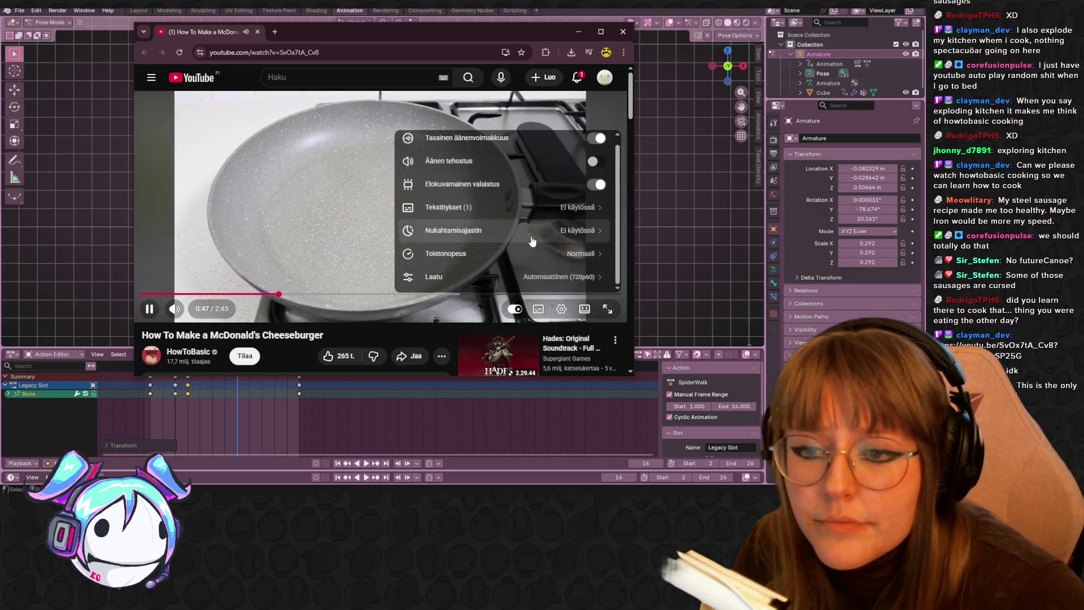
pyautogui.click(544, 253)
pyautogui.click(563, 205)
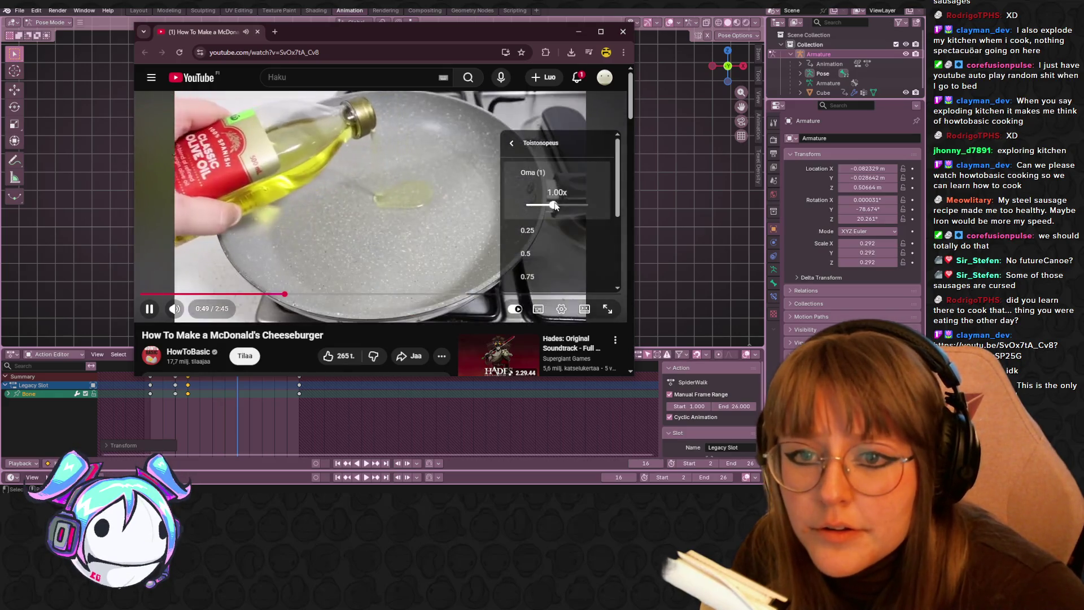
pyautogui.moveTo(565, 205); pyautogui.dragTo(584, 207)
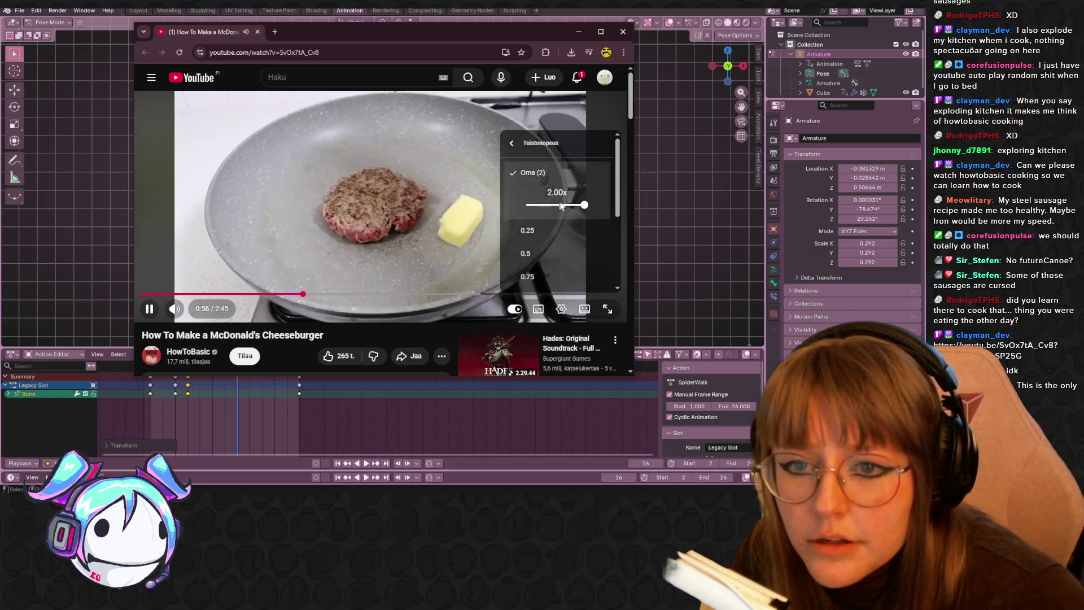
pyautogui.click(435, 329)
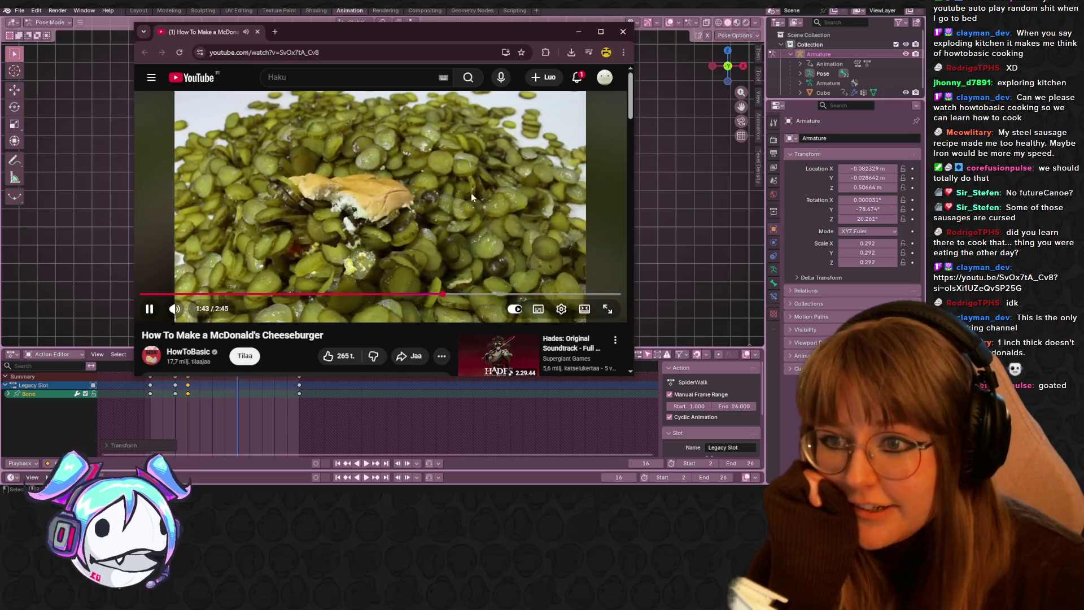
# - Pause and resume the video, then close the YouTube browser window
pyautogui.click(476, 189)
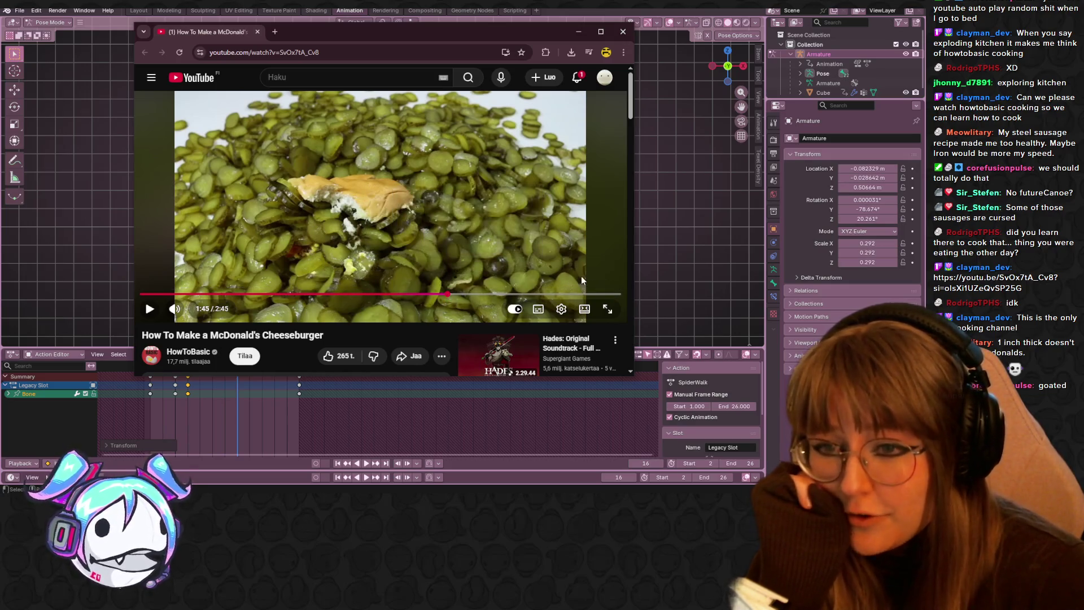
pyautogui.click(474, 175)
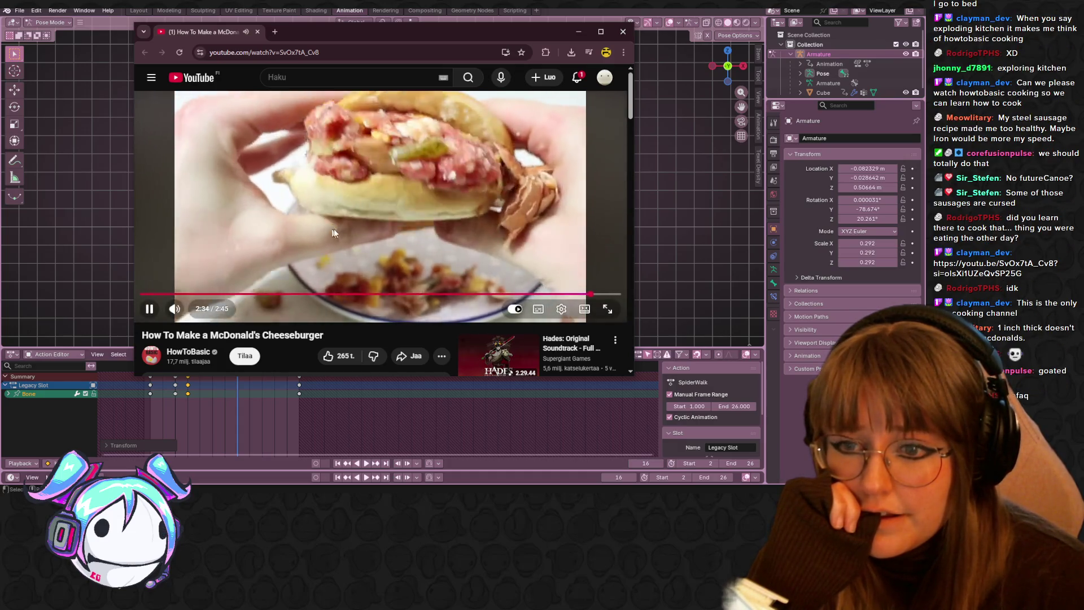
pyautogui.click(355, 198)
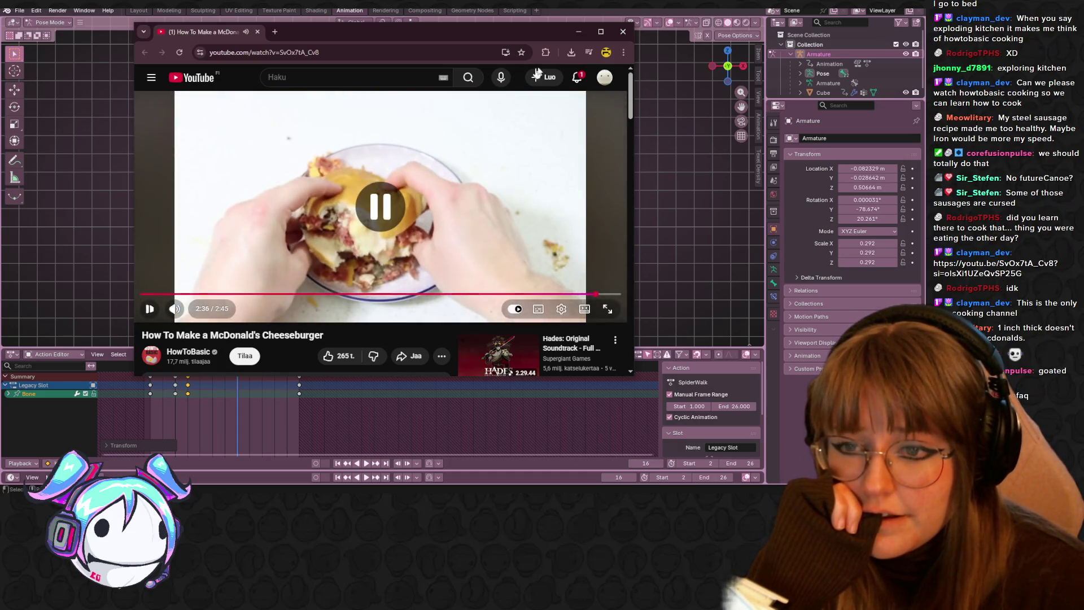
pyautogui.click(623, 29)
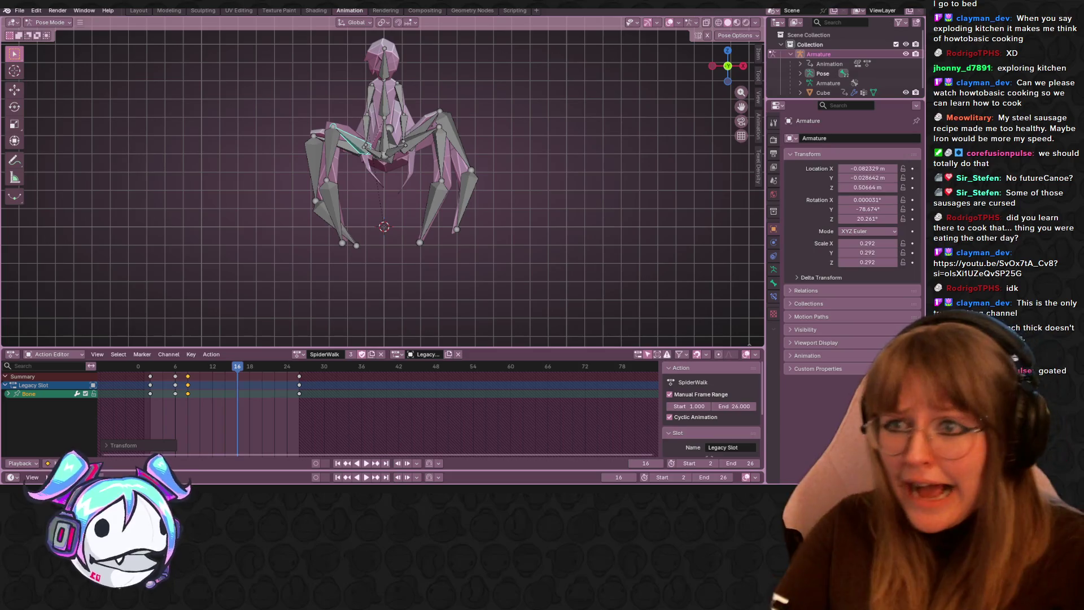
pyautogui.moveTo(407, 113)
pyautogui.mouseDown(button='middle')
pyautogui.moveTo(493, 140)
pyautogui.moveTo(503, 186)
pyautogui.moveTo(450, 168)
pyautogui.moveTo(515, 137)
pyautogui.moveTo(472, 87)
pyautogui.moveTo(407, 72)
pyautogui.moveTo(403, 165)
pyautogui.moveTo(520, 155)
pyautogui.moveTo(442, 107)
pyautogui.moveTo(252, 127)
pyautogui.moveTo(144, 101)
pyautogui.moveTo(732, 142)
pyautogui.moveTo(498, 130)
pyautogui.mouseUp(button='middle')
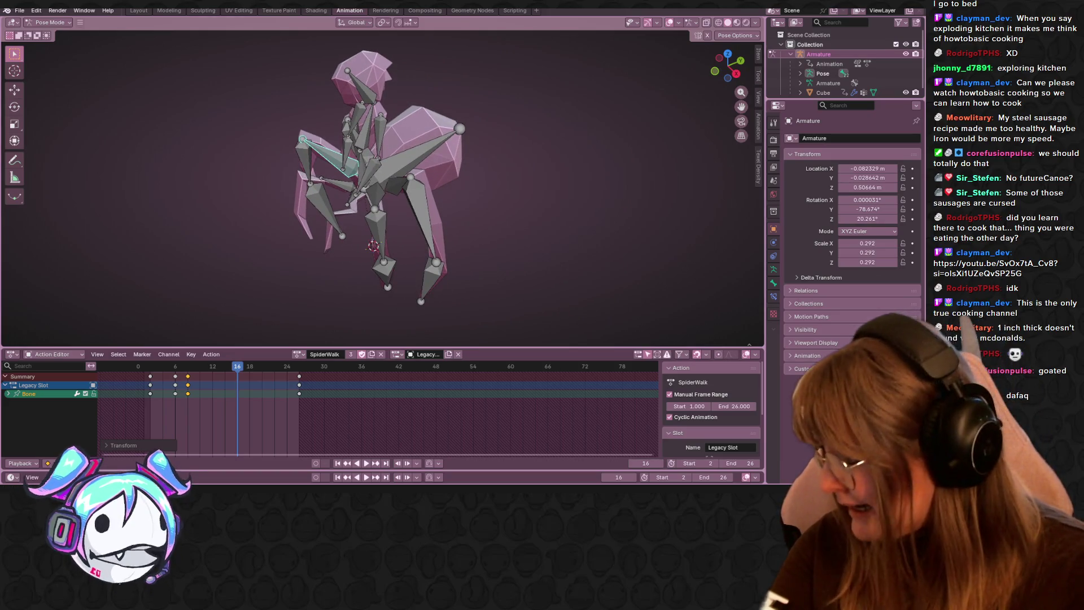
pyautogui.moveTo(414, 250)
pyautogui.mouseDown(button='middle')
pyautogui.moveTo(533, 190)
pyautogui.moveTo(460, 196)
pyautogui.moveTo(503, 157)
pyautogui.moveTo(417, 165)
pyautogui.moveTo(412, 144)
pyautogui.moveTo(290, 89)
pyautogui.moveTo(337, 89)
pyautogui.moveTo(289, 83)
pyautogui.mouseUp(button='middle')
pyautogui.keyDown('shift'); pyautogui.click(295, 90); pyautogui.keyUp('shift')
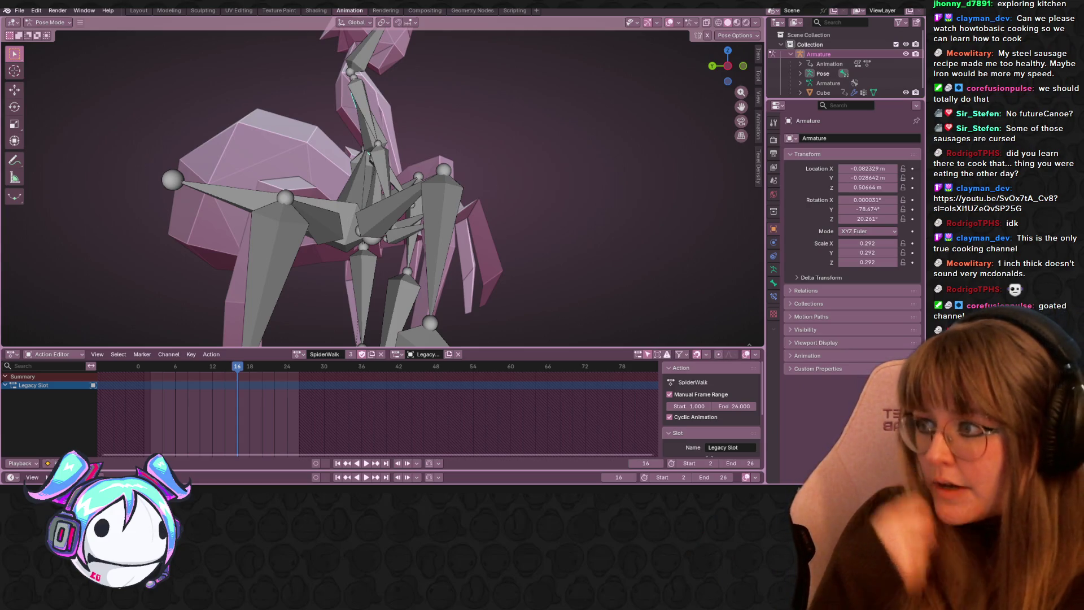
pyautogui.moveTo(433, 127)
pyautogui.mouseDown(button='middle')
pyautogui.moveTo(474, 230)
pyautogui.moveTo(478, 273)
pyautogui.moveTo(418, 184)
pyautogui.moveTo(388, 103)
pyautogui.moveTo(381, 39)
pyautogui.moveTo(373, 387)
pyautogui.mouseUp(button='middle')
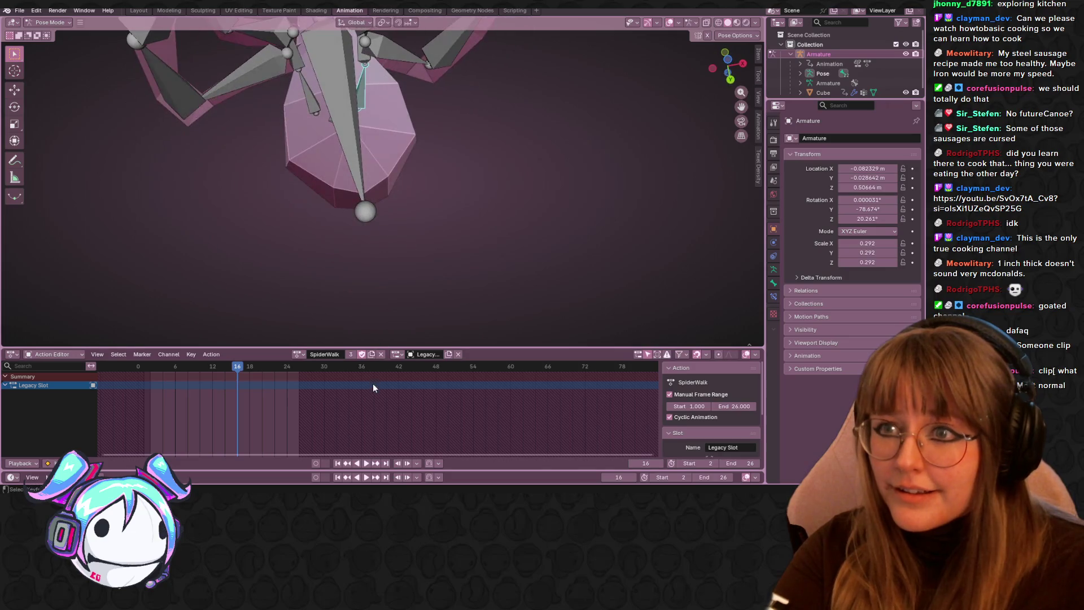
pyautogui.scroll(-1, 373, 388)
pyautogui.scroll(-5, 376, 235)
pyautogui.moveTo(376, 235)
pyautogui.mouseDown(button='middle')
pyautogui.moveTo(411, 155)
pyautogui.moveTo(462, 205)
pyautogui.moveTo(408, 191)
pyautogui.mouseUp(button='middle')
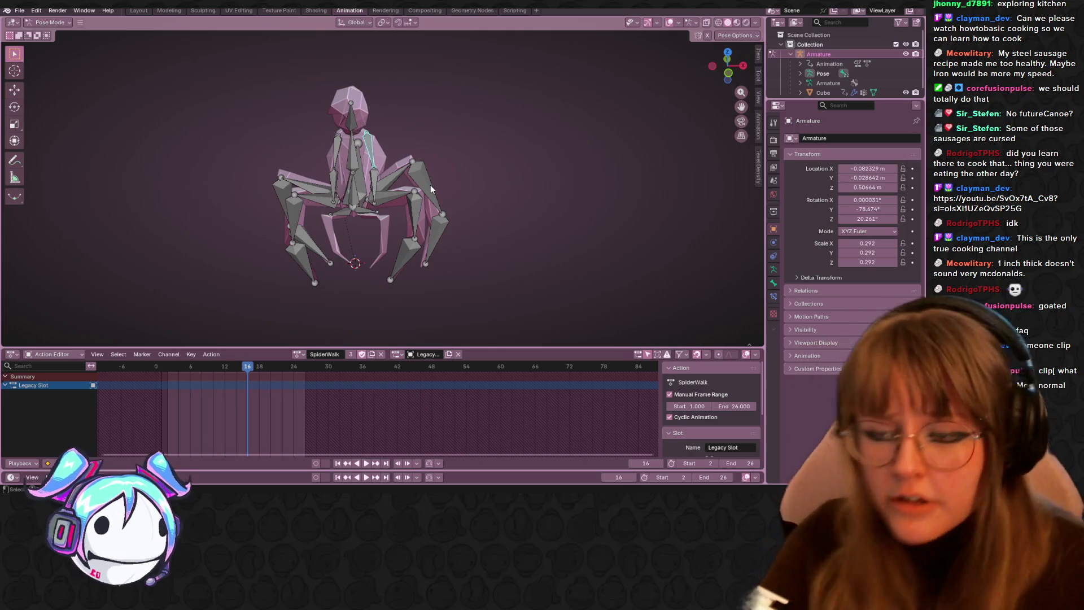
pyautogui.moveTo(293, 160); pyautogui.dragTo(446, 219, button='middle')
pyautogui.scroll(4, 443, 219)
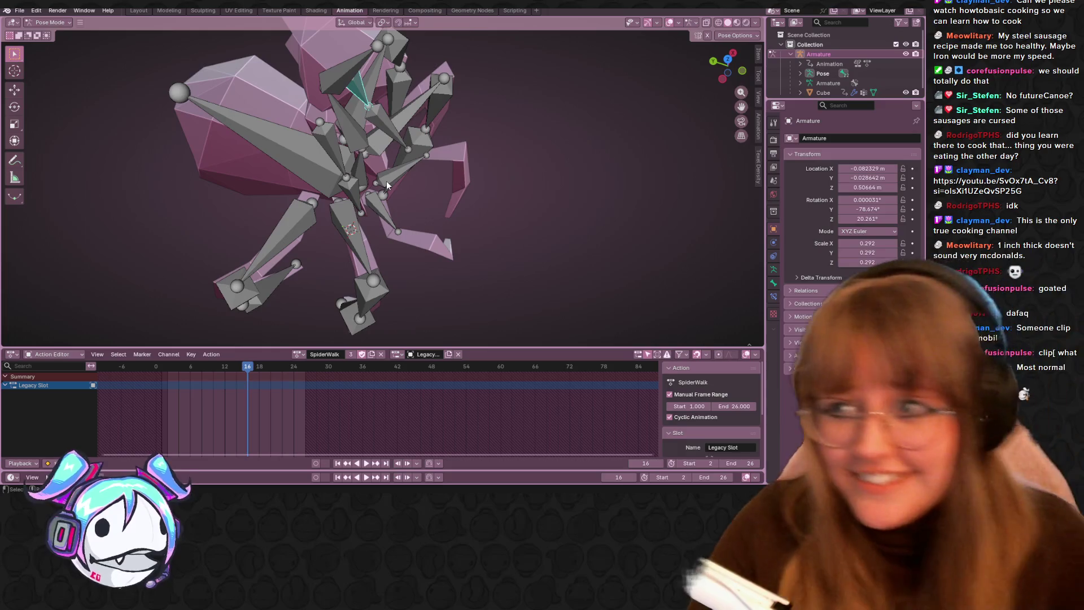
pyautogui.scroll(-1, 473, 129)
pyautogui.scroll(-1, 465, 218)
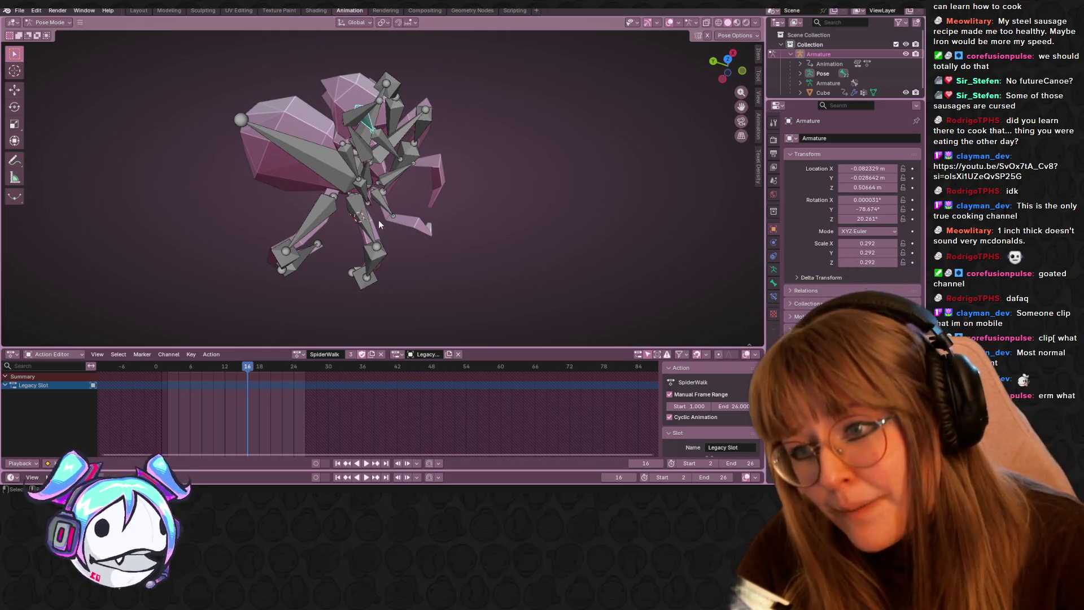
# - Move a leg bone's frame-26 keyframes to frame 12 and preview the timing
pyautogui.click(362, 221)
pyautogui.click(305, 385)
pyautogui.press('g')
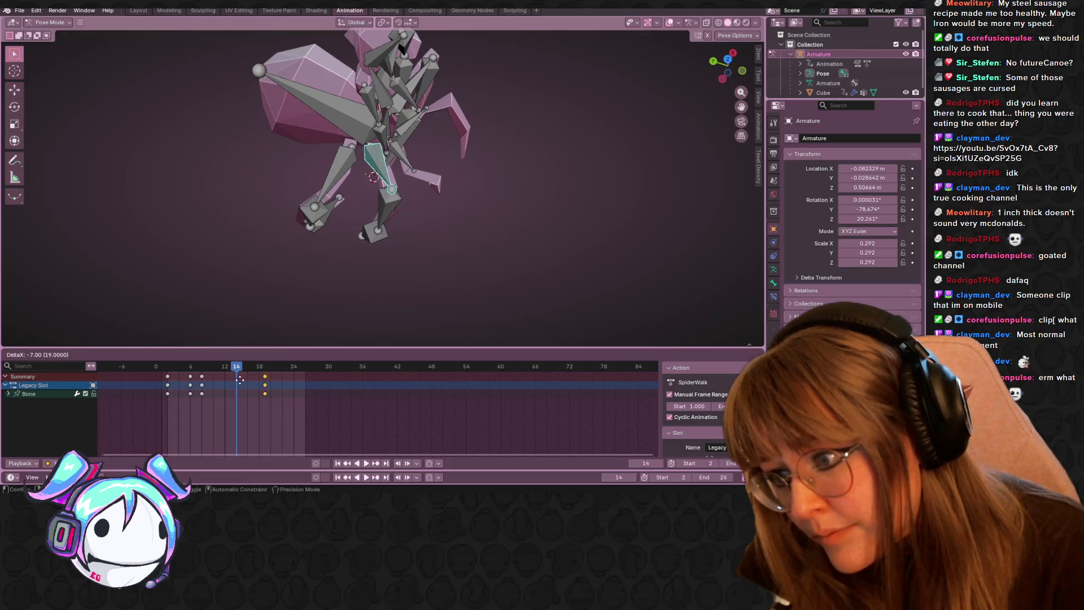
pyautogui.click(223, 380)
pyautogui.press('space')
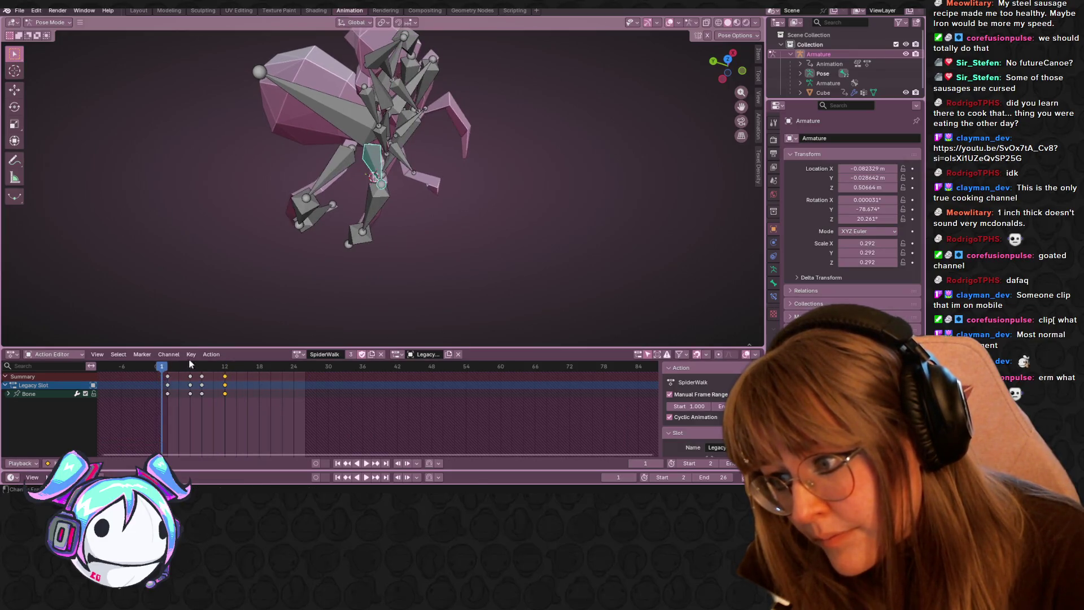
pyautogui.press('space')
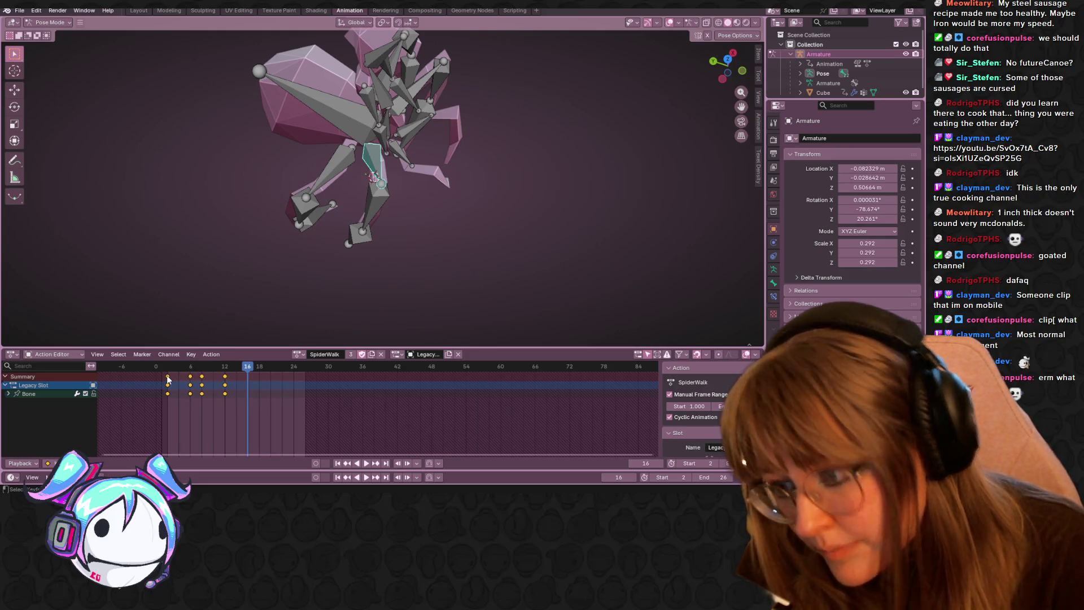
# - Duplicate the keys later in the cycle and shift three keyframes about 4 frames later
pyautogui.hotkey('shift', 'd')
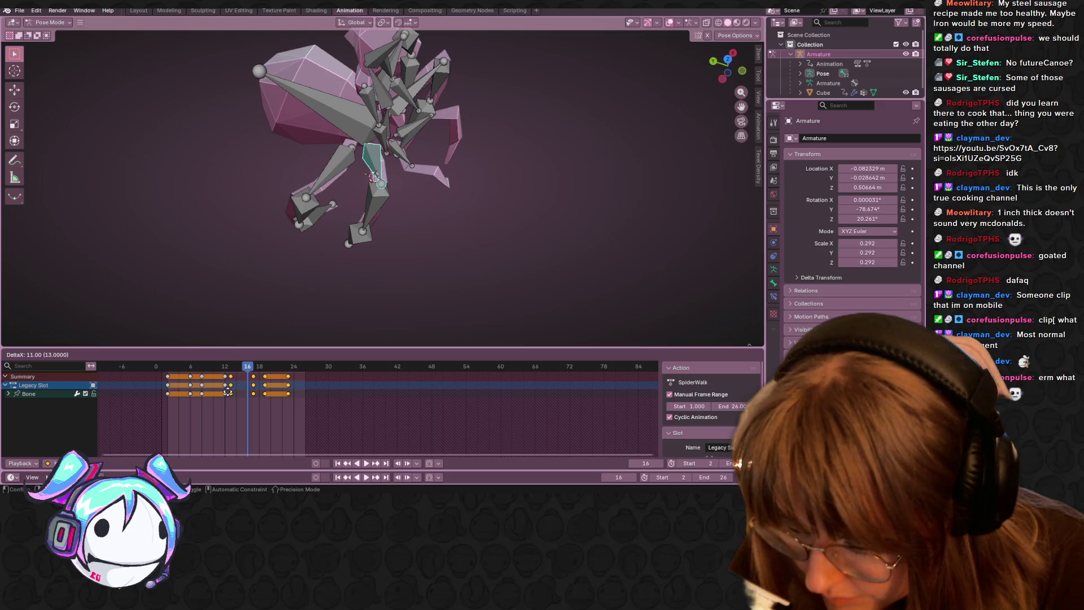
pyautogui.click(226, 394)
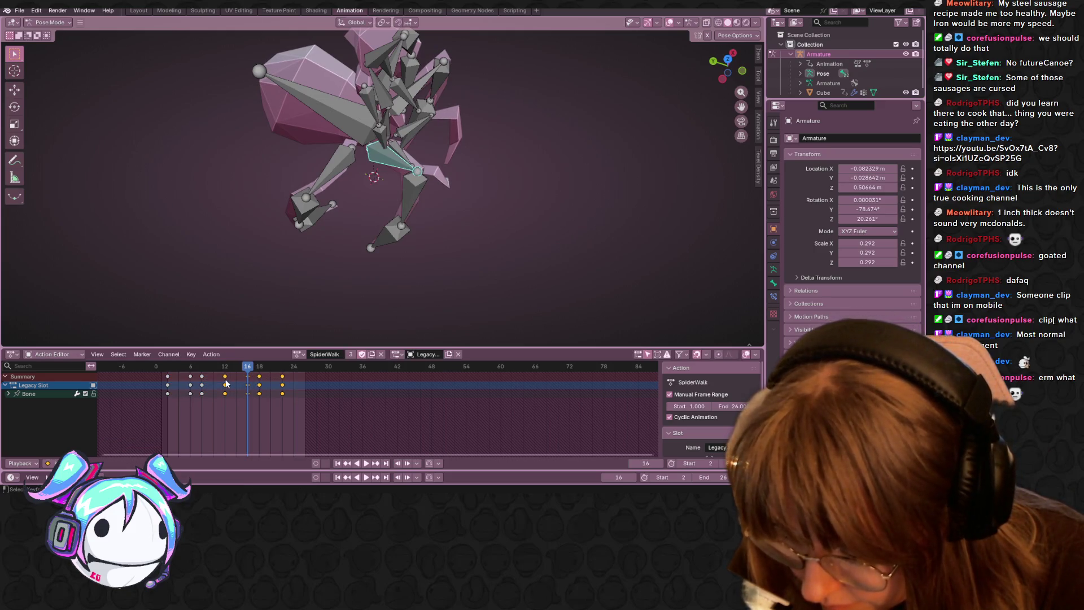
pyautogui.moveTo(286, 377); pyautogui.dragTo(309, 378)
pyautogui.press('space')
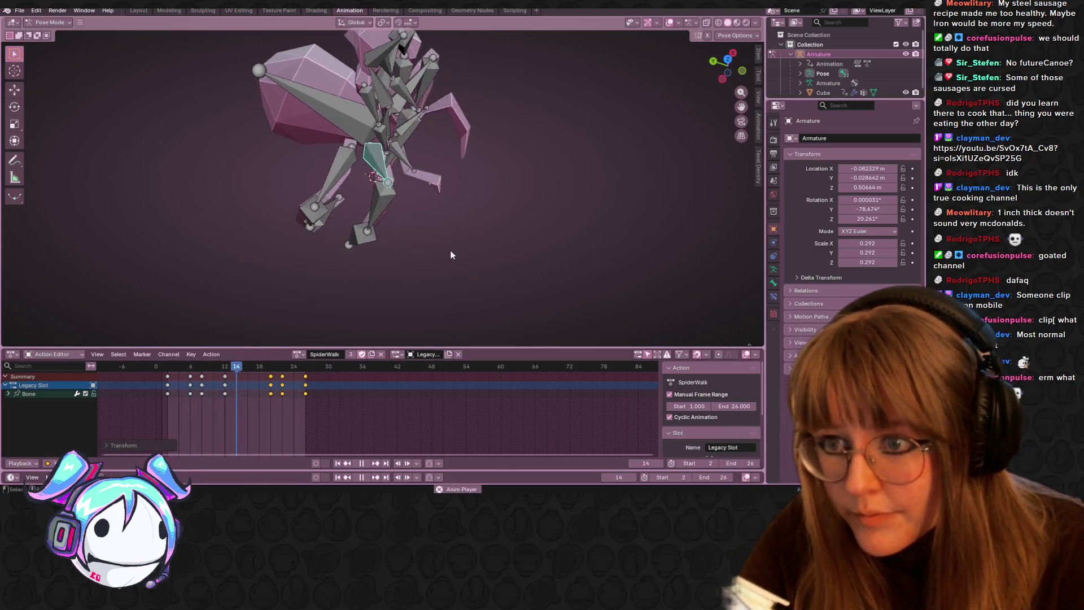
pyautogui.moveTo(453, 222)
pyautogui.mouseDown(button='middle')
pyautogui.moveTo(372, 158)
pyautogui.moveTo(394, 216)
pyautogui.mouseUp(button='middle')
pyautogui.moveTo(427, 278)
pyautogui.mouseDown(button='middle')
pyautogui.moveTo(462, 256)
pyautogui.moveTo(478, 330)
pyautogui.moveTo(483, 263)
pyautogui.moveTo(502, 323)
pyautogui.moveTo(418, 143)
pyautogui.moveTo(387, 173)
pyautogui.mouseUp(button='middle')
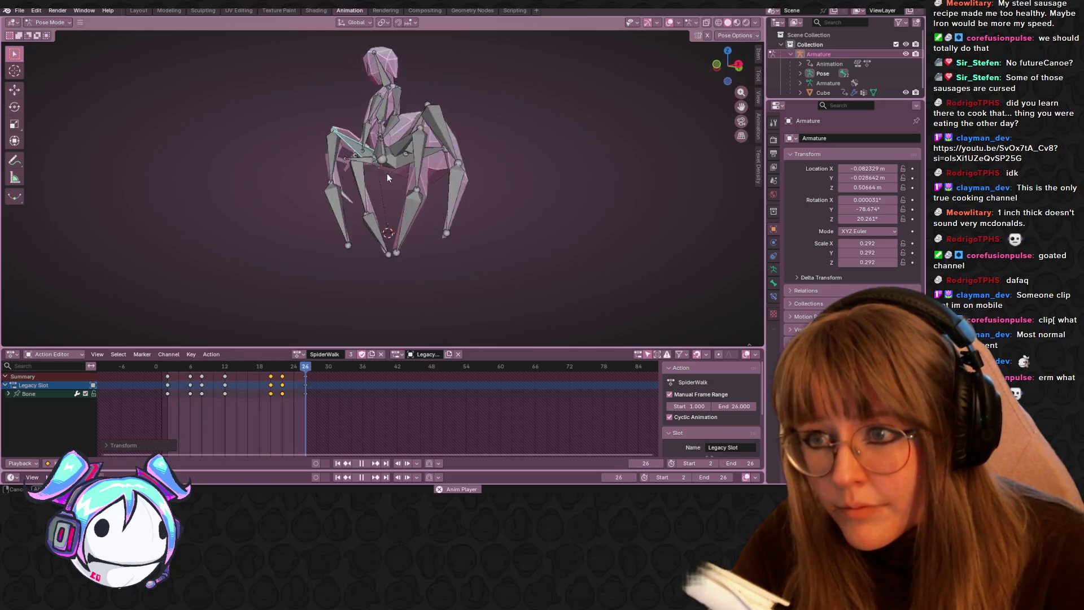
# - Move the keys at frames 6, 8 and 12 two frames later, then return to Blender
pyautogui.moveTo(235, 398); pyautogui.dragTo(187, 373)
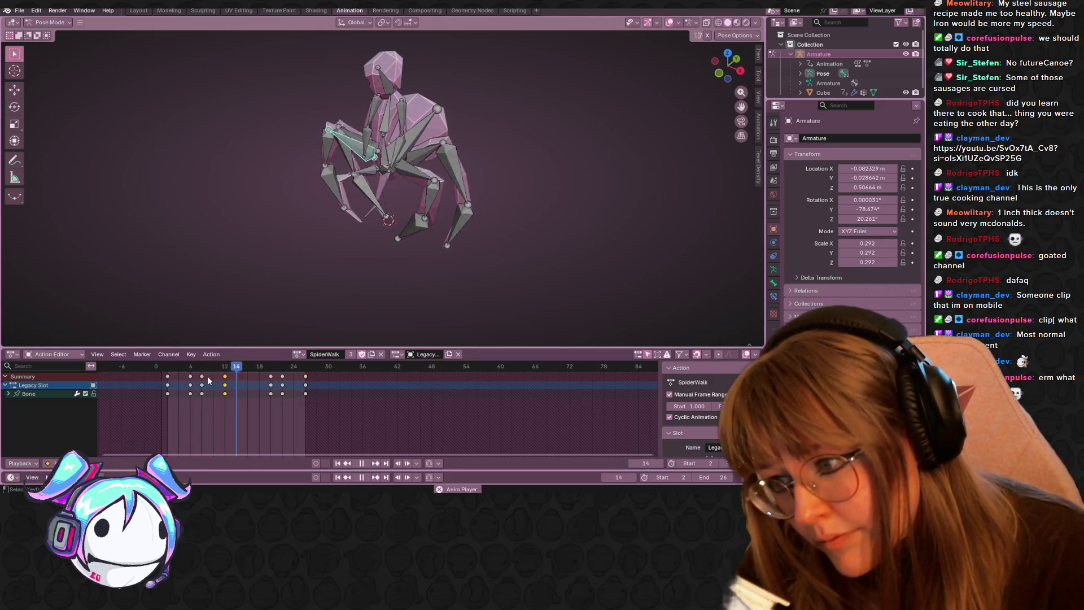
pyautogui.press('g')
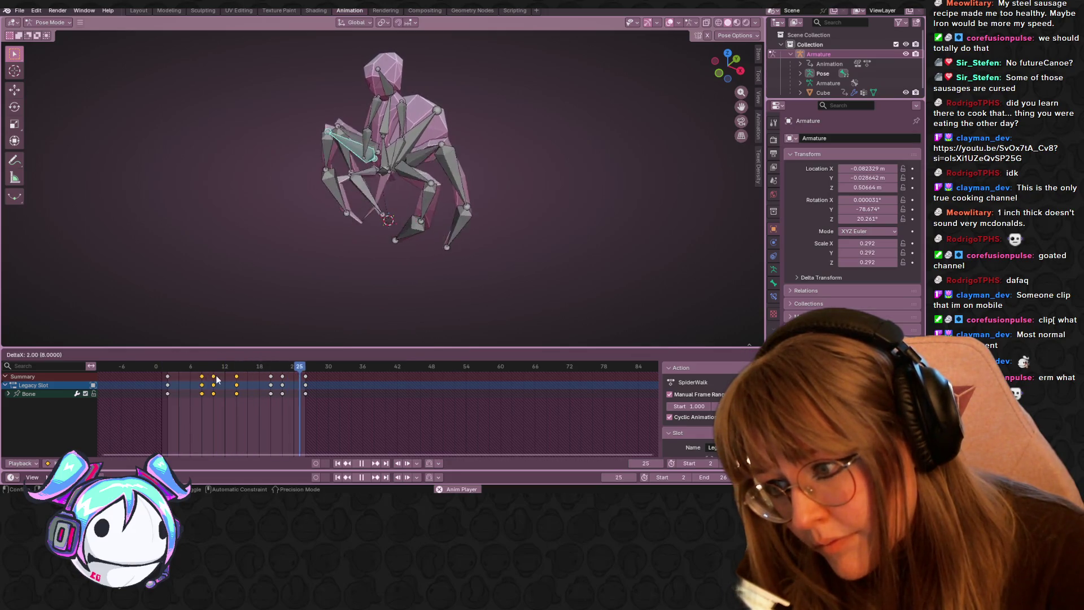
pyautogui.click(220, 376)
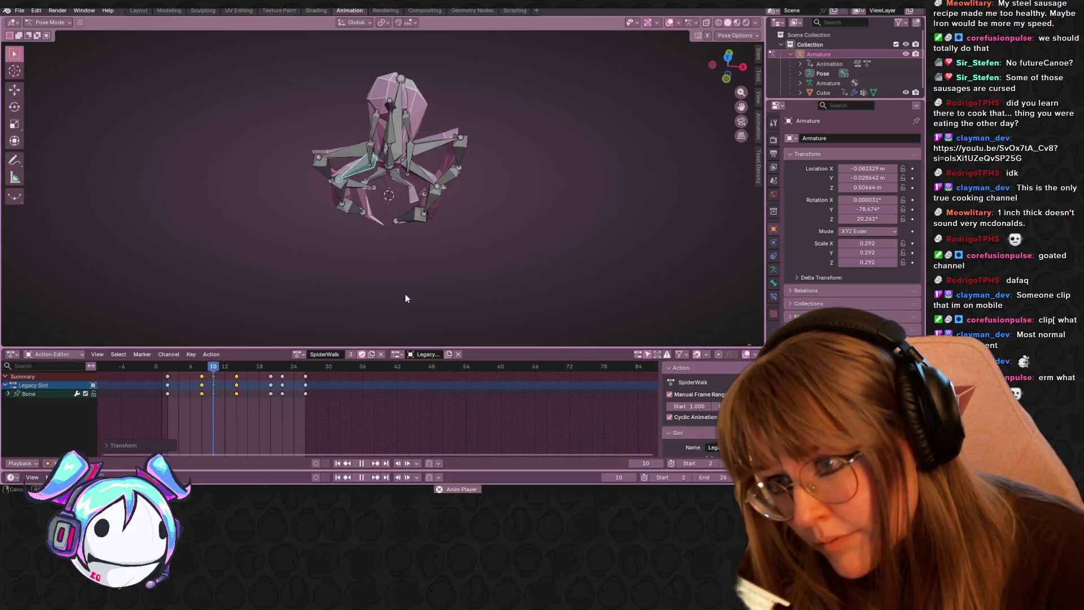
pyautogui.press('space')
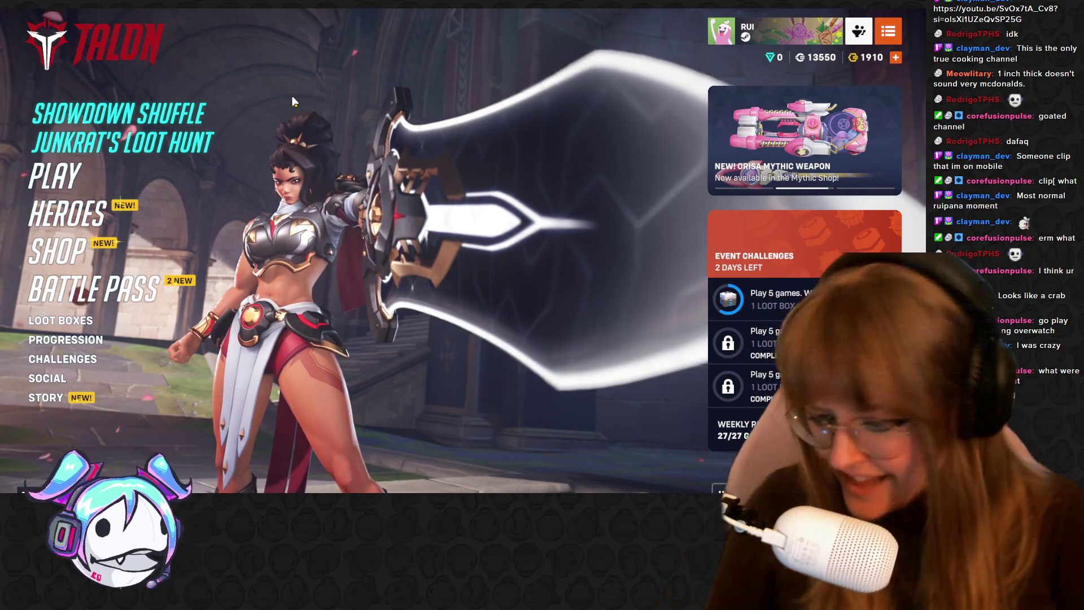
pyautogui.hotkey('alt', 'Tab')
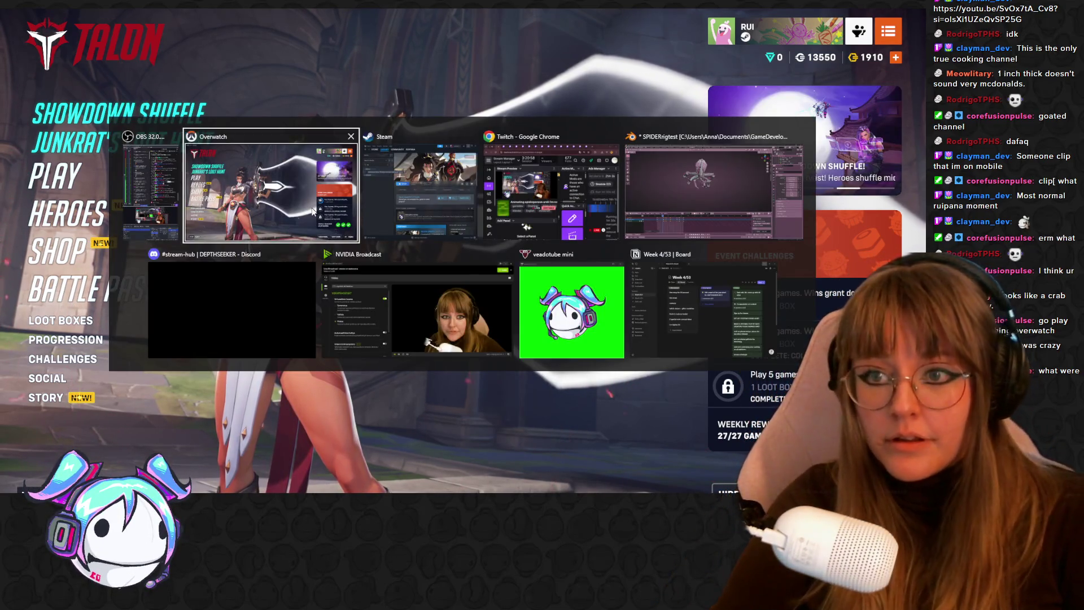
pyautogui.press('Tab')
pyautogui.press('Tab')
pyautogui.press('Tab')
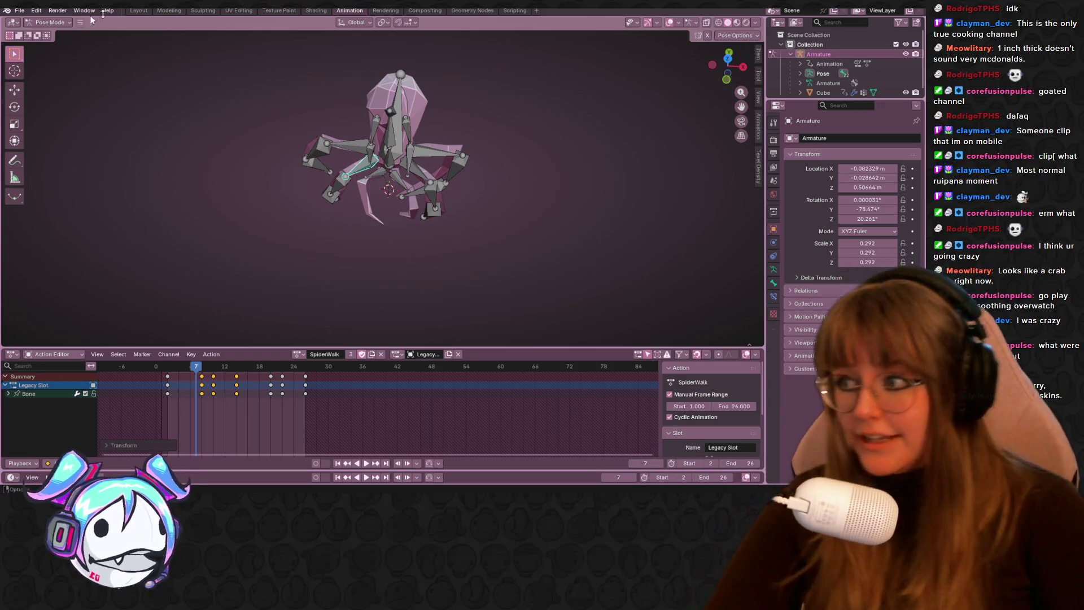
# - Zoom and orbit around the spider armature and start the walk cycle
pyautogui.moveTo(479, 184)
pyautogui.mouseDown(button='middle')
pyautogui.moveTo(469, 195)
pyautogui.moveTo(501, 149)
pyautogui.moveTo(425, 181)
pyautogui.moveTo(480, 179)
pyautogui.moveTo(517, 198)
pyautogui.moveTo(486, 269)
pyautogui.moveTo(419, 211)
pyautogui.moveTo(437, 198)
pyautogui.mouseUp(button='middle')
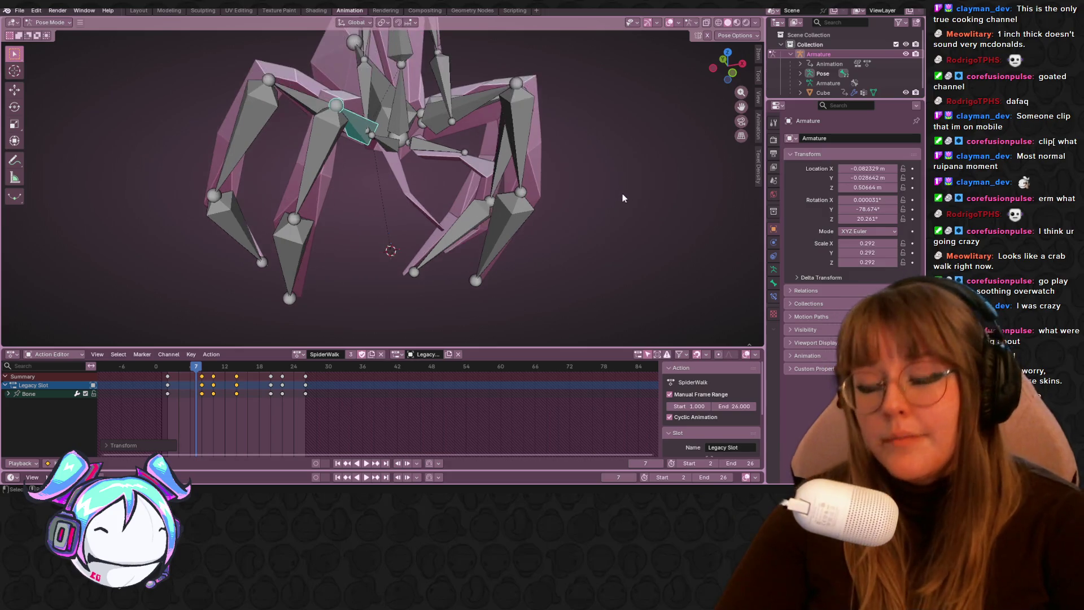
pyautogui.scroll(-1, 622, 193)
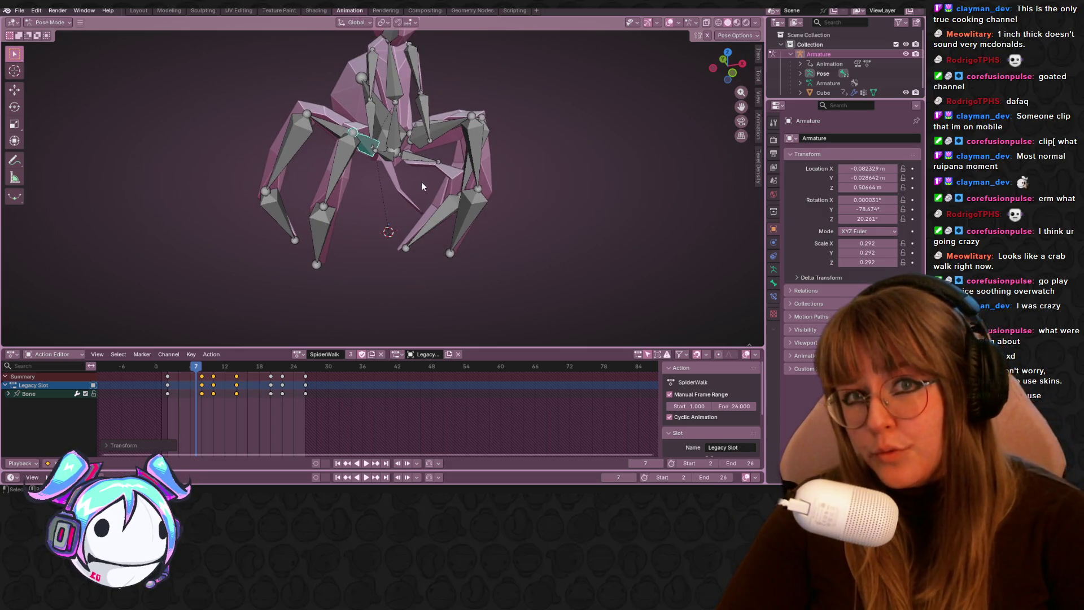
pyautogui.moveTo(422, 189)
pyautogui.mouseDown(button='middle')
pyautogui.moveTo(513, 194)
pyautogui.moveTo(492, 255)
pyautogui.moveTo(485, 220)
pyautogui.moveTo(440, 213)
pyautogui.moveTo(398, 236)
pyautogui.moveTo(444, 228)
pyautogui.moveTo(458, 181)
pyautogui.moveTo(458, 295)
pyautogui.moveTo(390, 186)
pyautogui.moveTo(341, 169)
pyautogui.moveTo(367, 237)
pyautogui.moveTo(445, 207)
pyautogui.mouseUp(button='middle')
pyautogui.press('space')
pyautogui.press('space')
# - Select four leg bones and then all bones, and replay the cycle from a higher view
pyautogui.click(444, 191)
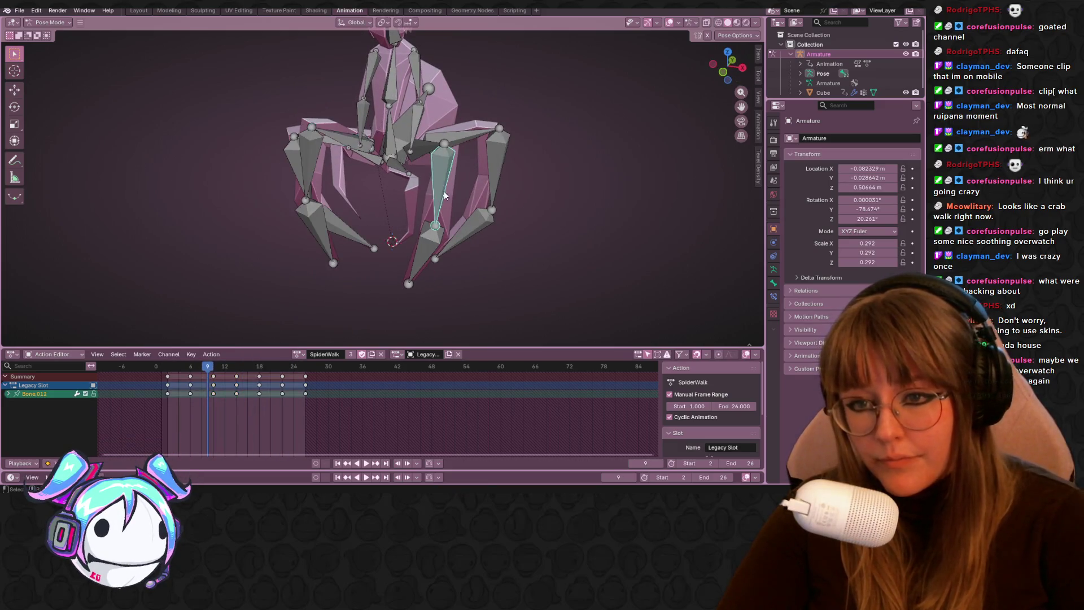
pyautogui.keyDown('shift'); pyautogui.click(426, 253); pyautogui.keyUp('shift')
pyautogui.keyDown('shift'); pyautogui.click(499, 175); pyautogui.keyUp('shift')
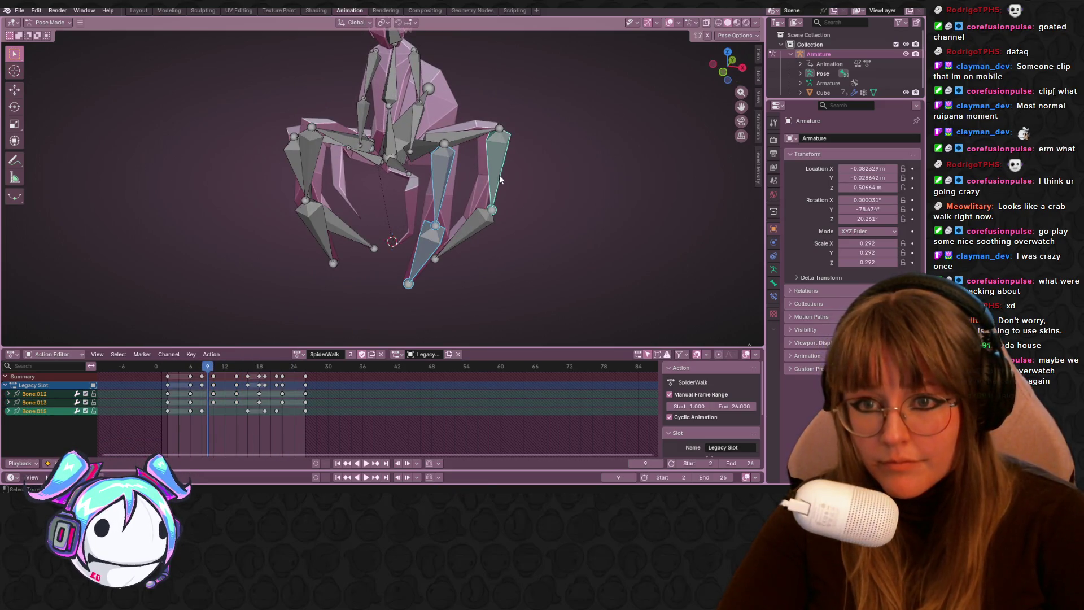
pyautogui.keyDown('shift'); pyautogui.click(476, 218); pyautogui.keyUp('shift')
pyautogui.press('a')
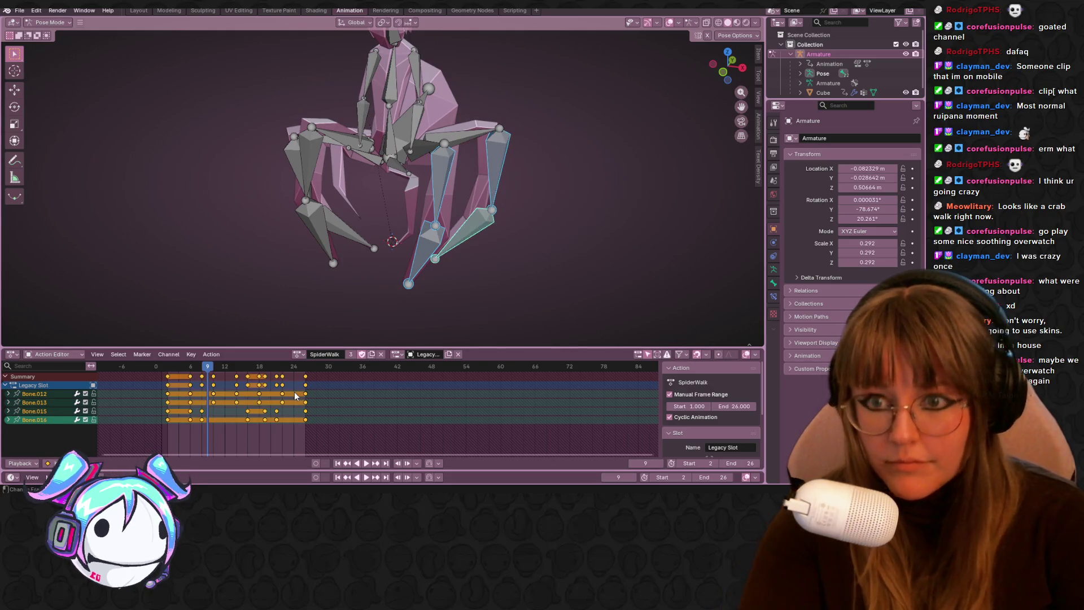
pyautogui.press('x')
pyautogui.press('space')
pyautogui.moveTo(555, 253)
pyautogui.mouseDown(button='middle')
pyautogui.moveTo(567, 303)
pyautogui.moveTo(557, 199)
pyautogui.moveTo(531, 239)
pyautogui.mouseUp(button='middle')
pyautogui.moveTo(507, 276)
pyautogui.mouseDown(button='middle')
pyautogui.moveTo(494, 290)
pyautogui.moveTo(564, 198)
pyautogui.moveTo(551, 185)
pyautogui.moveTo(496, 263)
pyautogui.moveTo(425, 283)
pyautogui.moveTo(370, 234)
pyautogui.moveTo(85, 259)
pyautogui.moveTo(547, 237)
pyautogui.mouseUp(button='middle')
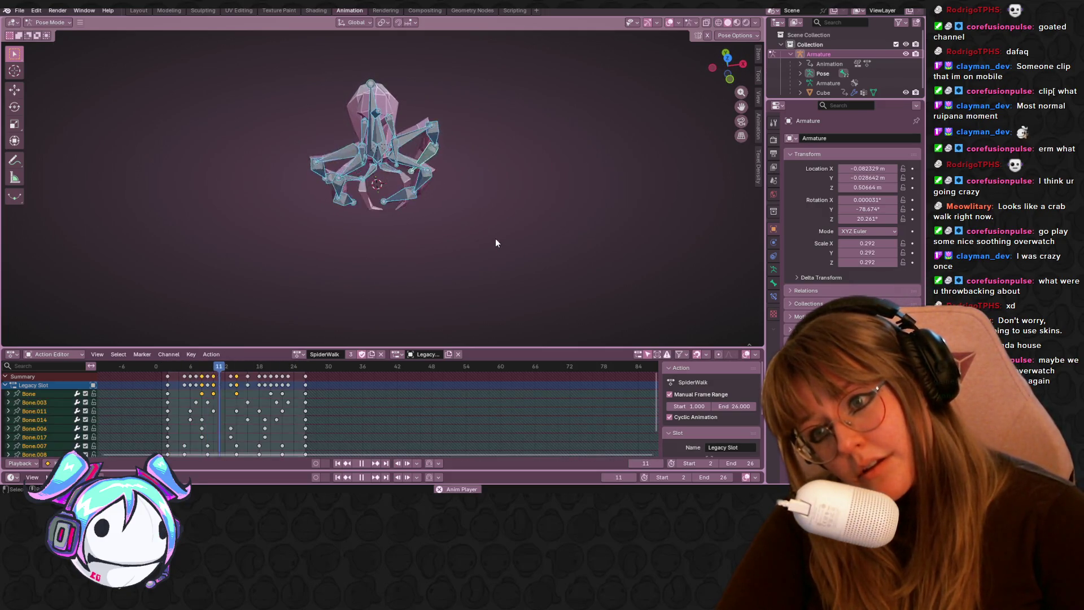
# - Duplicate Bone.014's frame-2 keyframe onto frame 26 and play the loop
pyautogui.click(410, 134)
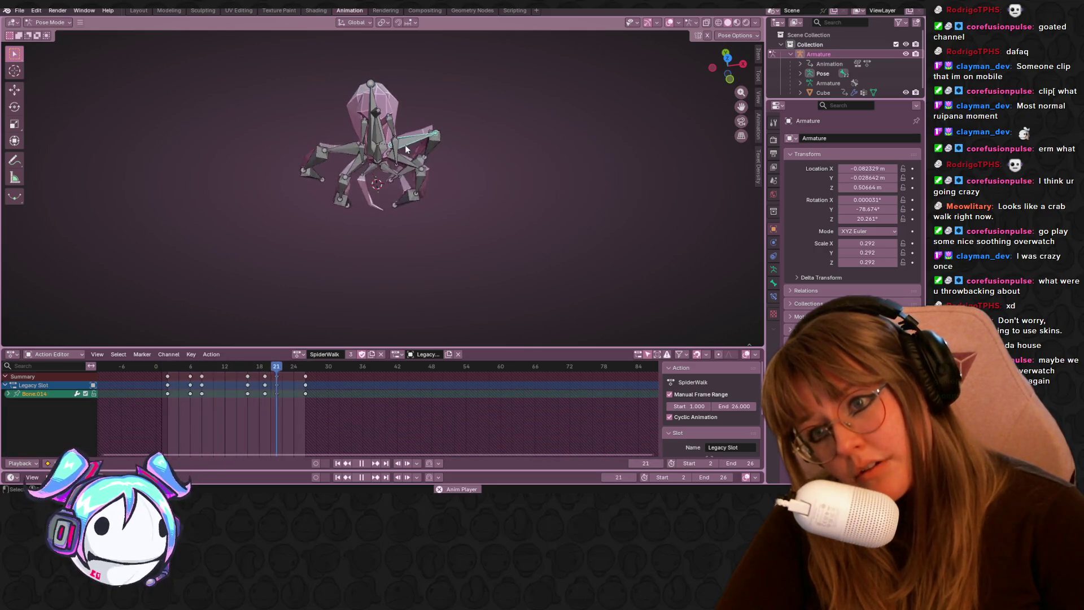
pyautogui.click(360, 463)
pyautogui.click(305, 376)
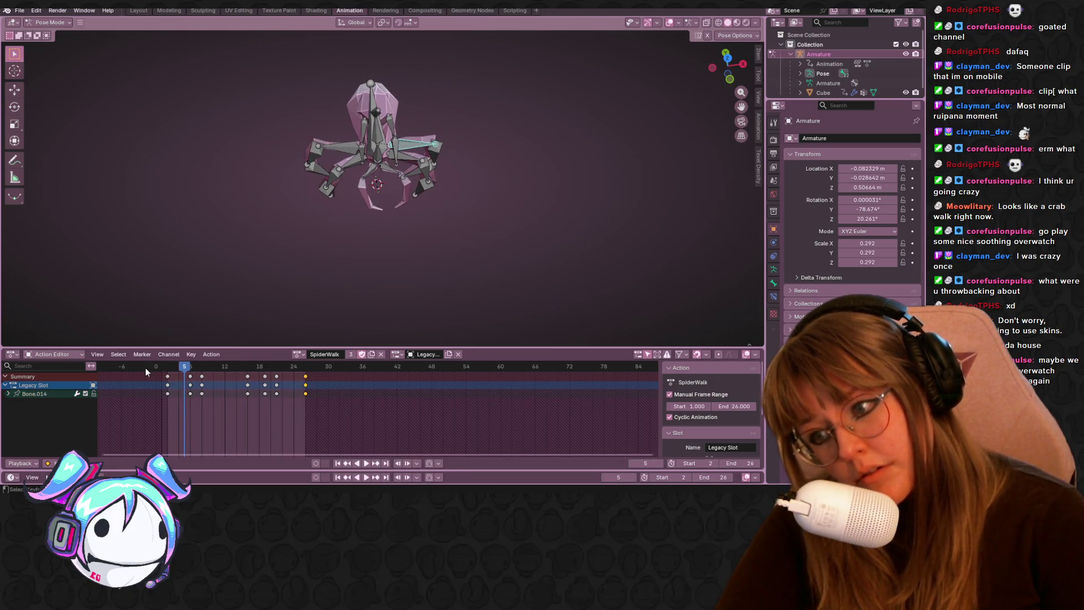
pyautogui.click(167, 375)
pyautogui.hotkey('shift', 'd')
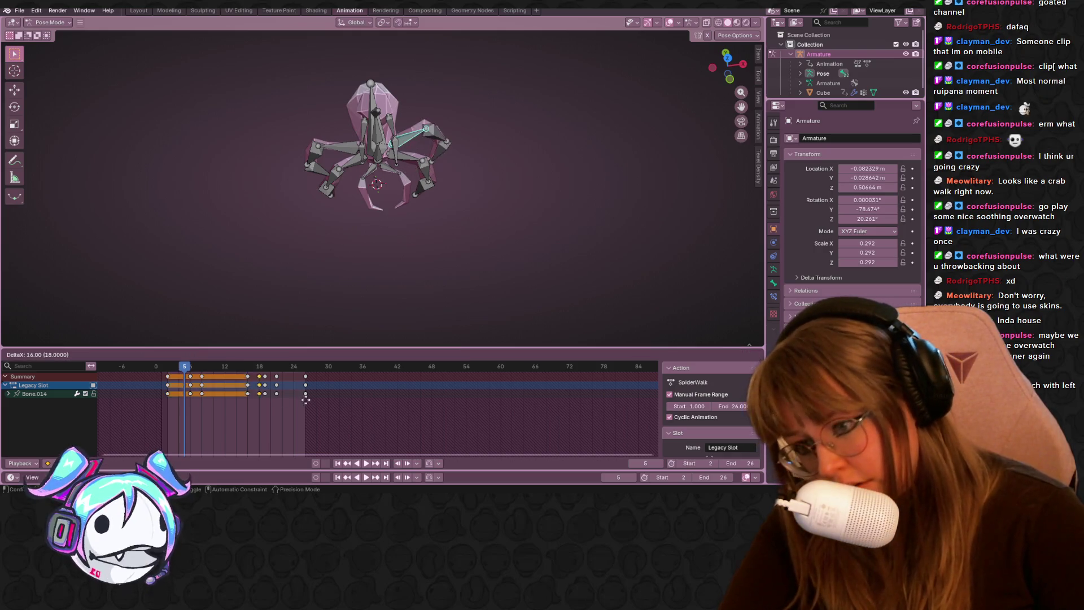
pyautogui.click(306, 398)
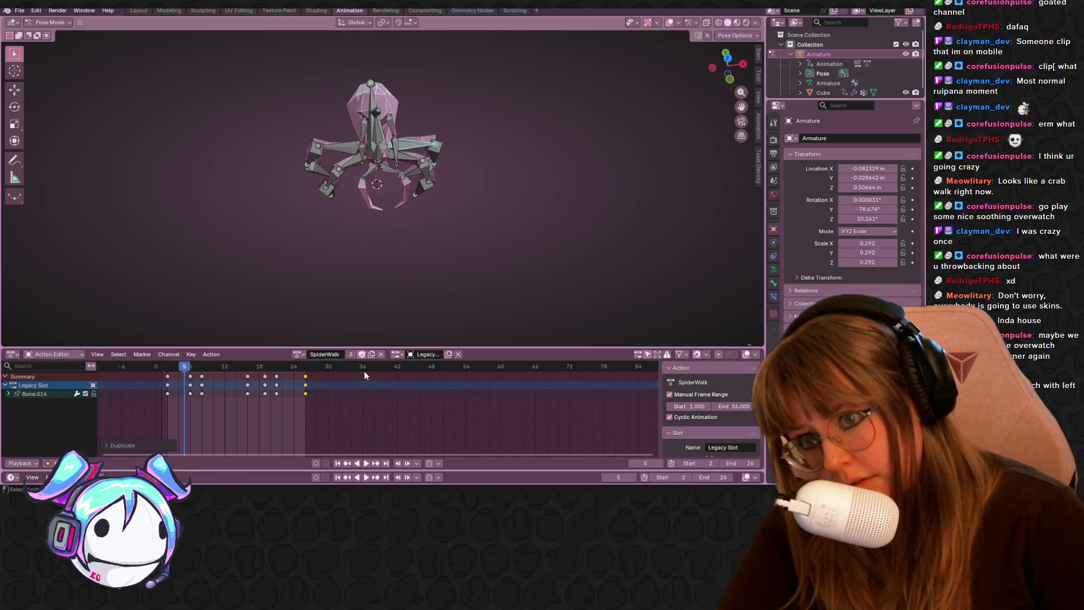
pyautogui.press('space')
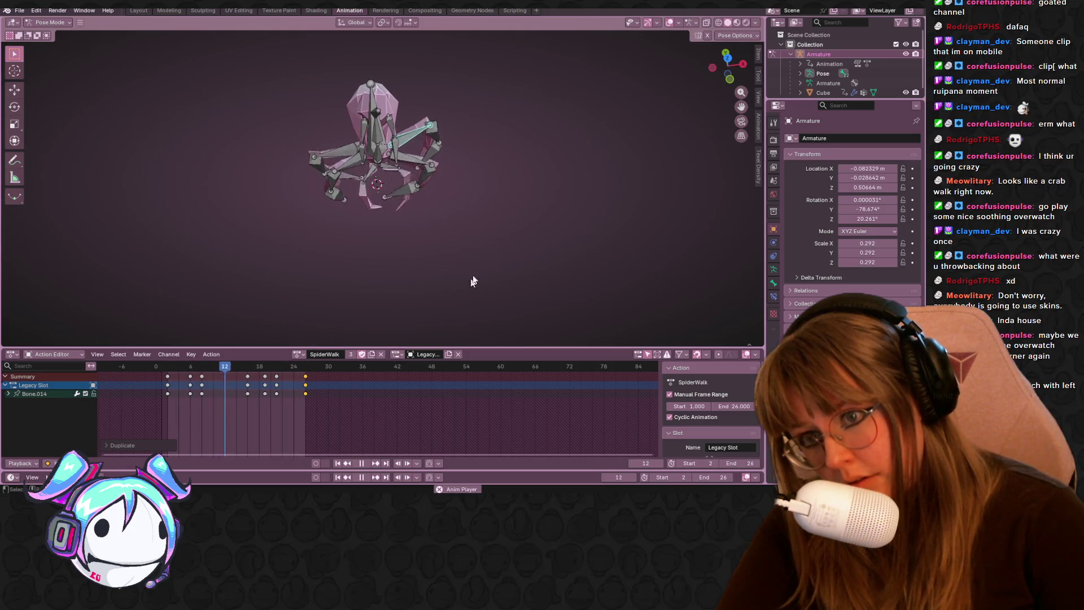
# - Orbit to a side view, select another leg bone, and stop playback
pyautogui.moveTo(473, 281); pyautogui.dragTo(429, 226, button='middle')
pyautogui.click(387, 151)
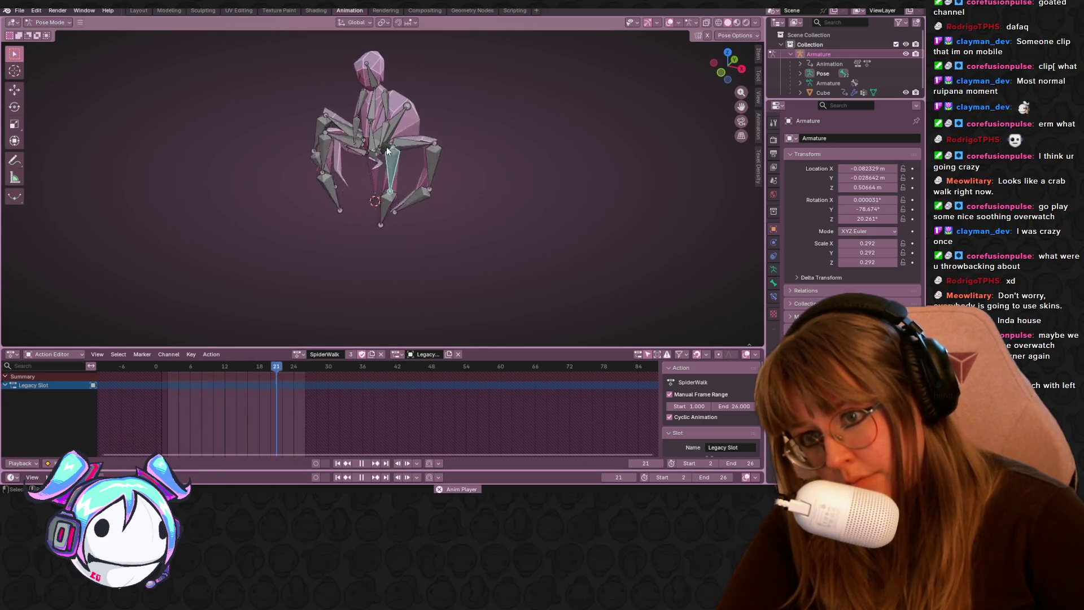
pyautogui.click(361, 463)
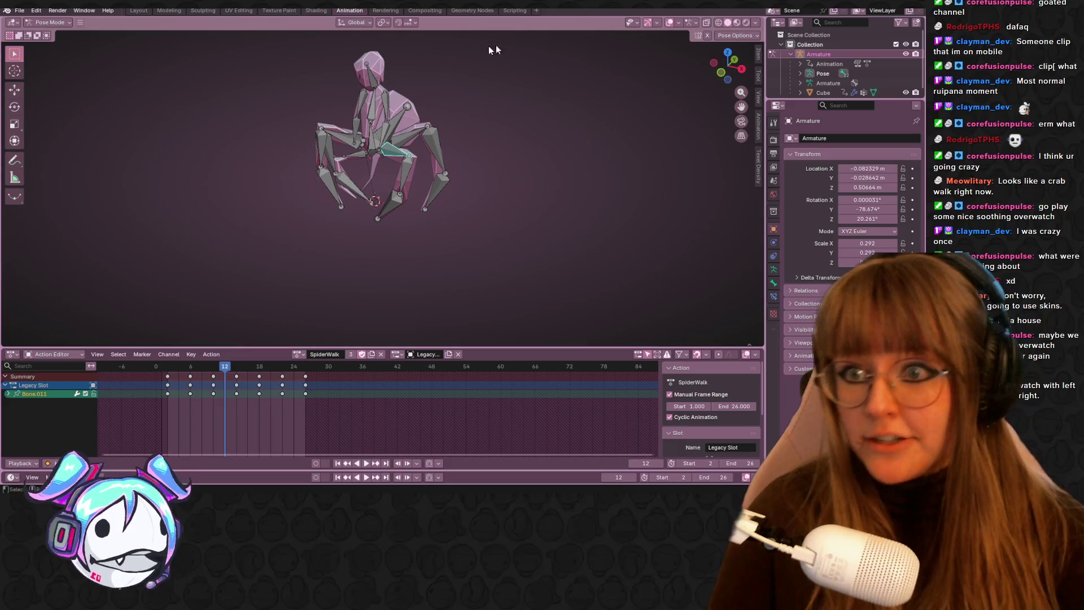
pyautogui.scroll(1, 579, 248)
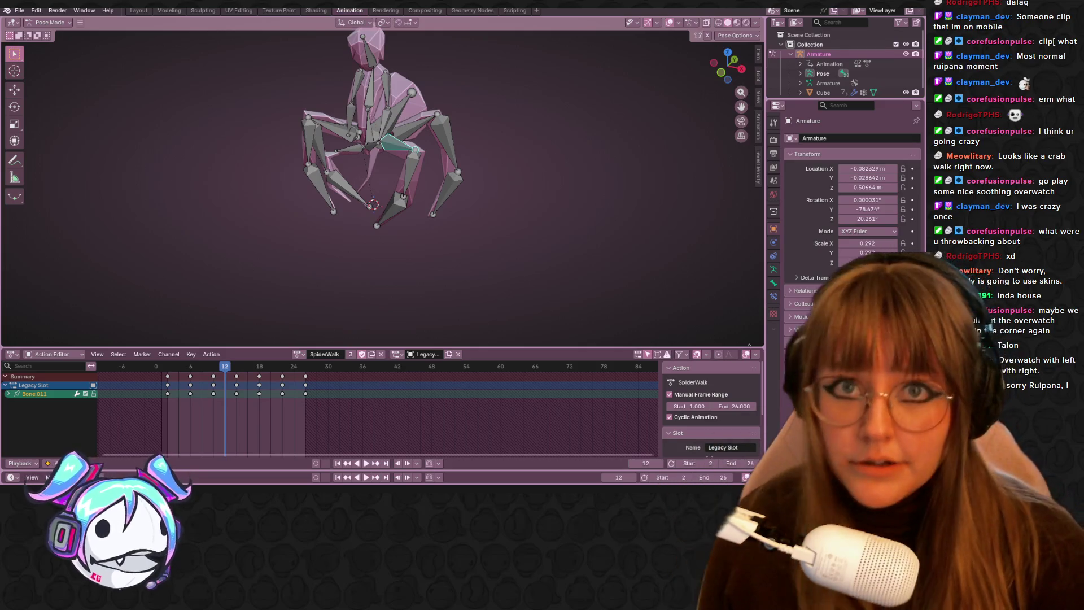
pyautogui.scroll(3, 472, 108)
pyautogui.moveTo(472, 107)
pyautogui.mouseDown(button='middle')
pyautogui.moveTo(411, 187)
pyautogui.moveTo(468, 134)
pyautogui.moveTo(452, 134)
pyautogui.moveTo(487, 209)
pyautogui.moveTo(329, 208)
pyautogui.moveTo(367, 259)
pyautogui.moveTo(652, 167)
pyautogui.moveTo(553, 262)
pyautogui.moveTo(436, 215)
pyautogui.moveTo(384, 132)
pyautogui.moveTo(429, 108)
pyautogui.moveTo(393, 92)
pyautogui.mouseUp(button='middle')
pyautogui.click(372, 146)
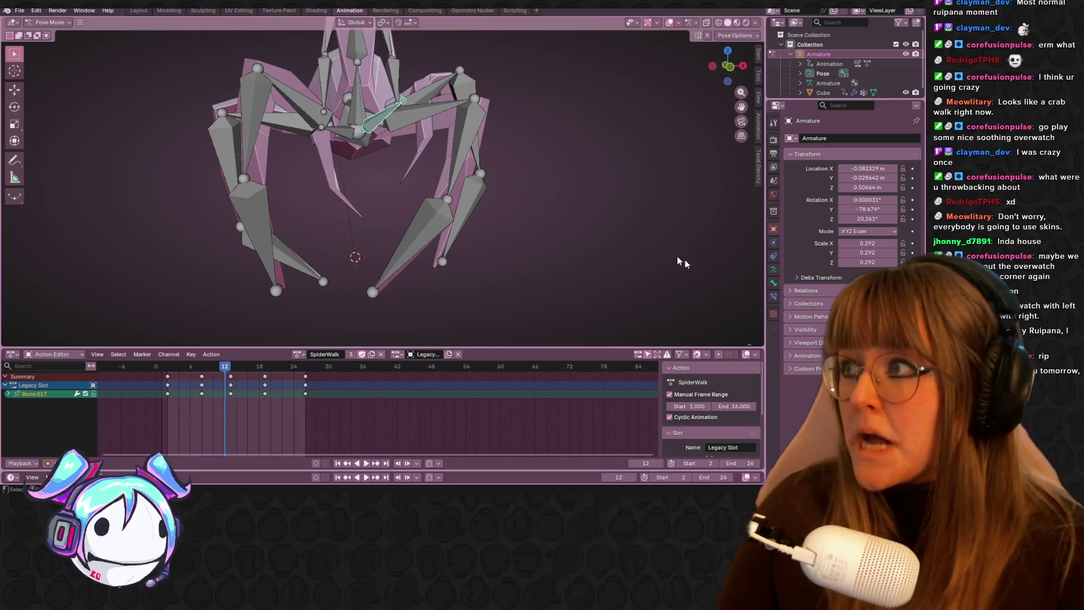
pyautogui.moveTo(371, 120)
pyautogui.mouseDown(button='middle')
pyautogui.moveTo(486, 73)
pyautogui.moveTo(557, 107)
pyautogui.moveTo(448, 134)
pyautogui.moveTo(477, 172)
pyautogui.mouseUp(button='middle')
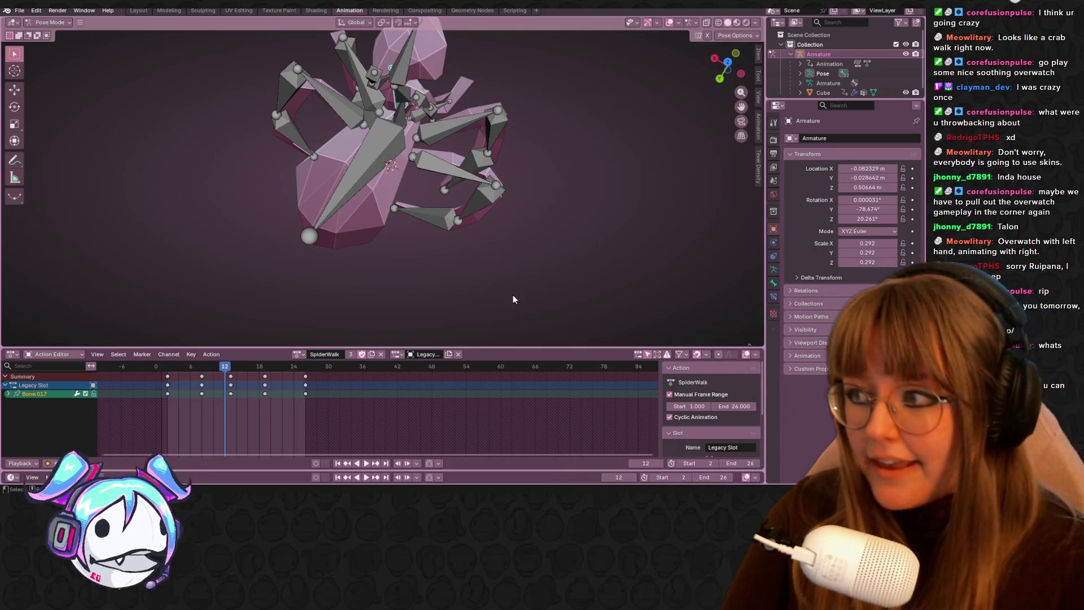
# - Preview the walk cycle, then duplicate Bone.011's frame-2 keyframes onto frame 26
pyautogui.moveTo(598, 109)
pyautogui.mouseDown(button='middle')
pyautogui.moveTo(584, 121)
pyautogui.moveTo(429, 41)
pyautogui.moveTo(527, 134)
pyautogui.moveTo(559, 196)
pyautogui.moveTo(550, 210)
pyautogui.mouseUp(button='middle')
pyautogui.moveTo(472, 259); pyautogui.dragTo(472, 243, button='middle')
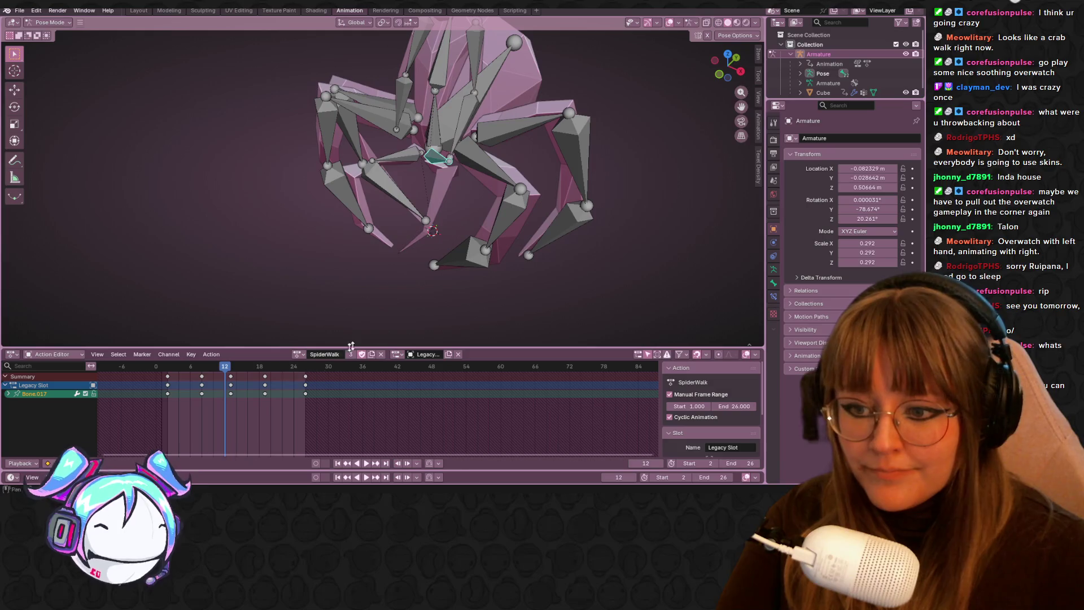
pyautogui.press('space')
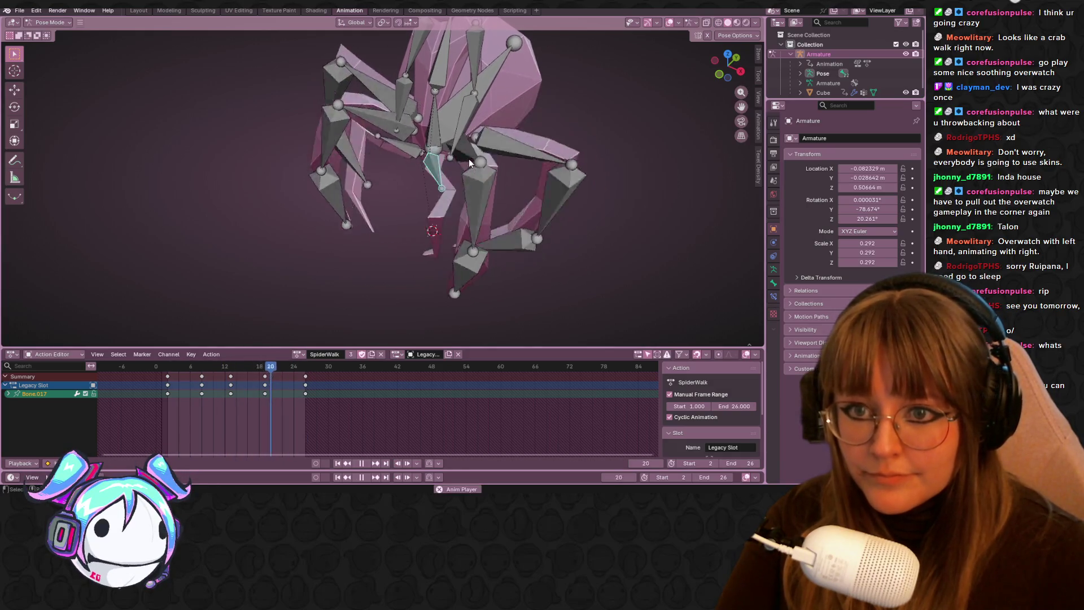
pyautogui.moveTo(538, 205); pyautogui.dragTo(465, 199, button='middle')
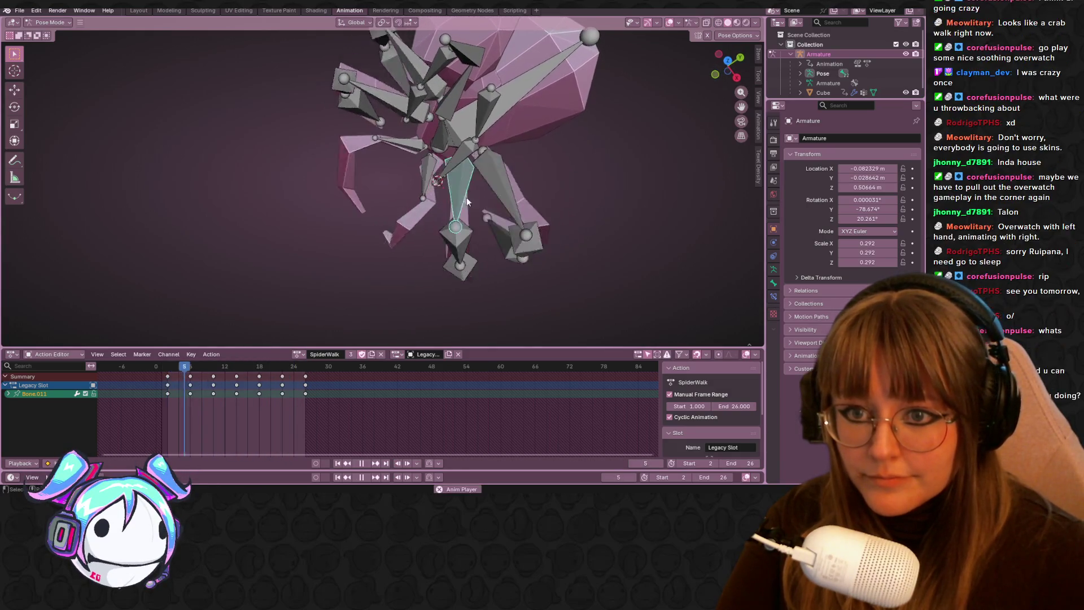
pyautogui.click(358, 463)
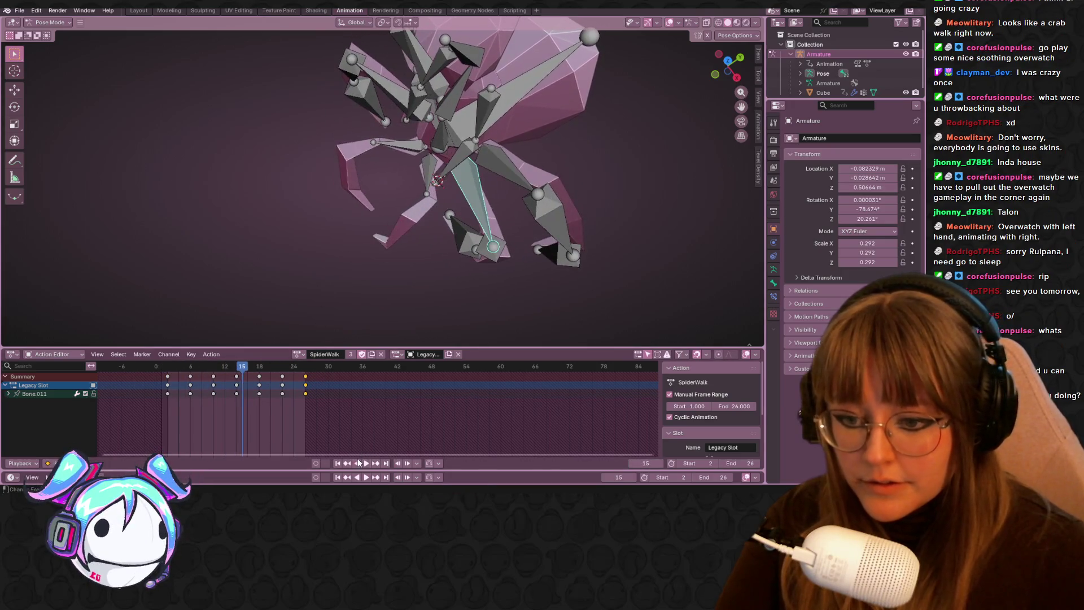
pyautogui.hotkey('shift', 'd')
pyautogui.click(306, 402)
# - Replay the cycle, check the poses at frames 23 and 2, and select Bone.007
pyautogui.press('space')
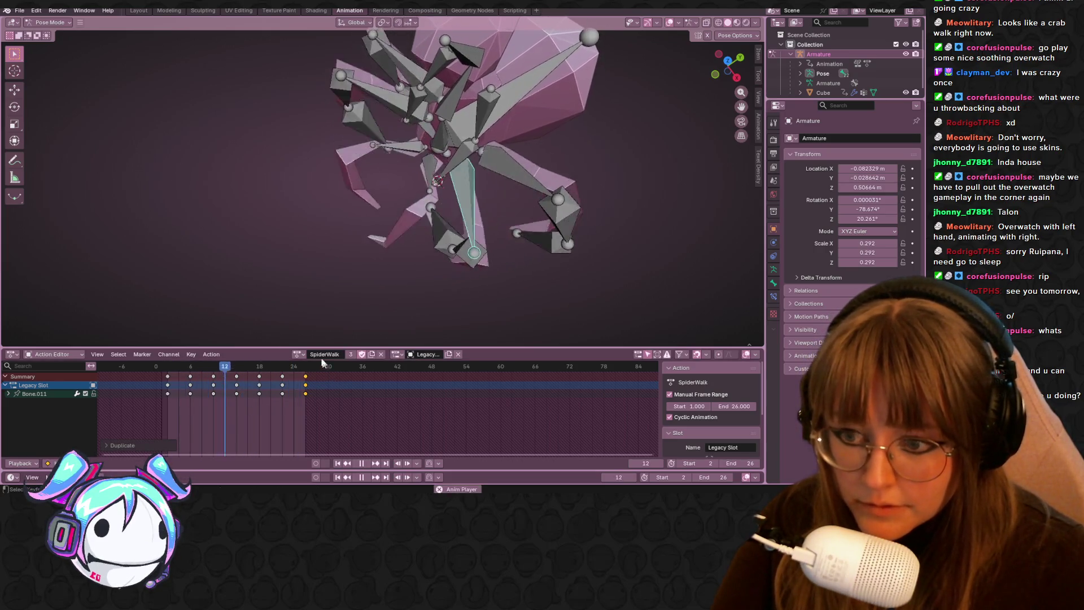
pyautogui.moveTo(305, 368)
pyautogui.mouseDown()
pyautogui.moveTo(158, 373)
pyautogui.moveTo(168, 372)
pyautogui.mouseUp()
pyautogui.moveTo(318, 287)
pyautogui.mouseDown(button='middle')
pyautogui.moveTo(322, 264)
pyautogui.moveTo(402, 239)
pyautogui.moveTo(452, 198)
pyautogui.moveTo(534, 192)
pyautogui.moveTo(522, 171)
pyautogui.moveTo(456, 167)
pyautogui.moveTo(520, 154)
pyautogui.mouseUp(button='middle')
pyautogui.scroll(-4, 548, 181)
pyautogui.press('space')
pyautogui.scroll(5, 440, 158)
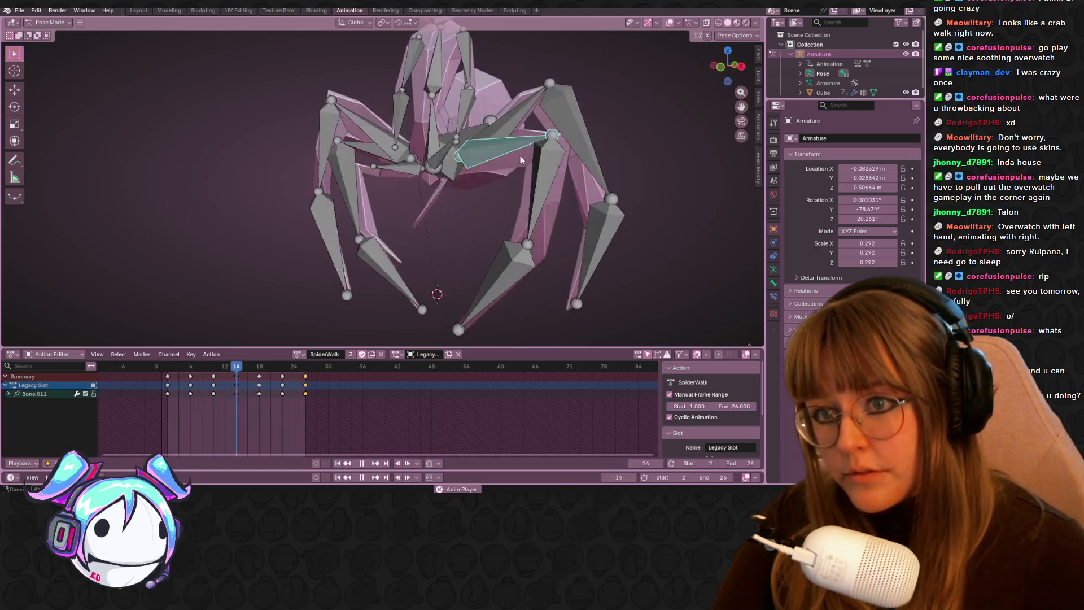
pyautogui.click(433, 126)
pyautogui.scroll(-3, 433, 127)
pyautogui.press('space')
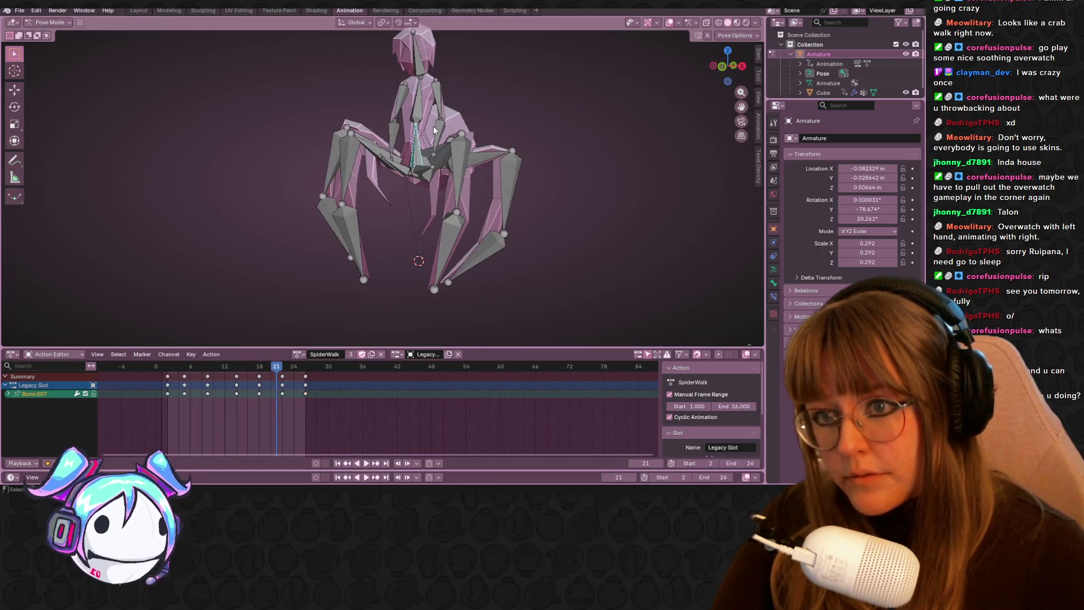
# - Select Bone.008, view the rig from the side, replay the cycle and deselect all bones
pyautogui.click(415, 113)
pyautogui.moveTo(457, 101); pyautogui.dragTo(405, 96, button='middle')
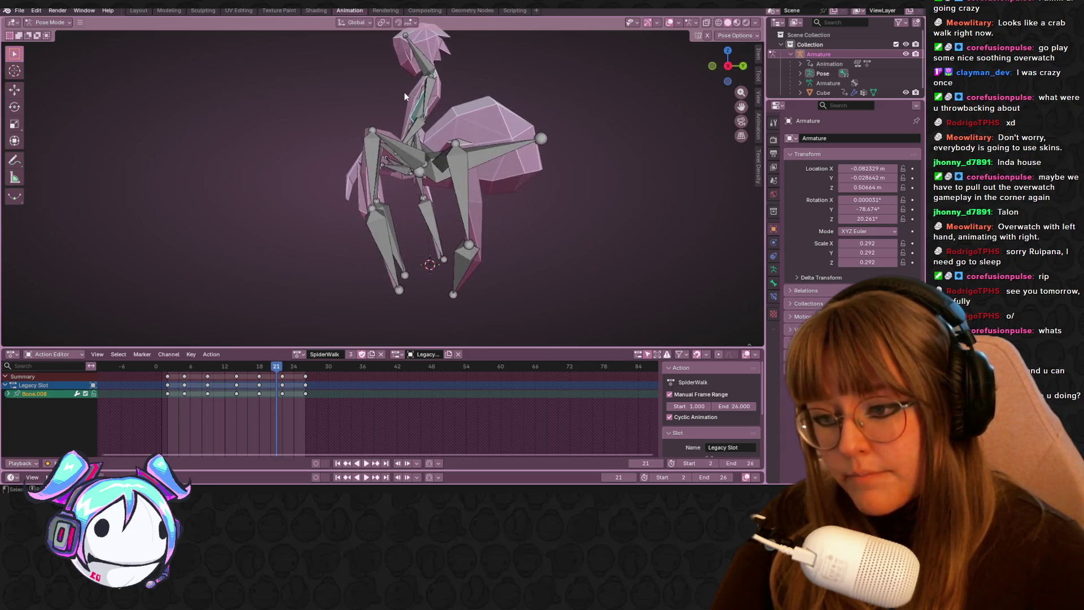
pyautogui.press('space')
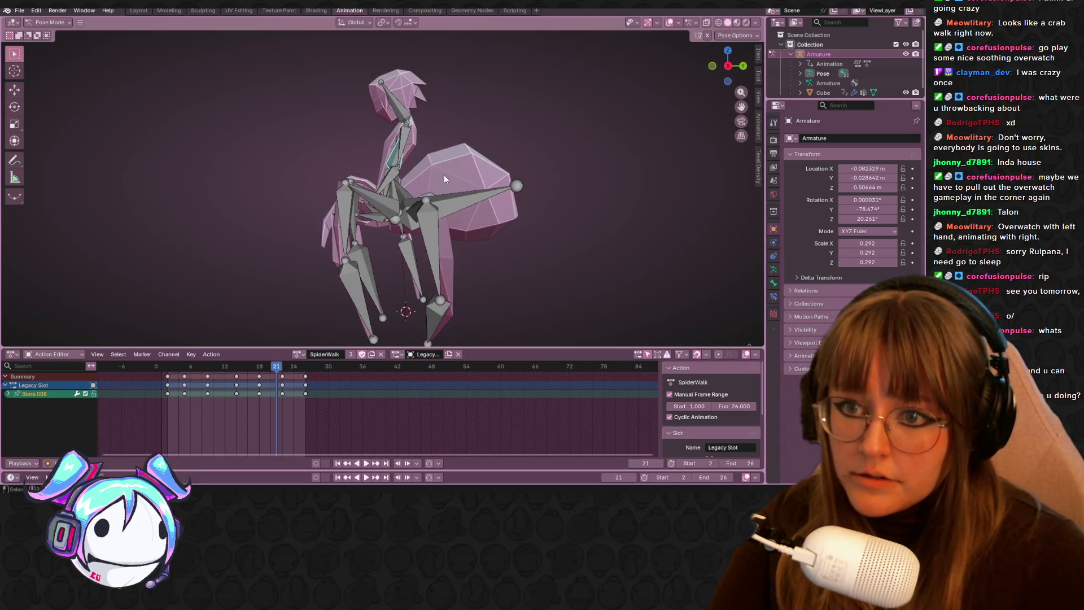
pyautogui.scroll(2, 468, 143)
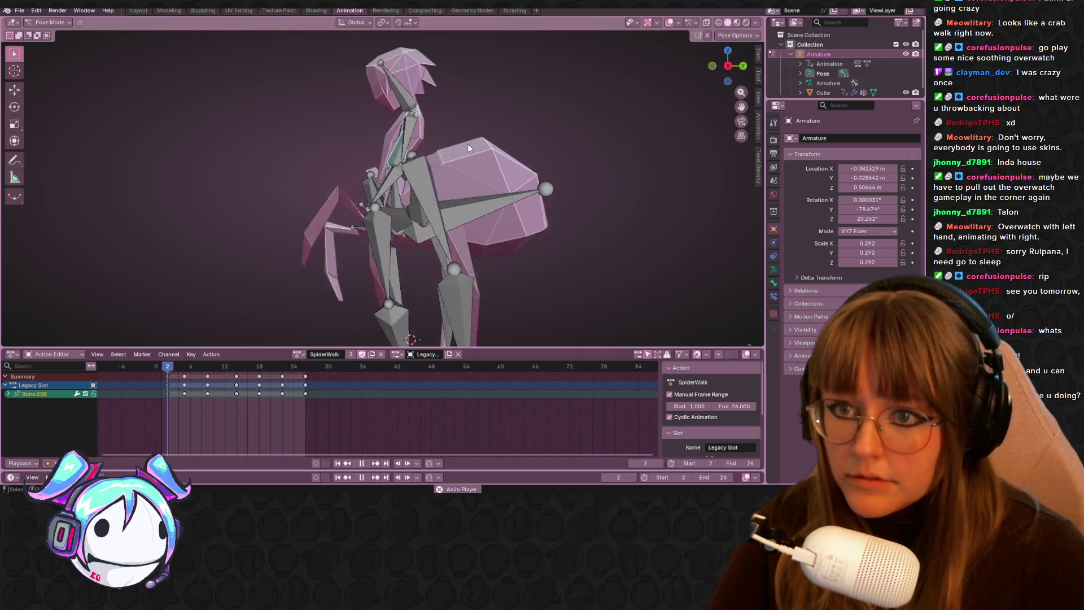
pyautogui.press('space')
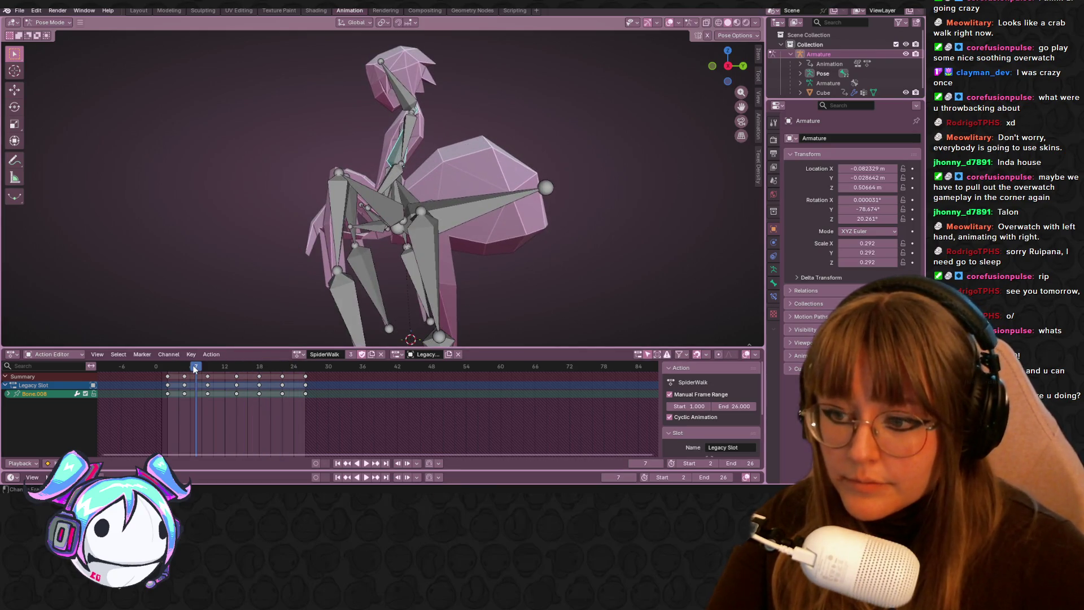
pyautogui.click(302, 315)
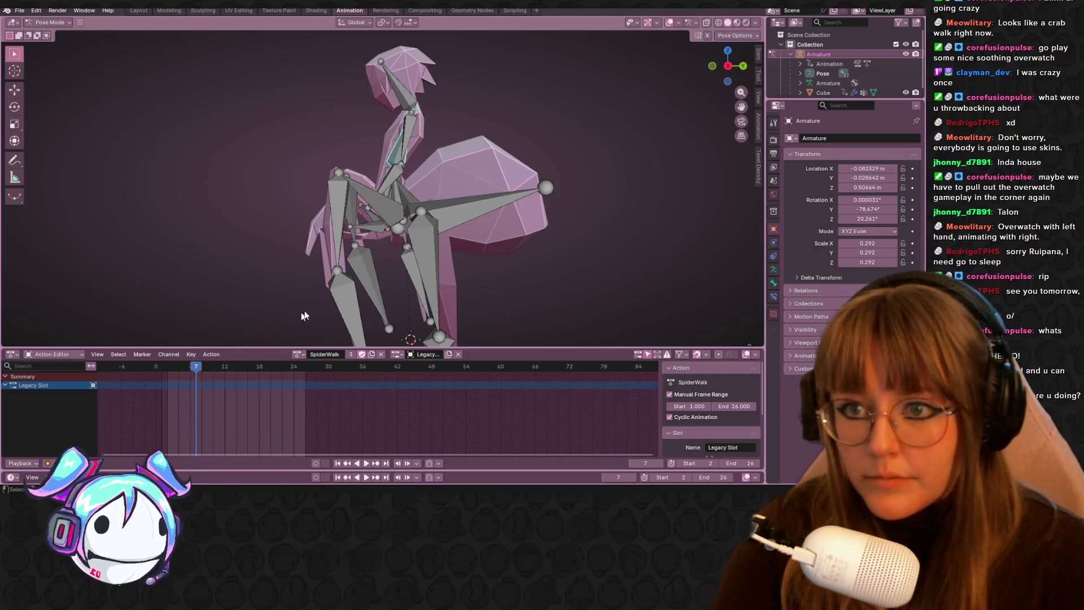
pyautogui.press('space')
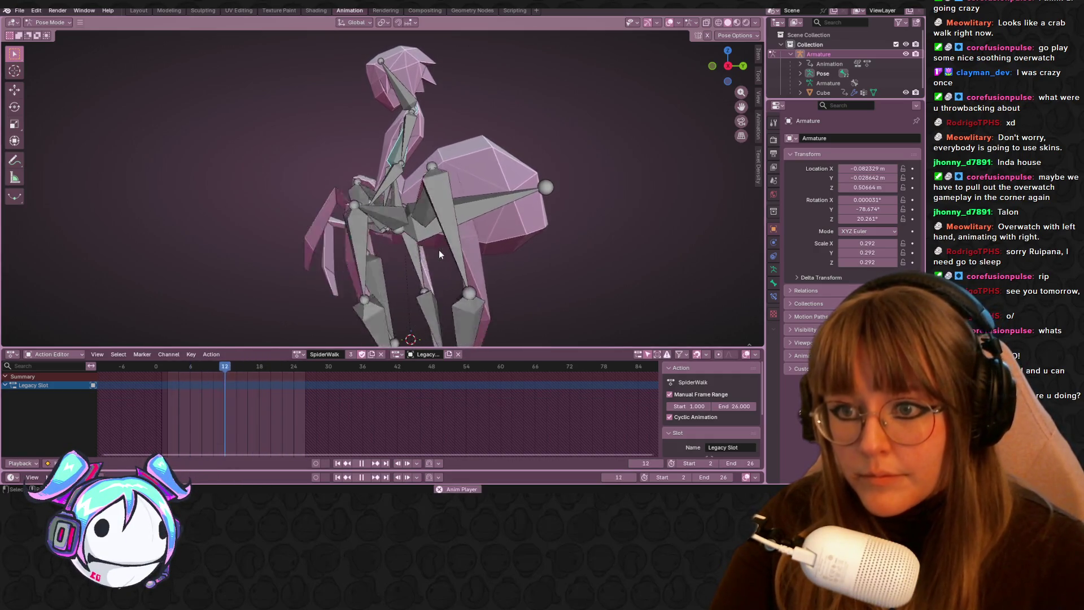
pyautogui.press('space')
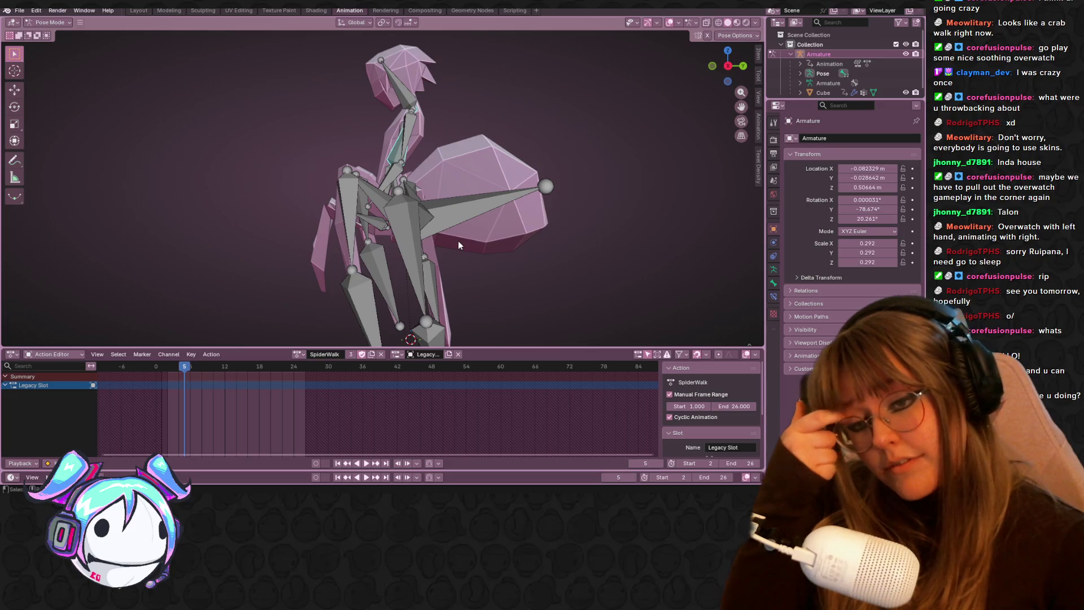
# - Select the long wing bone, align the view to an axis, and stop at frame 5
pyautogui.click(486, 213)
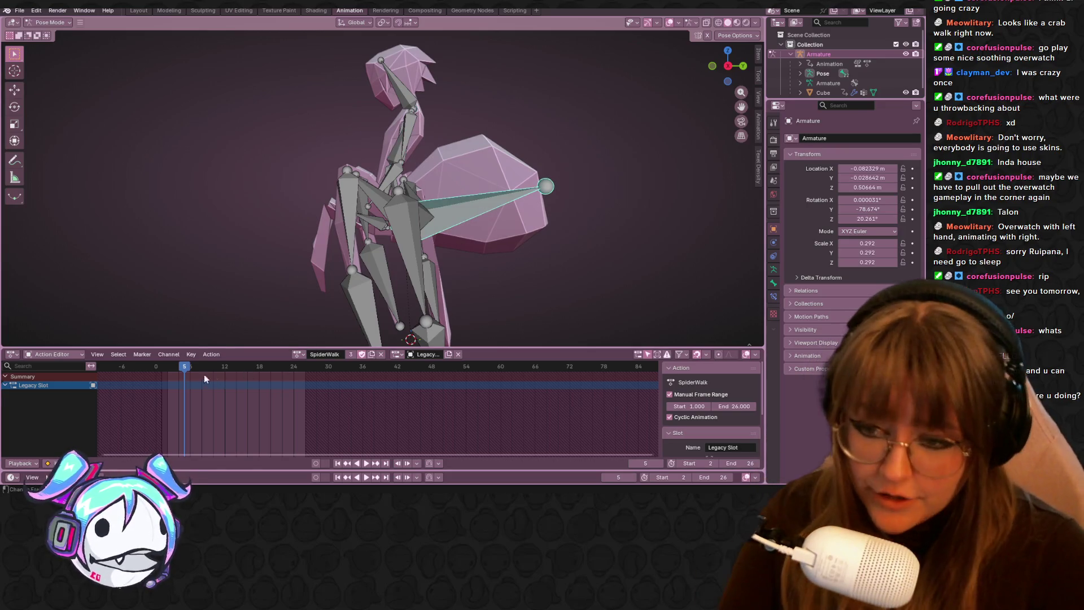
pyautogui.moveTo(443, 201); pyautogui.dragTo(412, 222, button='middle')
pyautogui.click(412, 222)
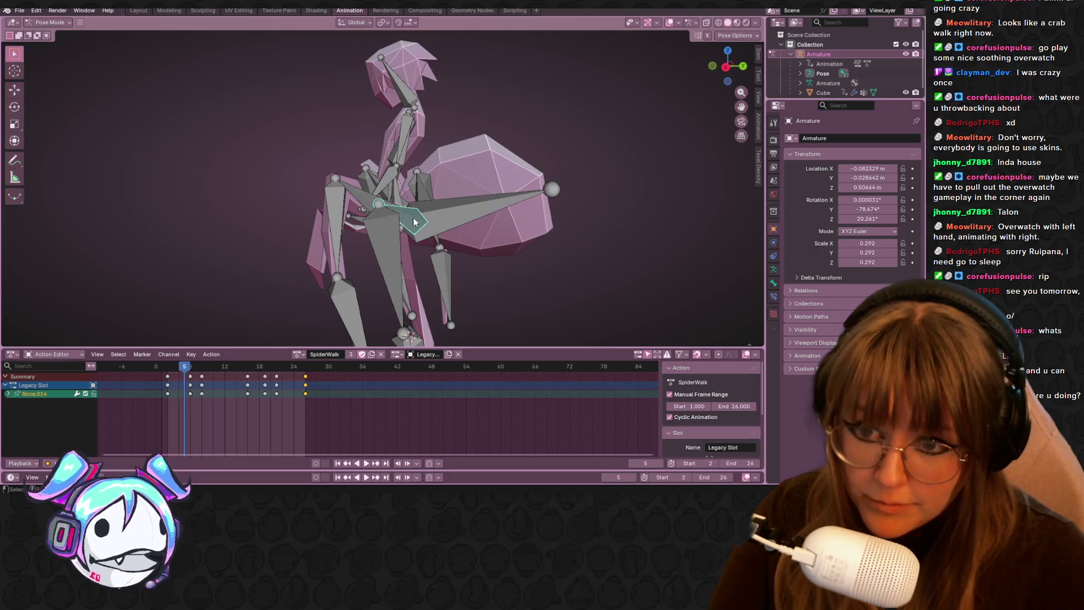
pyautogui.click(476, 225)
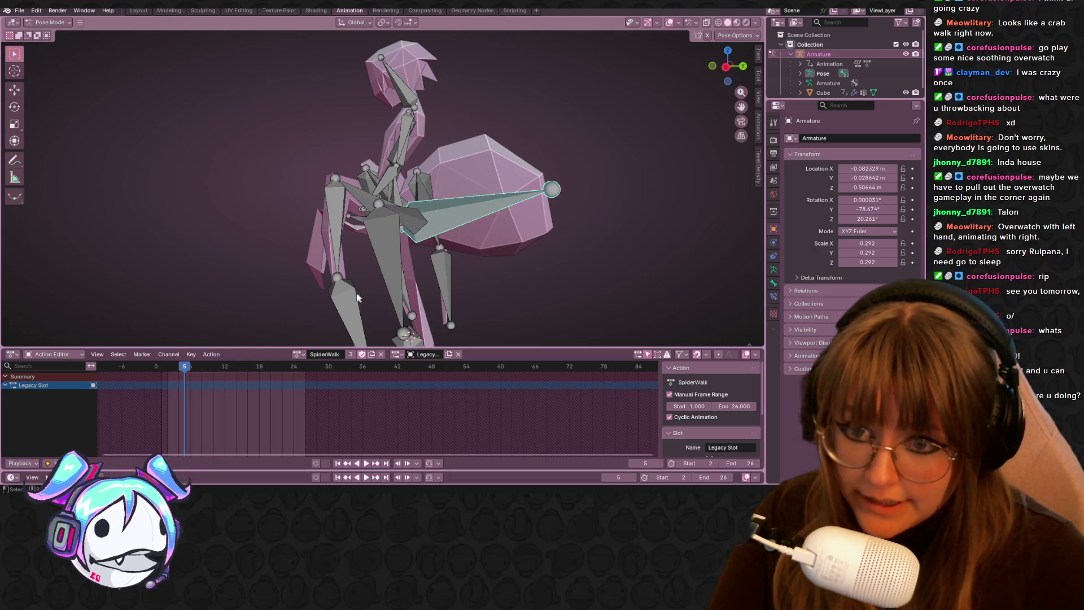
pyautogui.scroll(3, 349, 316)
pyautogui.click(724, 66)
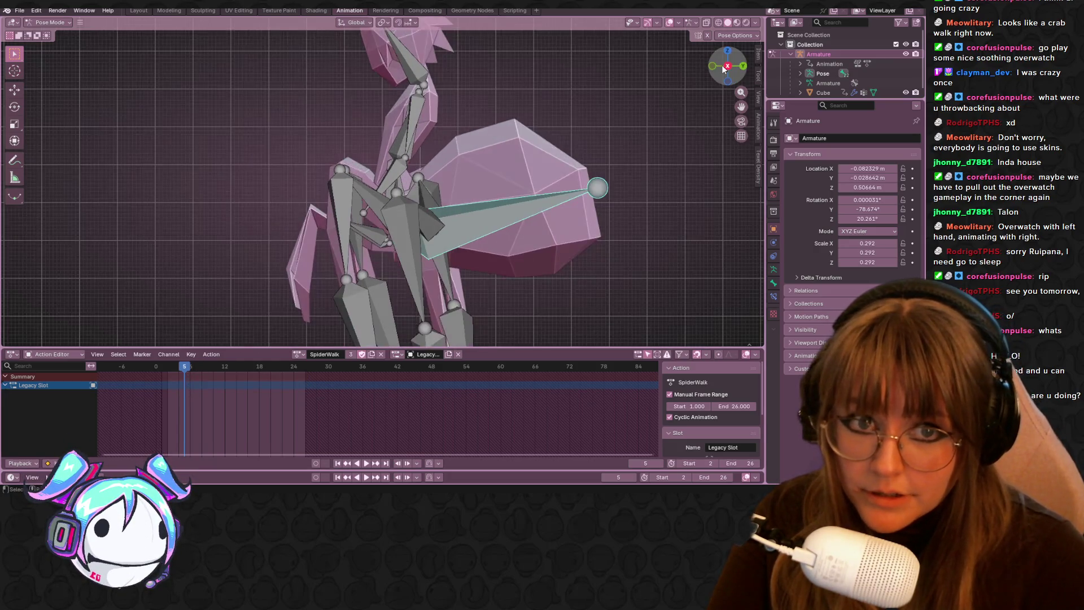
pyautogui.press('space')
pyautogui.click(174, 368)
pyautogui.moveTo(174, 368); pyautogui.dragTo(189, 363)
pyautogui.press('Escape')
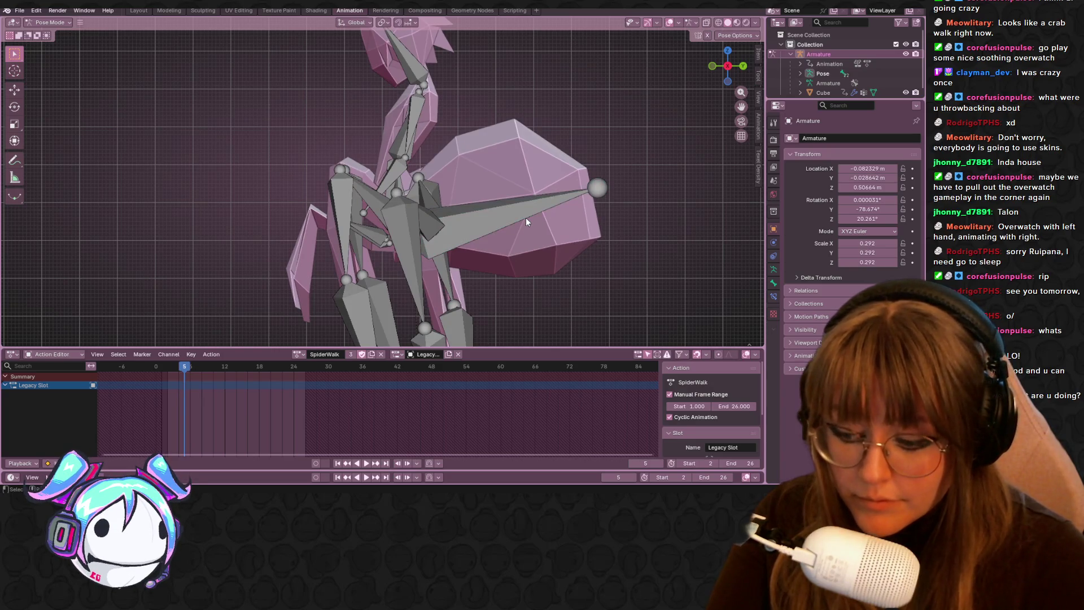
# - Rotate the leg bone upward and keyframe the new pose at frame 5
pyautogui.press('r')
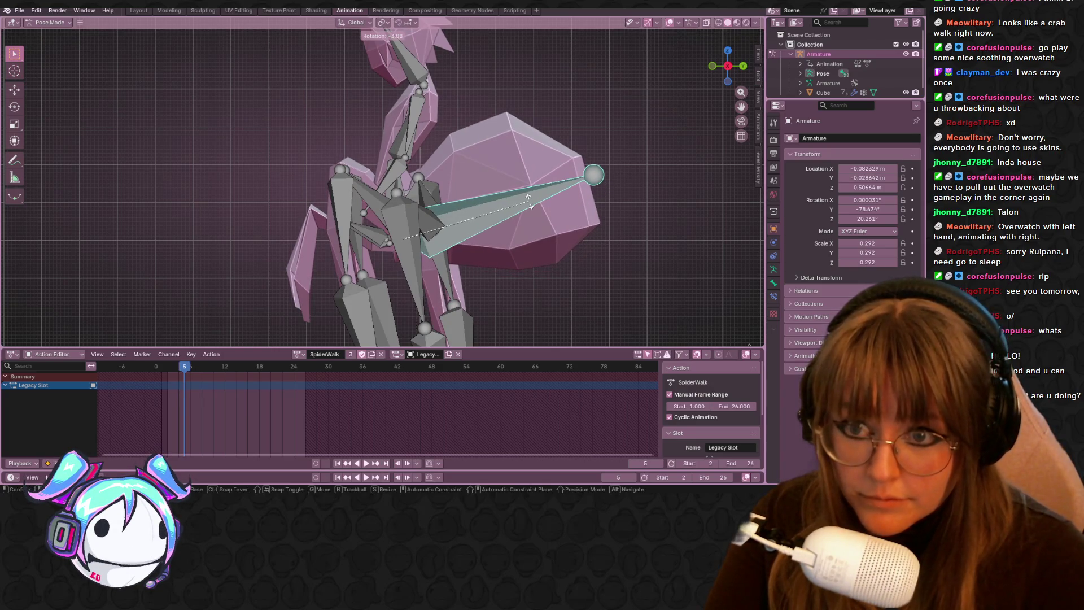
pyautogui.click(528, 201)
pyautogui.press('i')
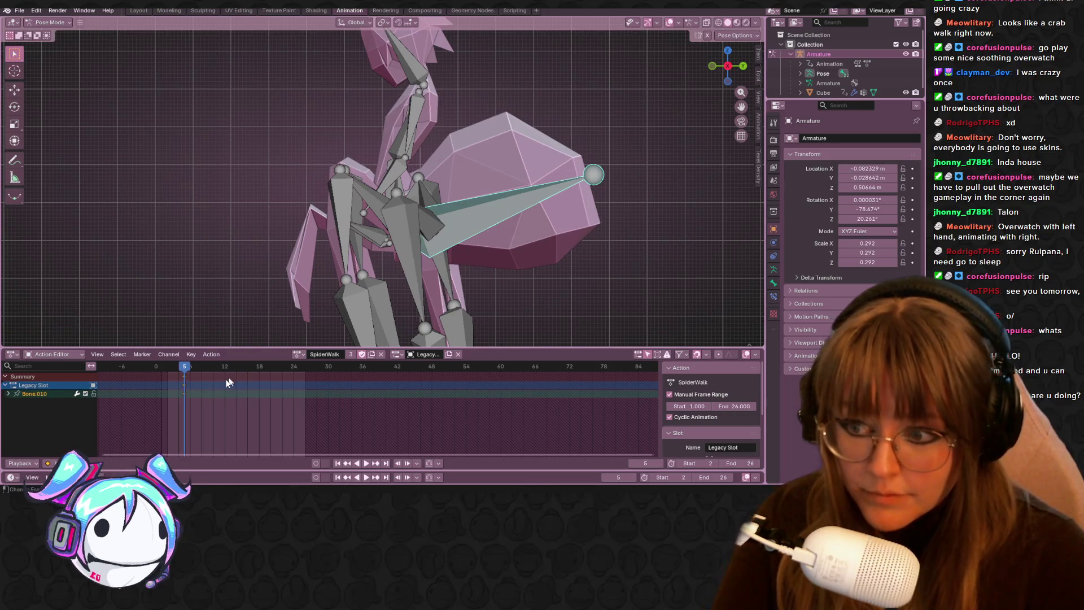
pyautogui.click(208, 367)
pyautogui.press('space')
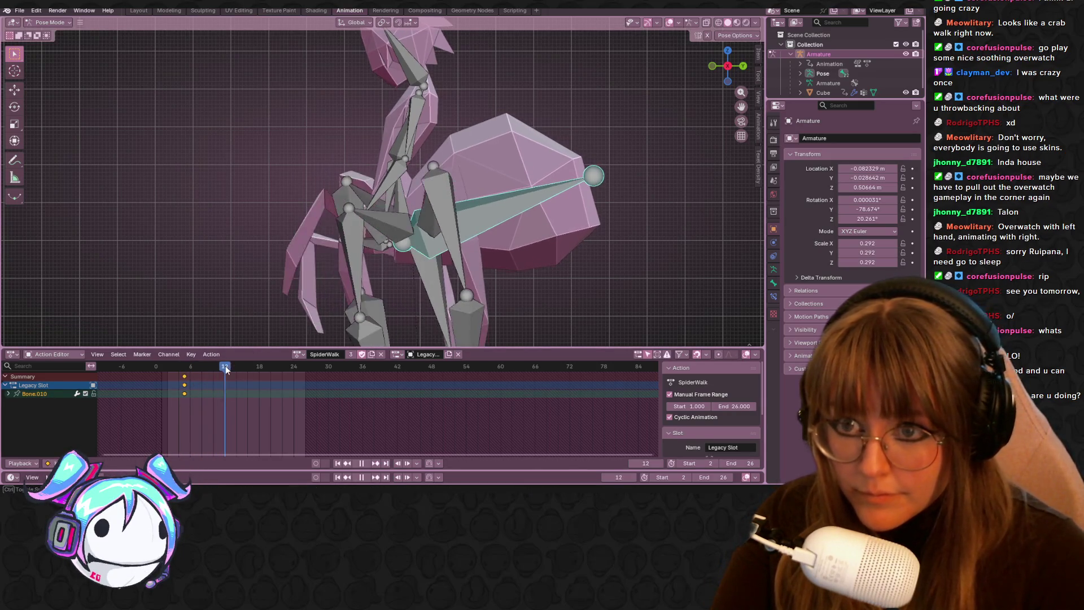
# - Duplicate the frame-5 keyframes to frame 11 and preview the motion
pyautogui.click(184, 377)
pyautogui.hotkey('shift', 'd')
pyautogui.click(227, 387)
pyautogui.press('space')
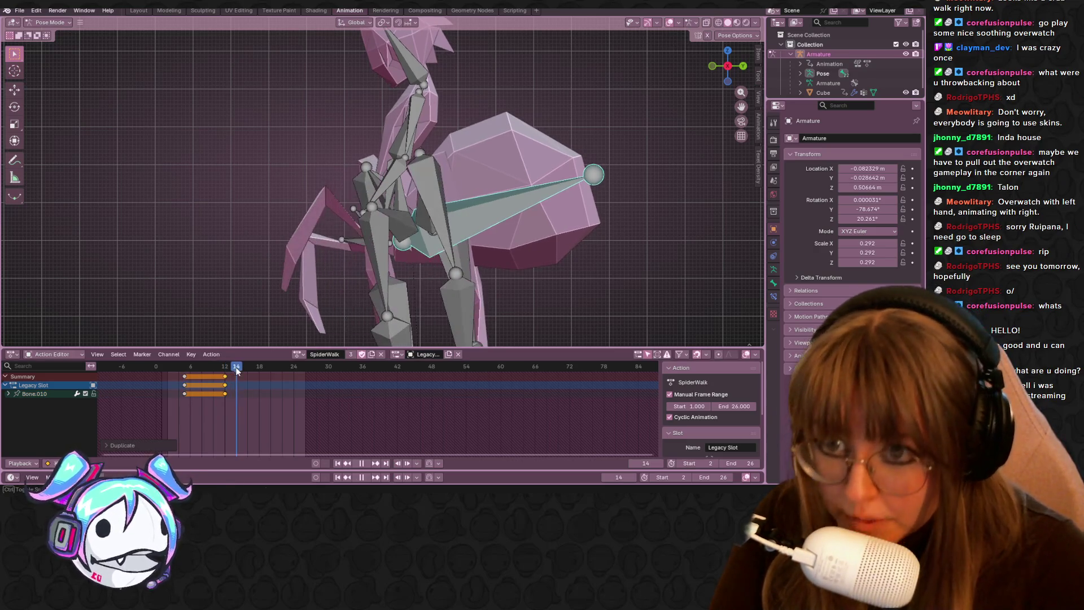
pyautogui.press('g')
pyautogui.click(220, 370)
pyautogui.press('space')
pyautogui.moveTo(219, 370); pyautogui.dragTo(184, 369)
pyautogui.press('space')
pyautogui.press('space')
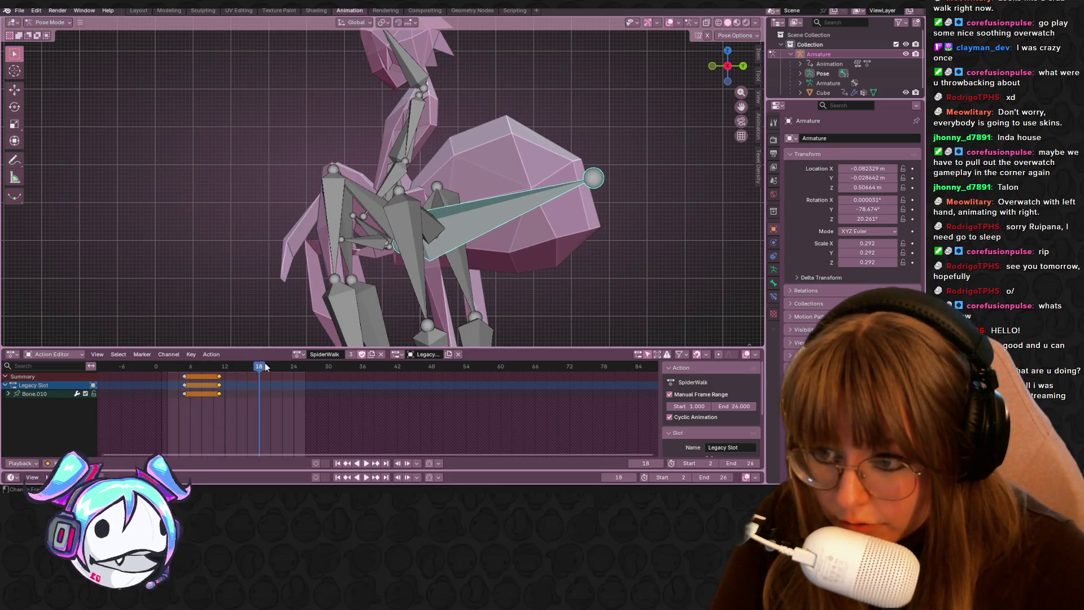
pyautogui.hotkey('shift', 'Left')
# - Rotate Bone.010 so its tip drops and keyframe that pose at frame 2
pyautogui.click(520, 208)
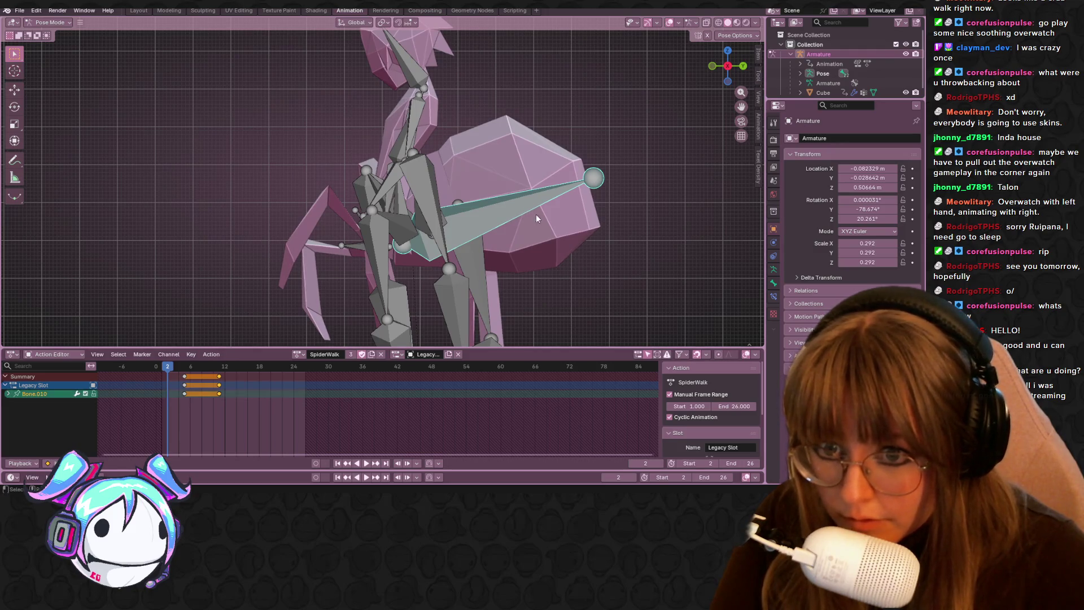
pyautogui.press('r')
pyautogui.click(554, 225)
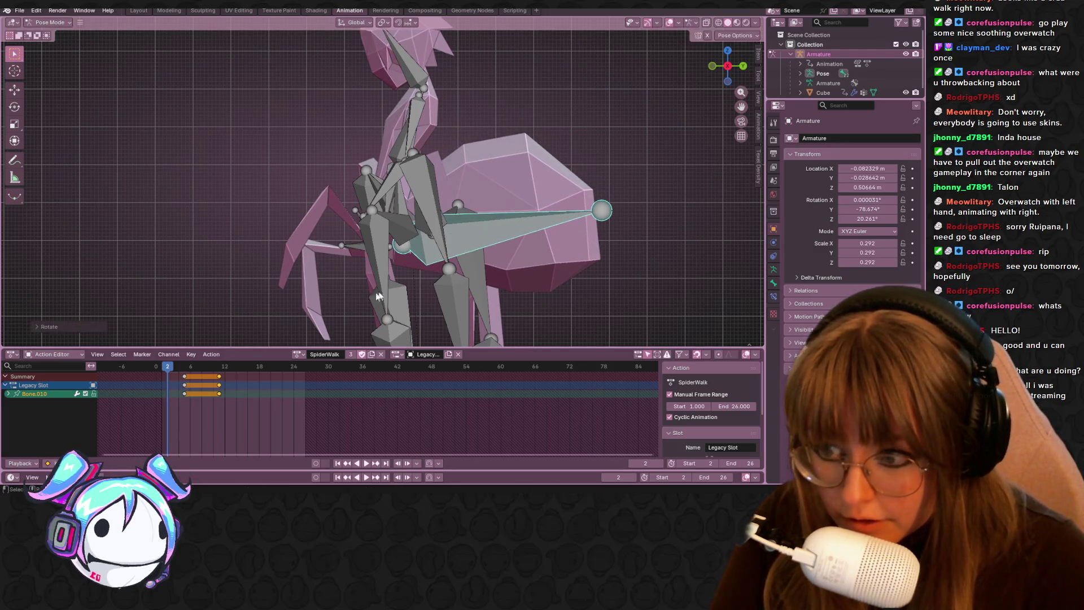
pyautogui.press('i')
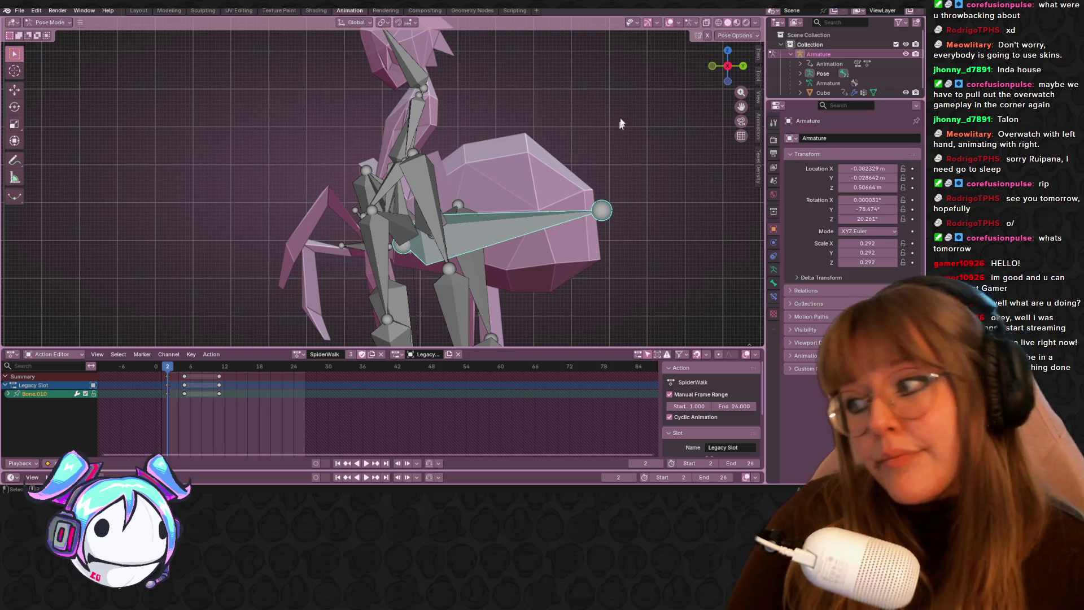
pyautogui.moveTo(431, 224); pyautogui.dragTo(533, 246, button='middle')
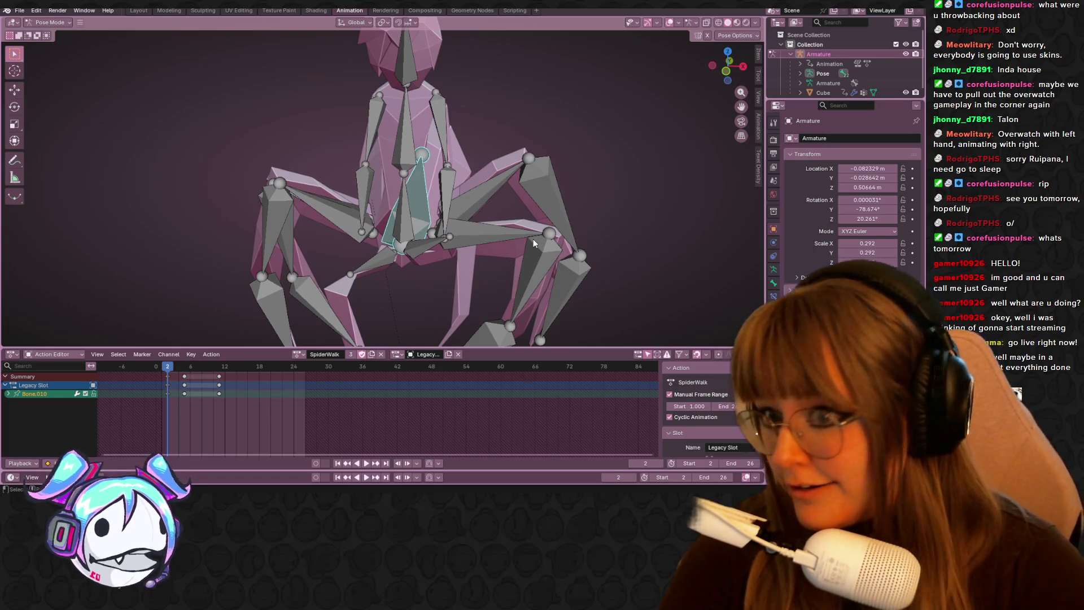
pyautogui.press('i')
pyautogui.press('Right')
pyautogui.press('Right')
pyautogui.press('Right')
pyautogui.moveTo(280, 294)
pyautogui.mouseDown(button='middle')
pyautogui.moveTo(510, 165)
pyautogui.moveTo(364, 157)
pyautogui.moveTo(444, 188)
pyautogui.mouseUp(button='middle')
pyautogui.moveTo(207, 366); pyautogui.dragTo(215, 380)
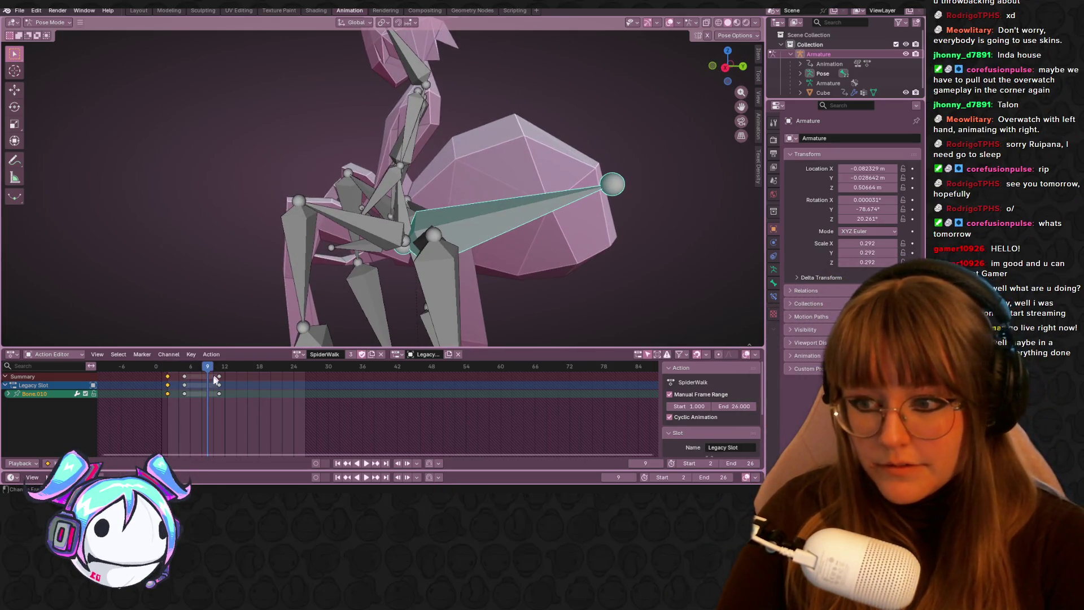
pyautogui.press('space')
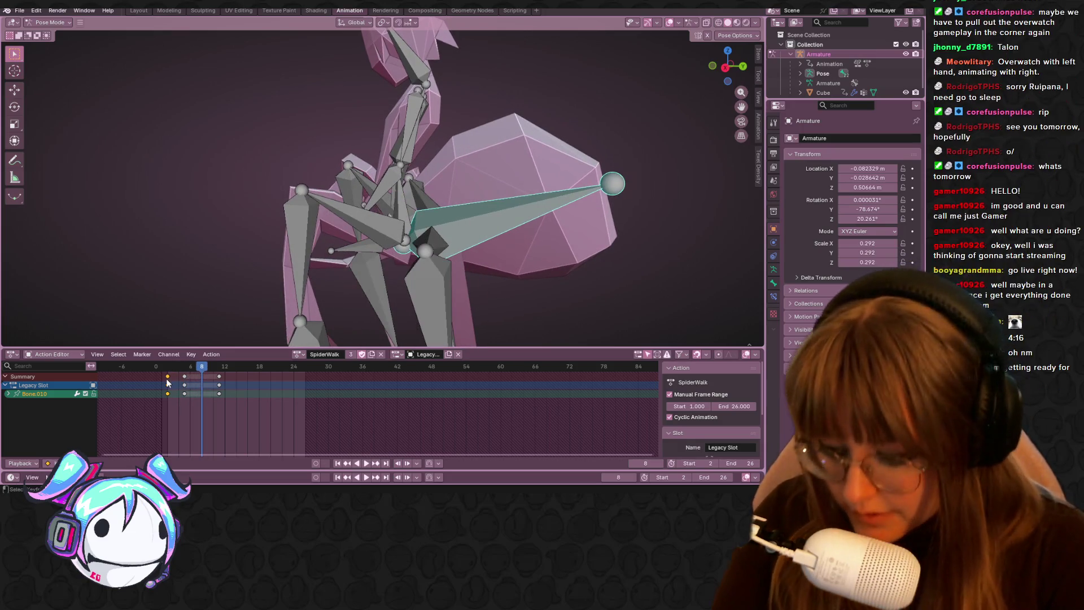
# - Duplicate the frame-2 keyframe and place the copy at frame 8
pyautogui.hotkey('shift', 'd')
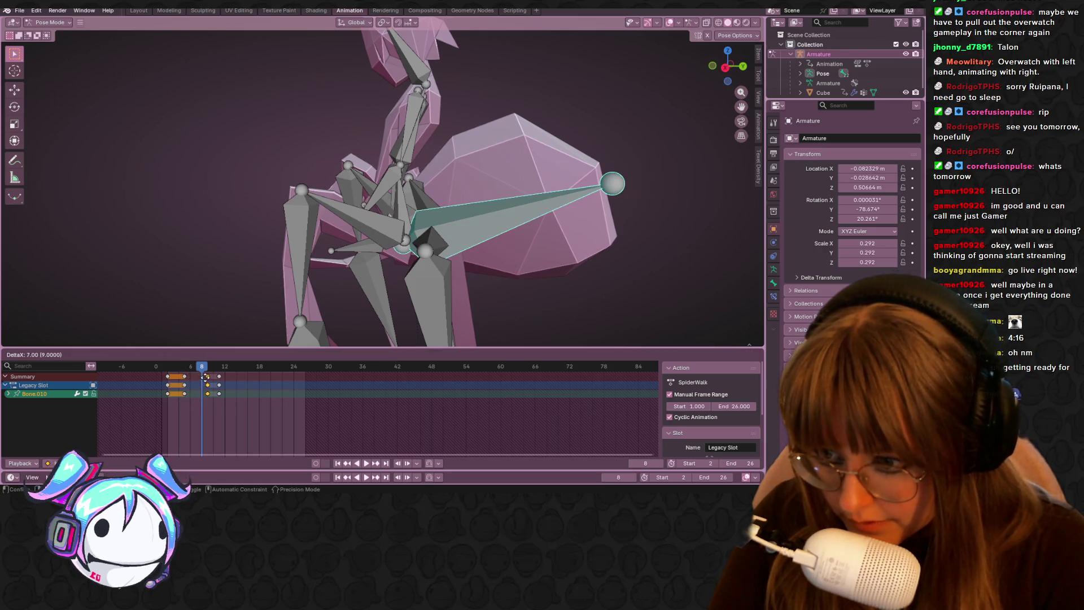
pyautogui.click(196, 373)
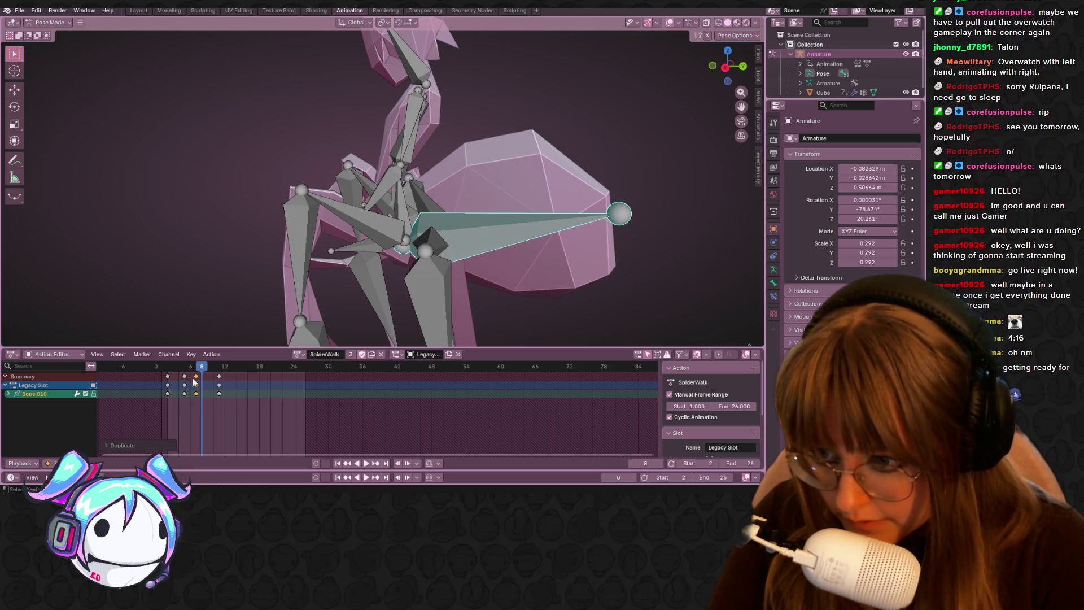
pyautogui.moveTo(197, 382); pyautogui.dragTo(203, 382)
pyautogui.click(173, 366)
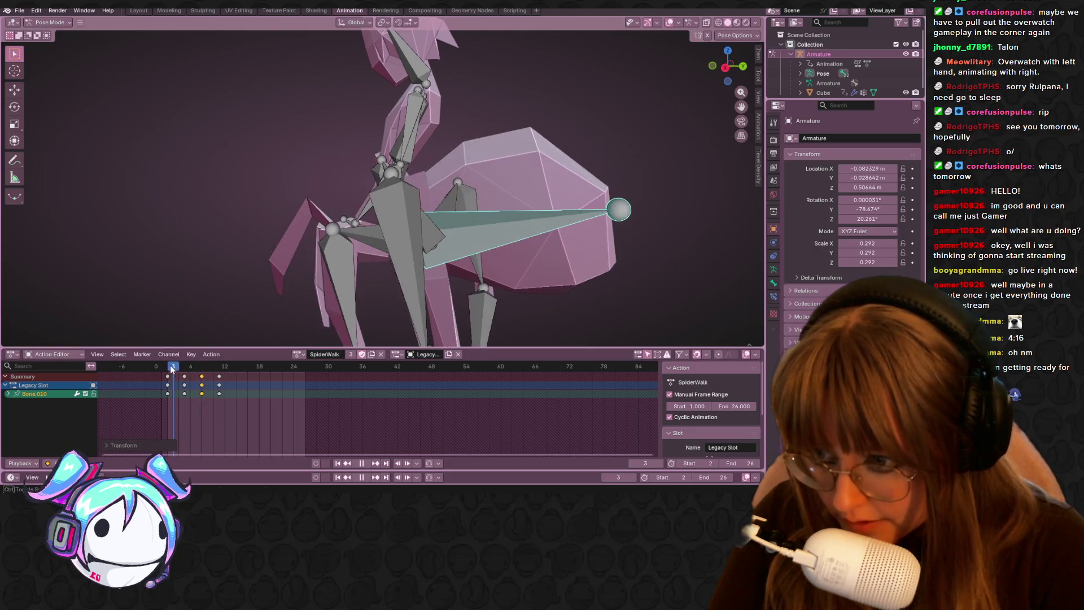
# - Review the loop and delete the keyframes at frame 10
pyautogui.scroll(-2, 436, 233)
pyautogui.press('space')
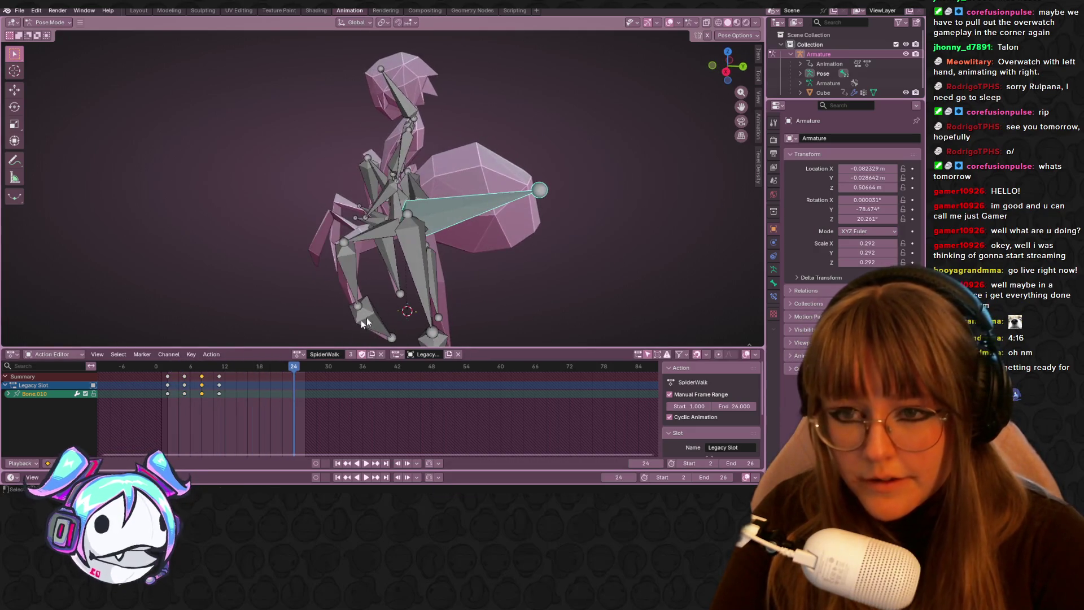
pyautogui.click(209, 371)
pyautogui.press('space')
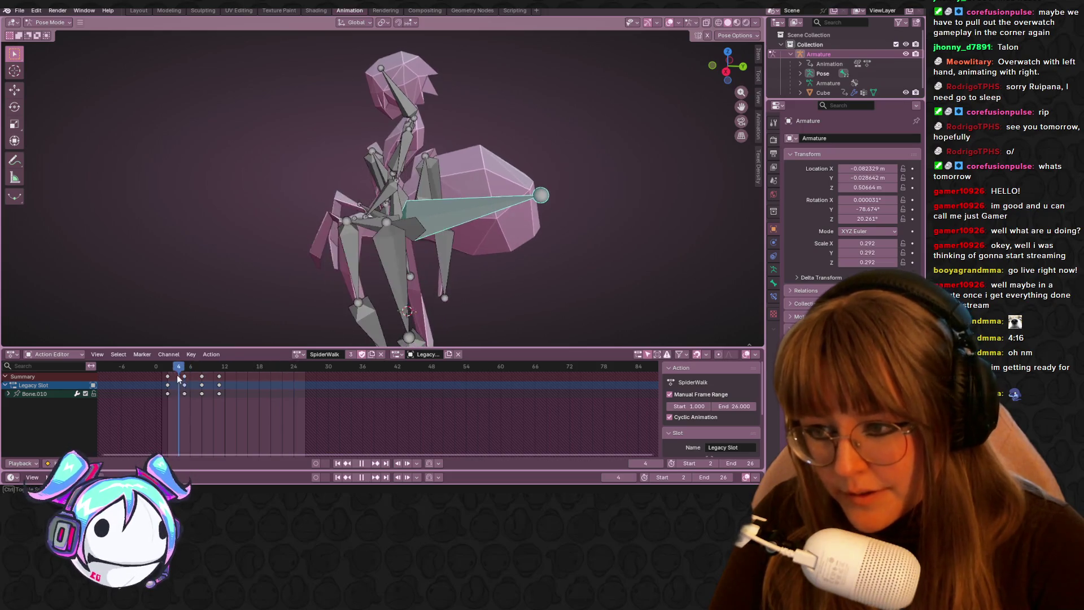
pyautogui.click(219, 376)
pyautogui.press('Delete')
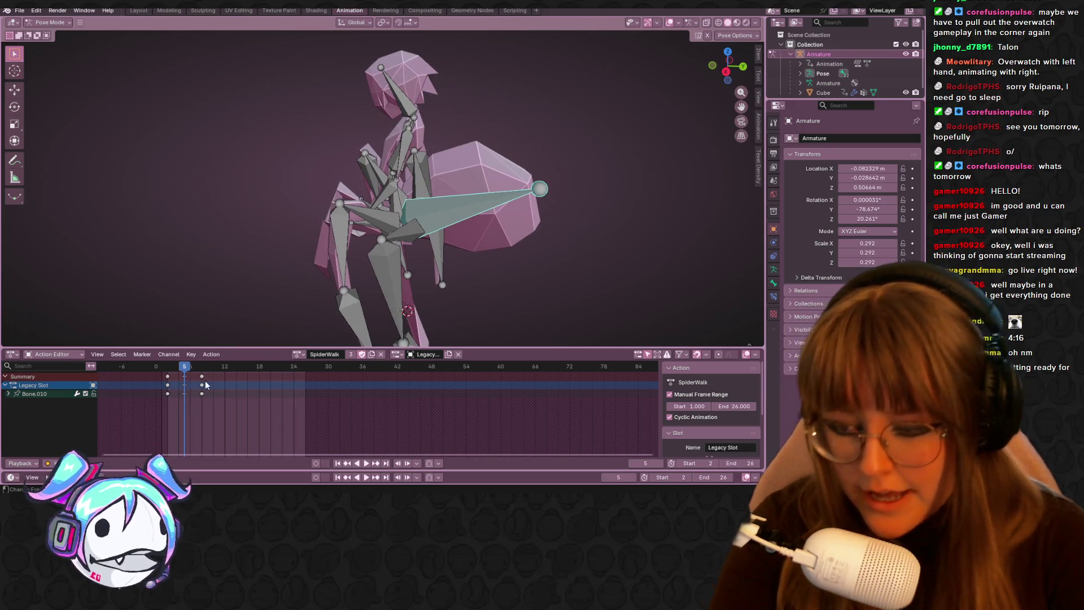
# - Re-rotate the leg bone in a flat side view and keyframe the adjusted pose at frame 5
pyautogui.click(723, 76)
pyautogui.press('r')
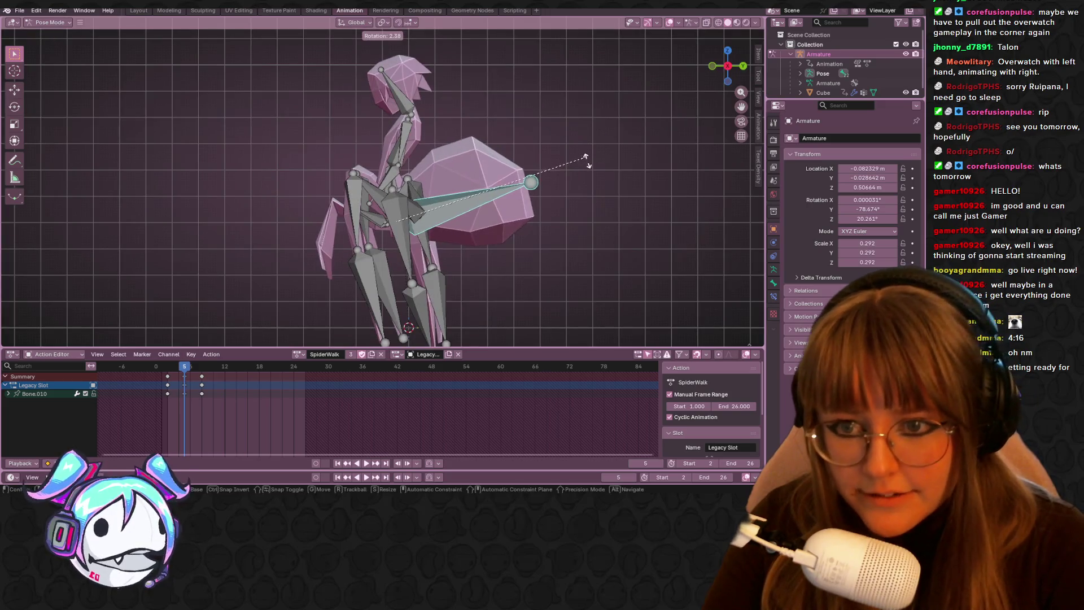
pyautogui.click(573, 180)
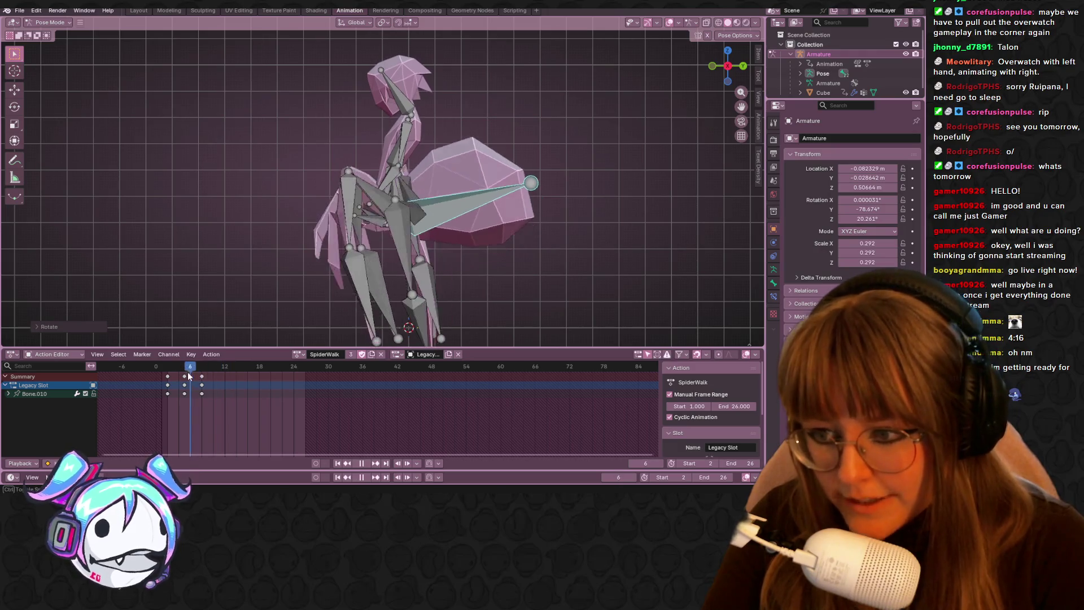
pyautogui.press('space')
pyautogui.press('r')
pyautogui.click(556, 209)
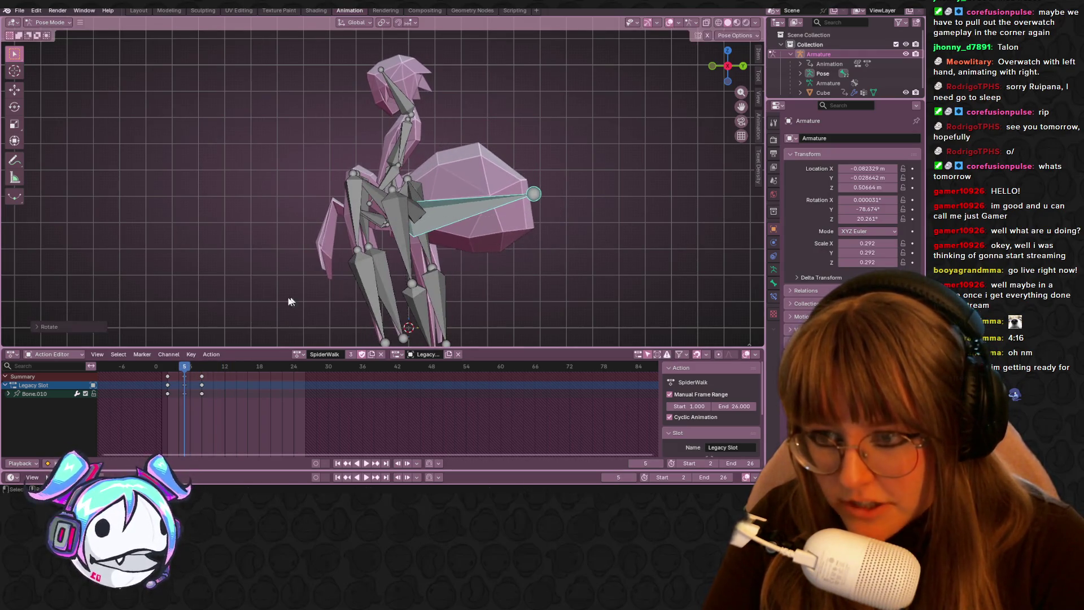
pyautogui.press('i')
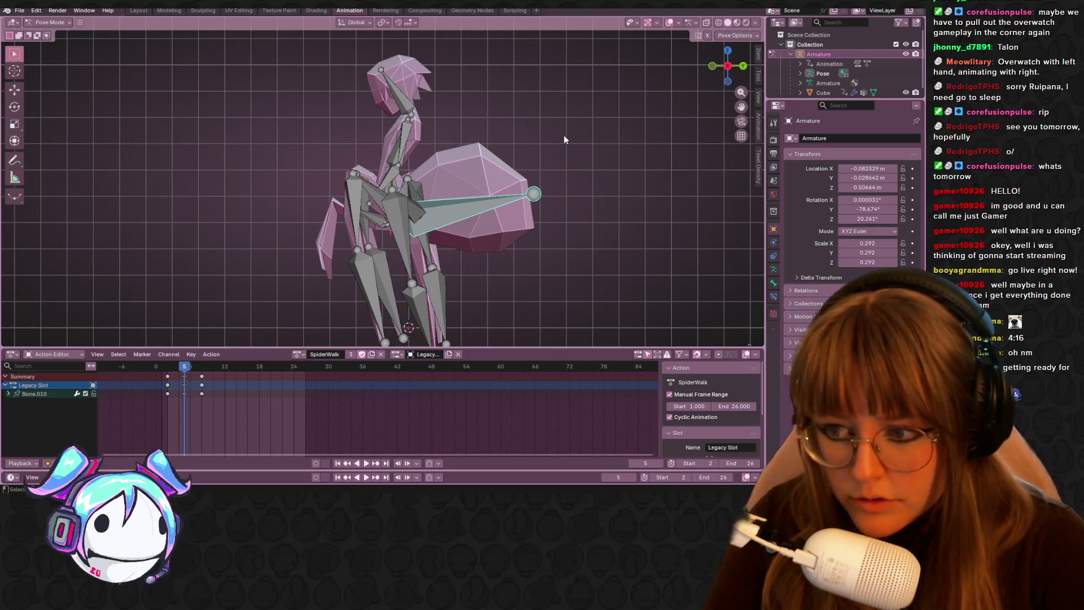
# - Duplicate the frame-2 keys to frame 12 and again near the cycle end
pyautogui.moveTo(184, 368); pyautogui.dragTo(168, 371)
pyautogui.press('space')
pyautogui.press('space')
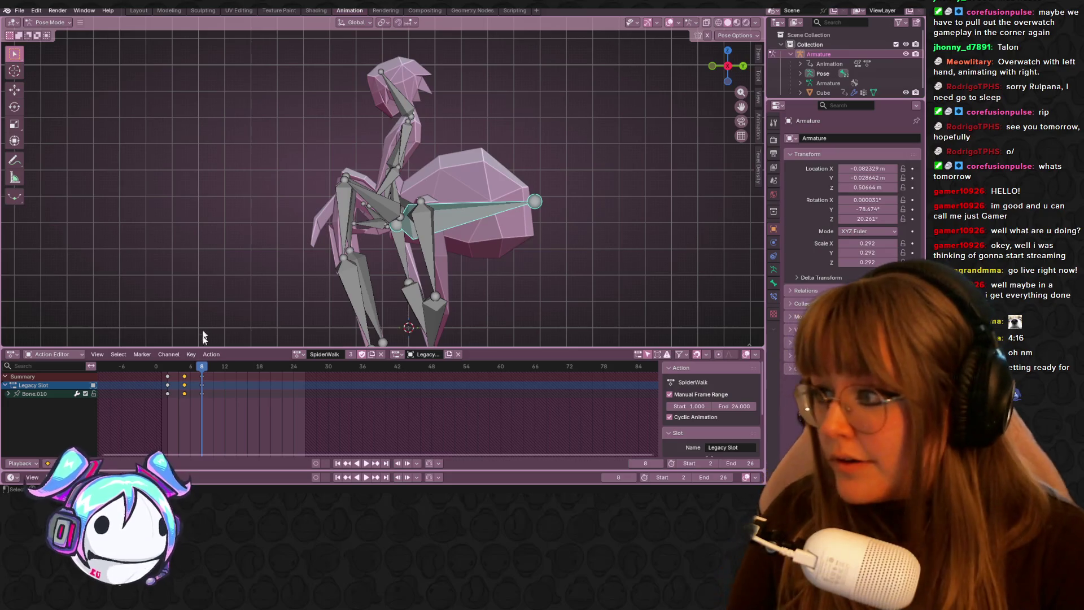
pyautogui.hotkey('shift', 'd')
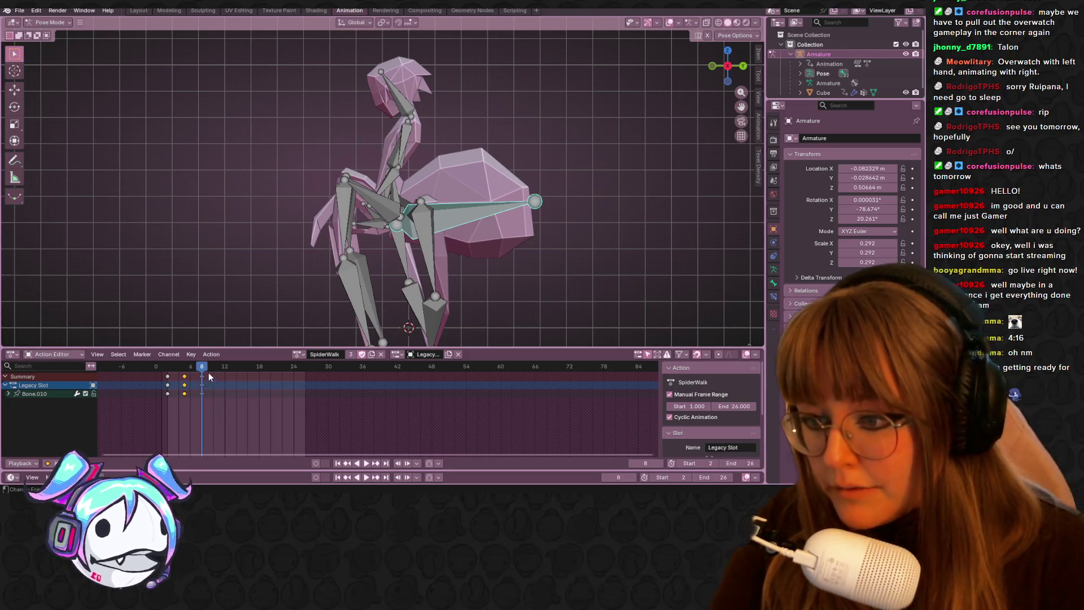
pyautogui.click(185, 380)
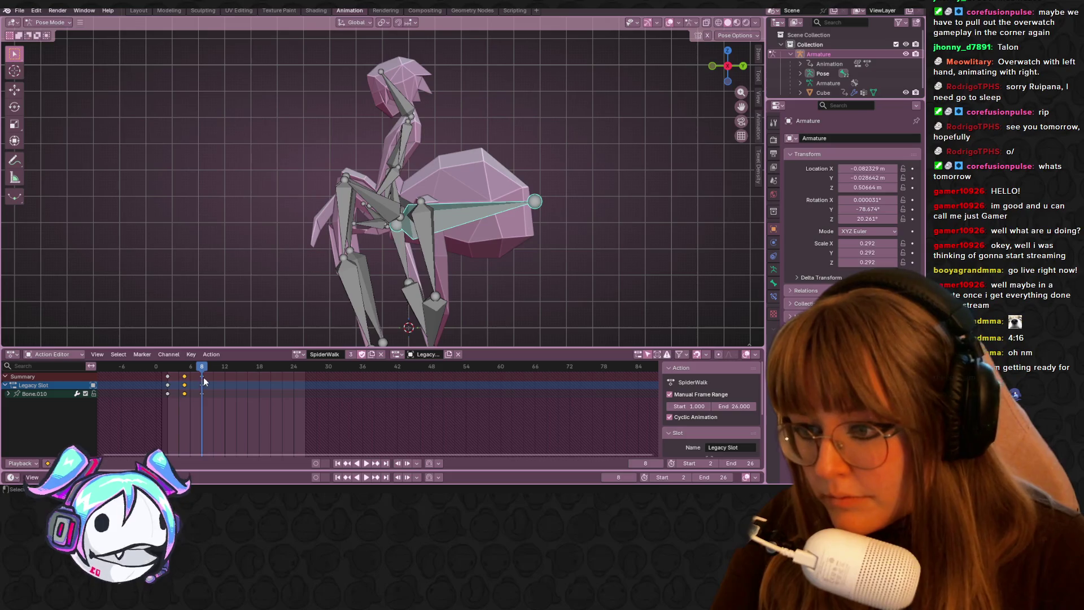
pyautogui.hotkey('shift', 'Left')
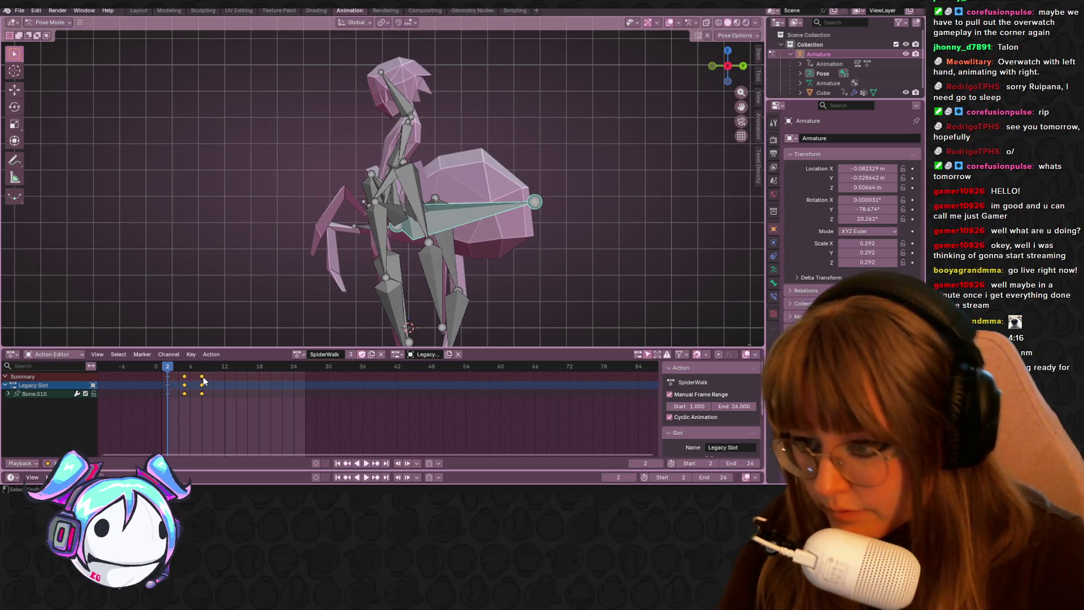
pyautogui.hotkey('shift', 'd')
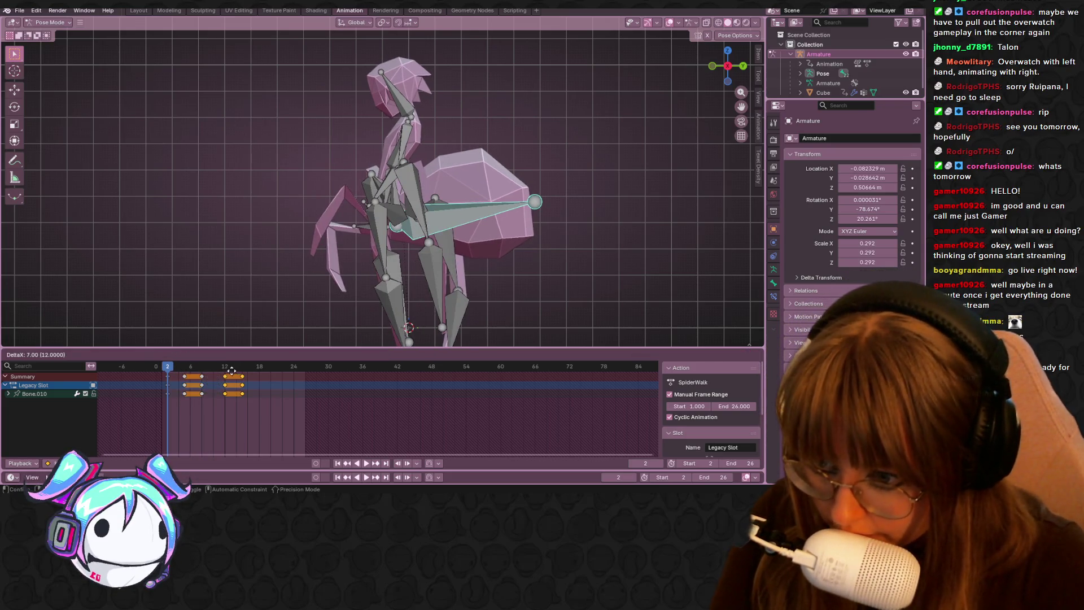
pyautogui.click(233, 370)
pyautogui.hotkey('shift', 'd')
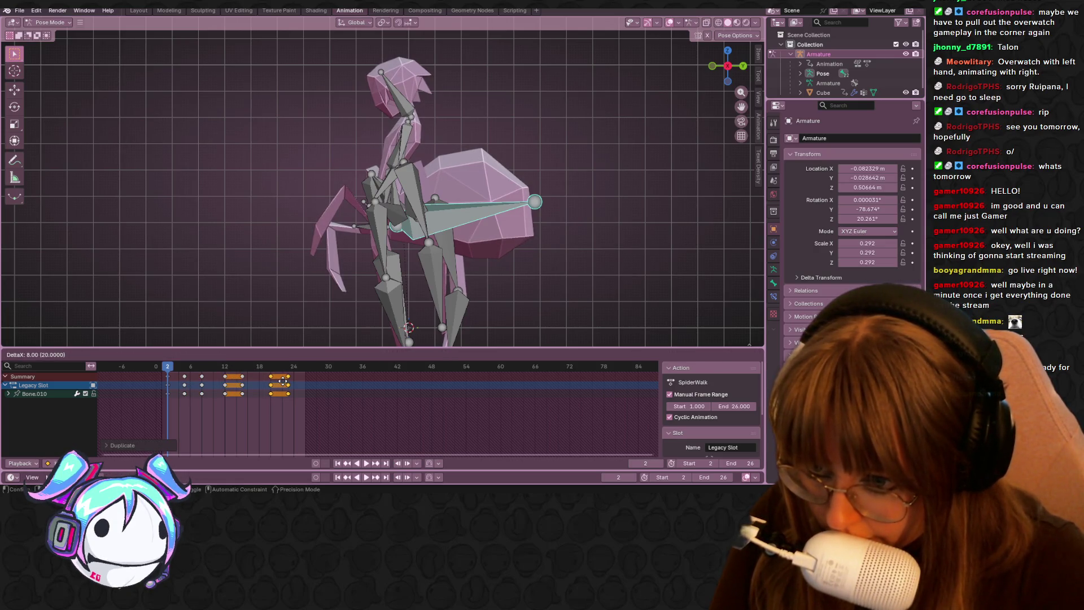
pyautogui.click(299, 383)
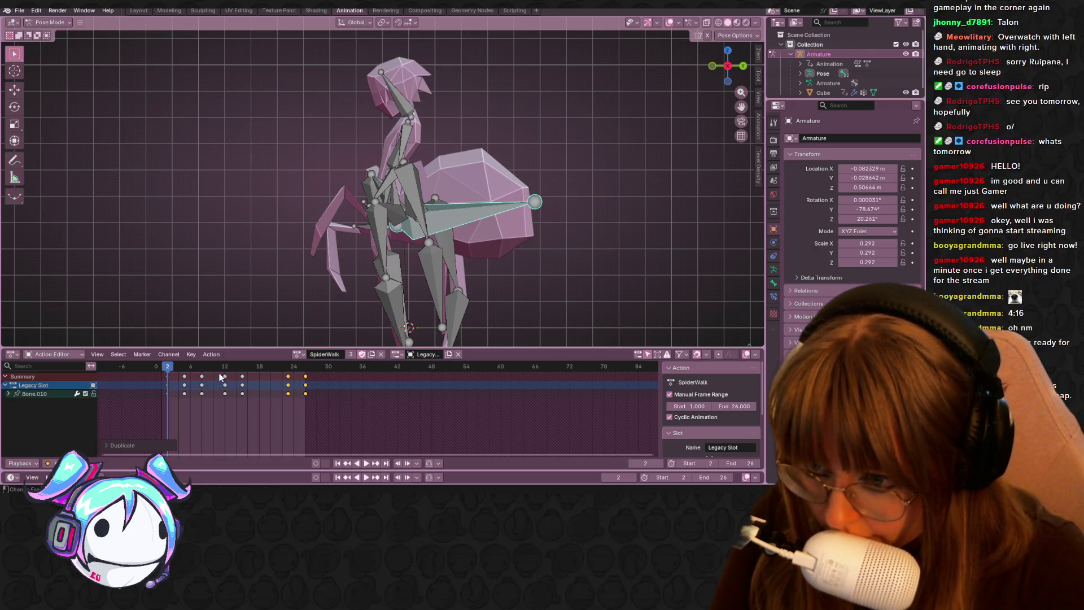
# - Shift the middle keys three frames later and the frame 5 and 8 keys one frame later
pyautogui.press('g')
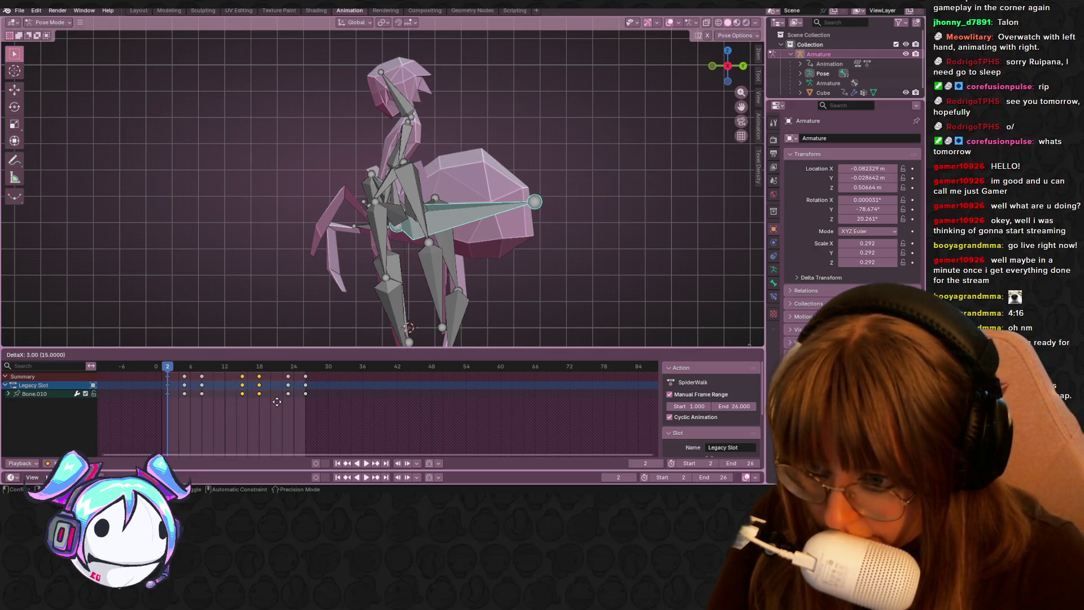
pyautogui.click(273, 402)
pyautogui.moveTo(203, 403)
pyautogui.mouseDown()
pyautogui.moveTo(213, 408)
pyautogui.moveTo(176, 371)
pyautogui.mouseUp()
pyautogui.click(180, 369)
pyautogui.press('g')
pyautogui.click(200, 369)
pyautogui.press('space')
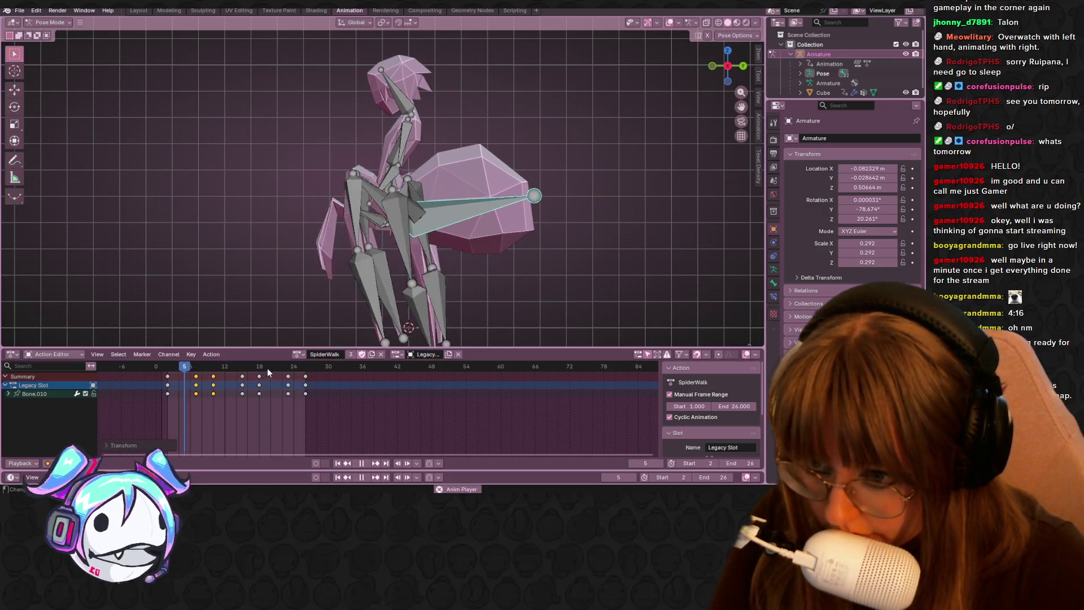
pyautogui.moveTo(464, 245)
pyautogui.mouseDown(button='middle')
pyautogui.moveTo(527, 242)
pyautogui.moveTo(551, 308)
pyautogui.moveTo(553, 234)
pyautogui.moveTo(532, 255)
pyautogui.moveTo(460, 147)
pyautogui.moveTo(499, 209)
pyautogui.moveTo(439, 286)
pyautogui.mouseUp(button='middle')
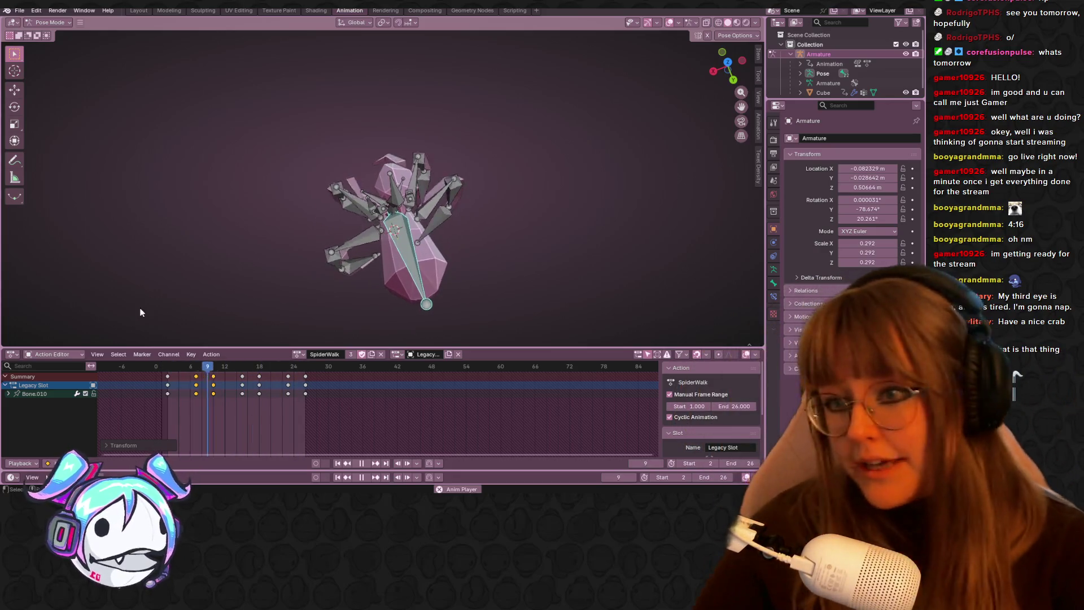
pyautogui.moveTo(510, 174)
pyautogui.mouseDown(button='middle')
pyautogui.moveTo(473, 215)
pyautogui.moveTo(494, 233)
pyautogui.moveTo(442, 300)
pyautogui.moveTo(458, 253)
pyautogui.moveTo(449, 282)
pyautogui.moveTo(443, 180)
pyautogui.mouseUp(button='middle')
pyautogui.scroll(4, 443, 181)
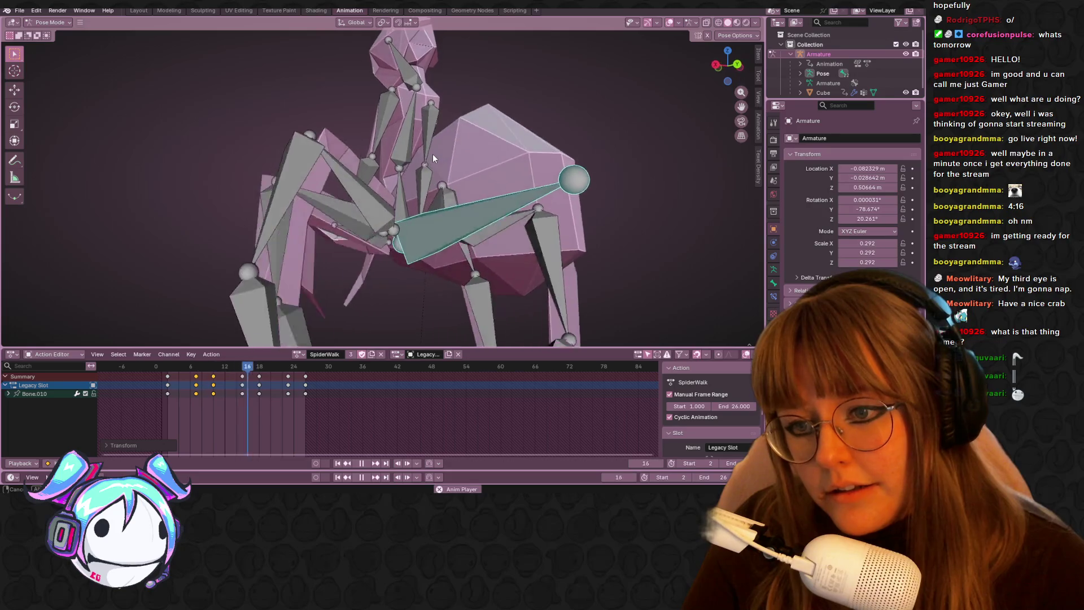
pyautogui.moveTo(449, 143)
pyautogui.mouseDown(button='middle')
pyautogui.moveTo(506, 218)
pyautogui.moveTo(609, 190)
pyautogui.moveTo(596, 205)
pyautogui.moveTo(602, 239)
pyautogui.moveTo(502, 181)
pyautogui.mouseUp(button='middle')
pyautogui.click(502, 182)
pyautogui.moveTo(510, 229)
pyautogui.mouseDown(button='middle')
pyautogui.moveTo(408, 201)
pyautogui.moveTo(403, 215)
pyautogui.mouseUp(button='middle')
pyautogui.scroll(-3, 411, 219)
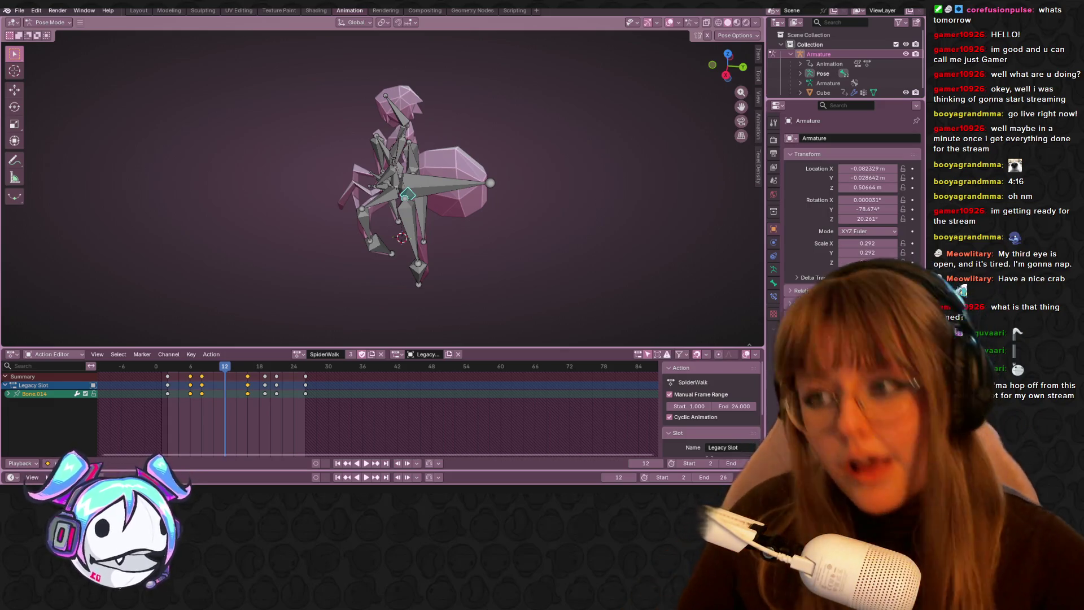
pyautogui.moveTo(463, 72)
pyautogui.mouseDown(button='middle')
pyautogui.moveTo(527, 169)
pyautogui.moveTo(560, 172)
pyautogui.moveTo(516, 144)
pyautogui.mouseUp(button='middle')
pyautogui.scroll(-5, 361, 258)
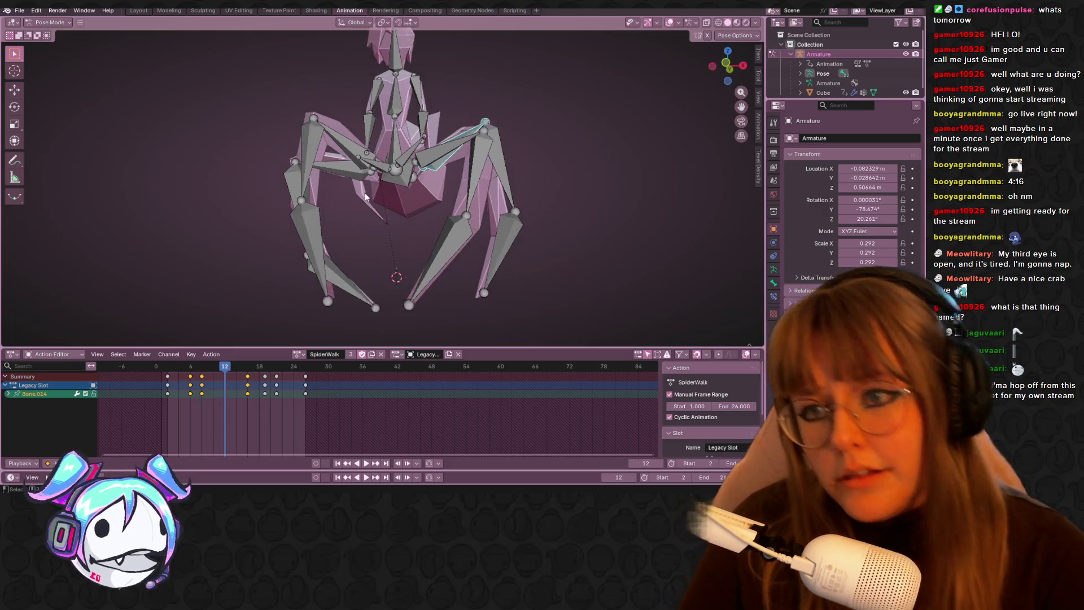
pyautogui.click(421, 117)
pyautogui.moveTo(218, 365); pyautogui.dragTo(180, 376)
pyautogui.moveTo(509, 242)
pyautogui.mouseDown(button='middle')
pyautogui.moveTo(534, 241)
pyautogui.moveTo(528, 153)
pyautogui.moveTo(545, 242)
pyautogui.mouseUp(button='middle')
pyautogui.moveTo(417, 229)
pyautogui.mouseDown(button='middle')
pyautogui.moveTo(439, 300)
pyautogui.moveTo(350, 293)
pyautogui.moveTo(309, 237)
pyautogui.mouseUp(button='middle')
pyautogui.moveTo(298, 234); pyautogui.dragTo(131, 212, button='middle')
pyautogui.press('space')
# - Delete the head bone's old keyframes and key its pose at frame 2
pyautogui.moveTo(522, 165); pyautogui.dragTo(516, 205, button='middle')
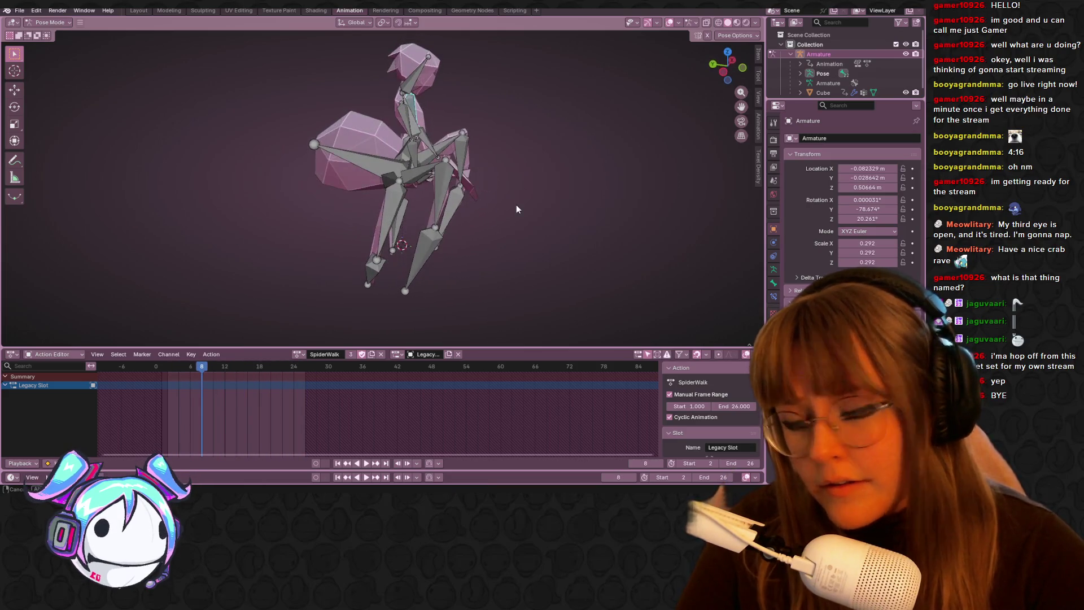
pyautogui.moveTo(486, 151)
pyautogui.mouseDown(button='middle')
pyautogui.moveTo(431, 138)
pyautogui.moveTo(425, 127)
pyautogui.moveTo(427, 149)
pyautogui.mouseUp(button='middle')
pyautogui.click(393, 117)
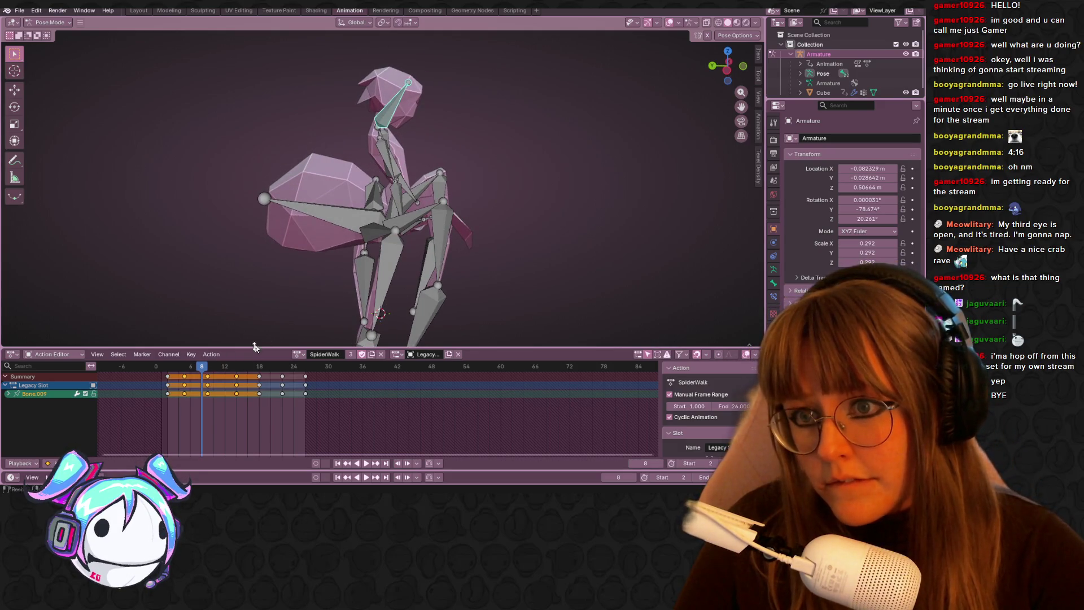
pyautogui.moveTo(198, 372)
pyautogui.mouseDown()
pyautogui.moveTo(185, 373)
pyautogui.moveTo(202, 372)
pyautogui.mouseUp()
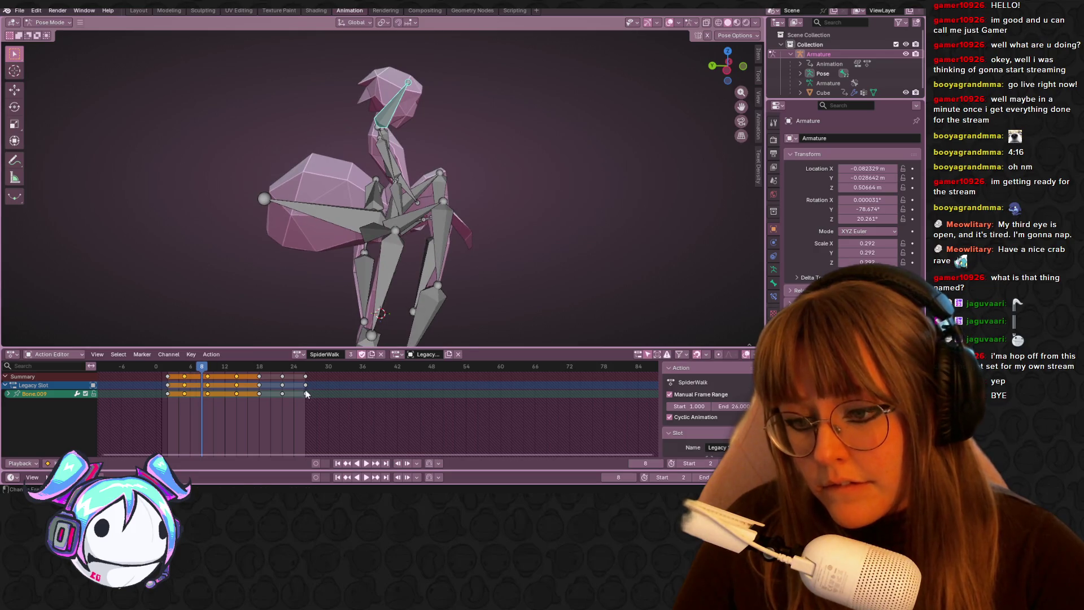
pyautogui.click(303, 390)
pyautogui.press('Delete')
pyautogui.moveTo(201, 373); pyautogui.dragTo(167, 373)
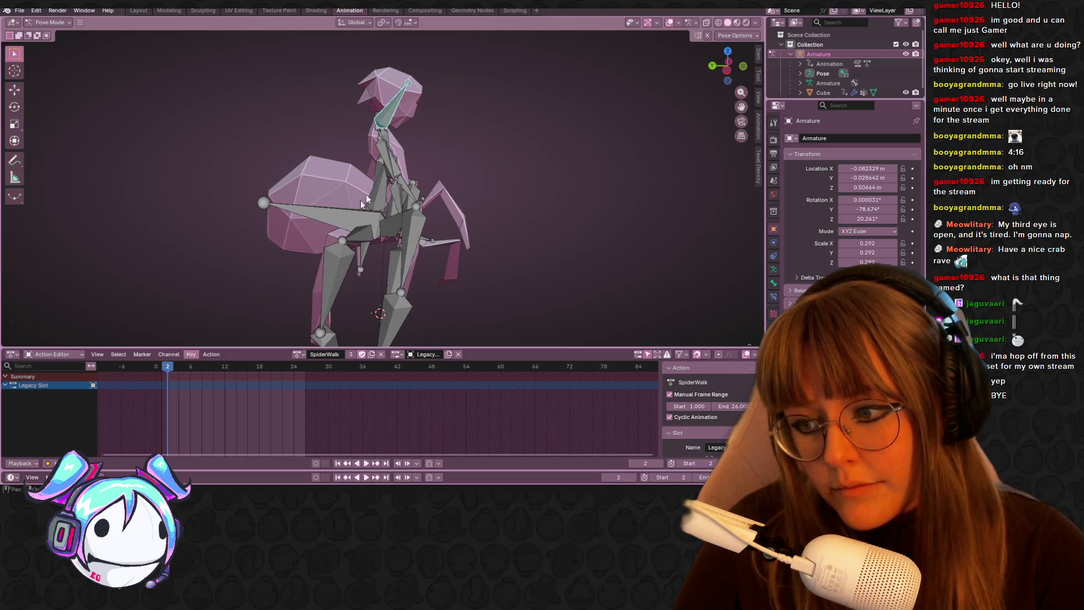
pyautogui.press('i')
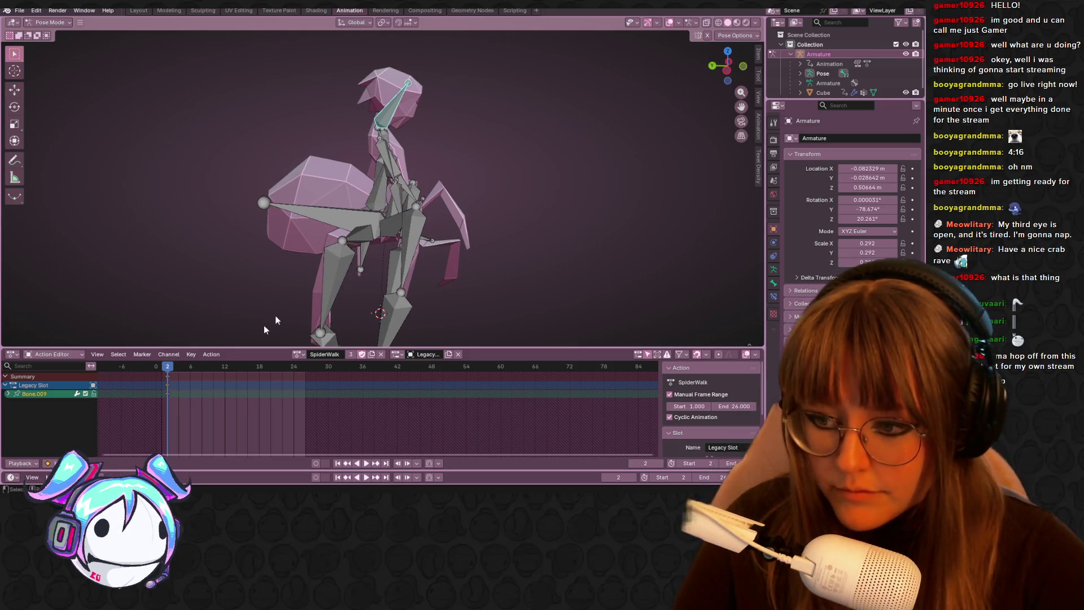
# - Tilt the head bone slightly at frame 5 from an axis-aligned side view
pyautogui.moveTo(169, 372); pyautogui.dragTo(190, 372)
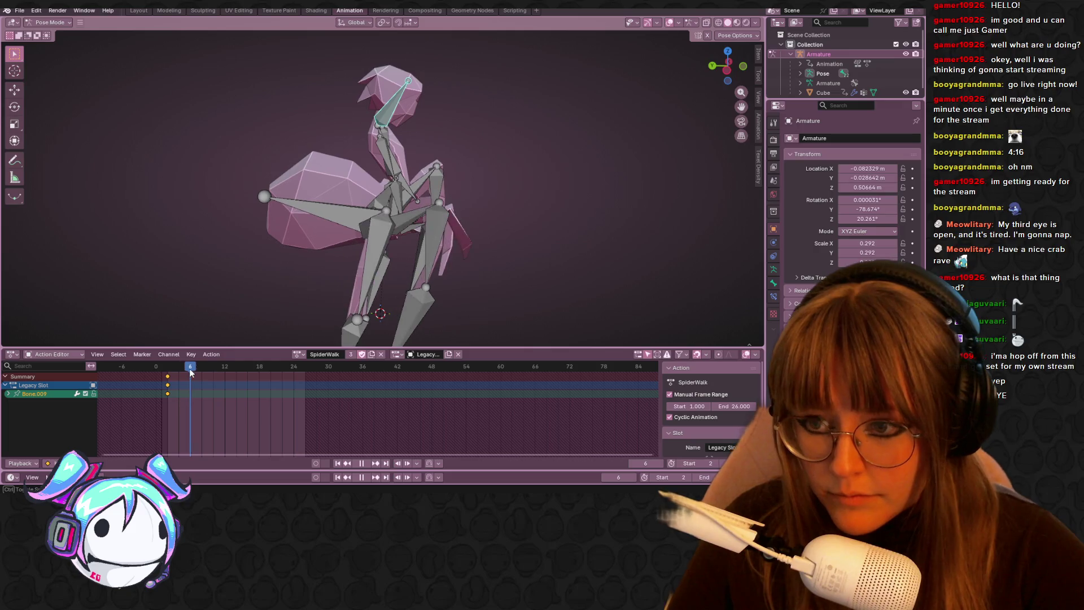
pyautogui.moveTo(559, 90)
pyautogui.mouseDown(button='middle')
pyautogui.moveTo(554, 157)
pyautogui.moveTo(715, 82)
pyautogui.mouseUp(button='middle')
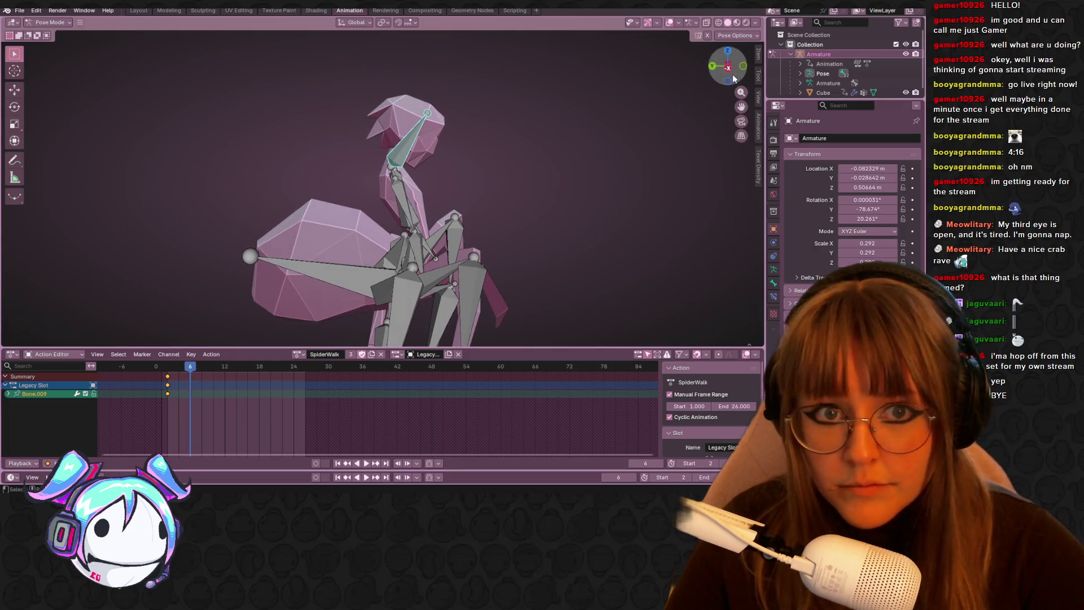
pyautogui.click(729, 68)
pyautogui.press('r')
pyautogui.click(459, 238)
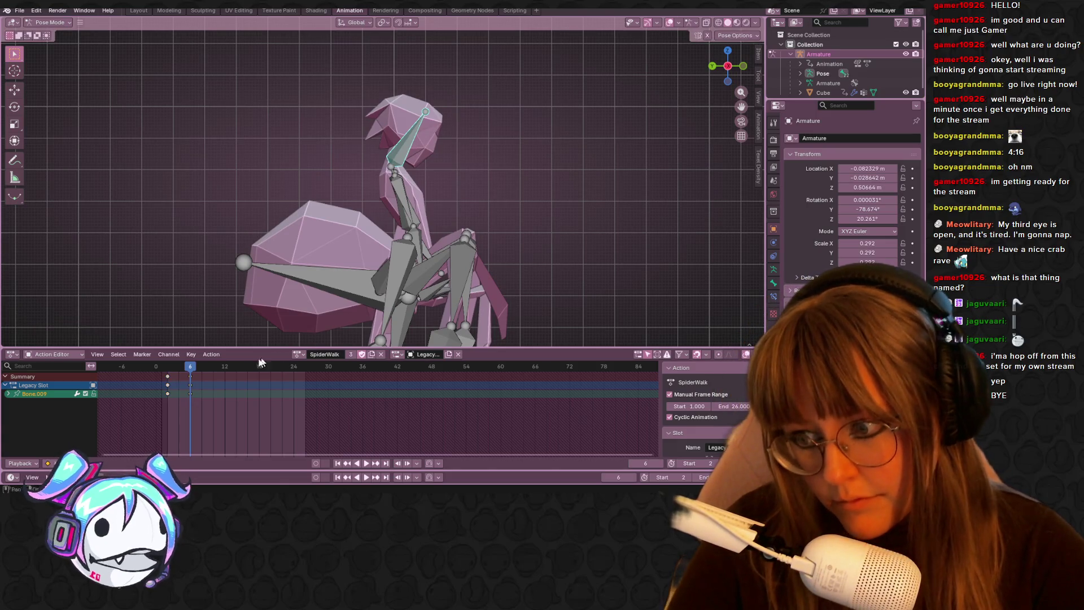
# - Duplicate all keys later in the cycle, nudge the frame 12–16 keys one frame, then play
pyautogui.click(167, 366)
pyautogui.click(176, 377)
pyautogui.click(156, 366)
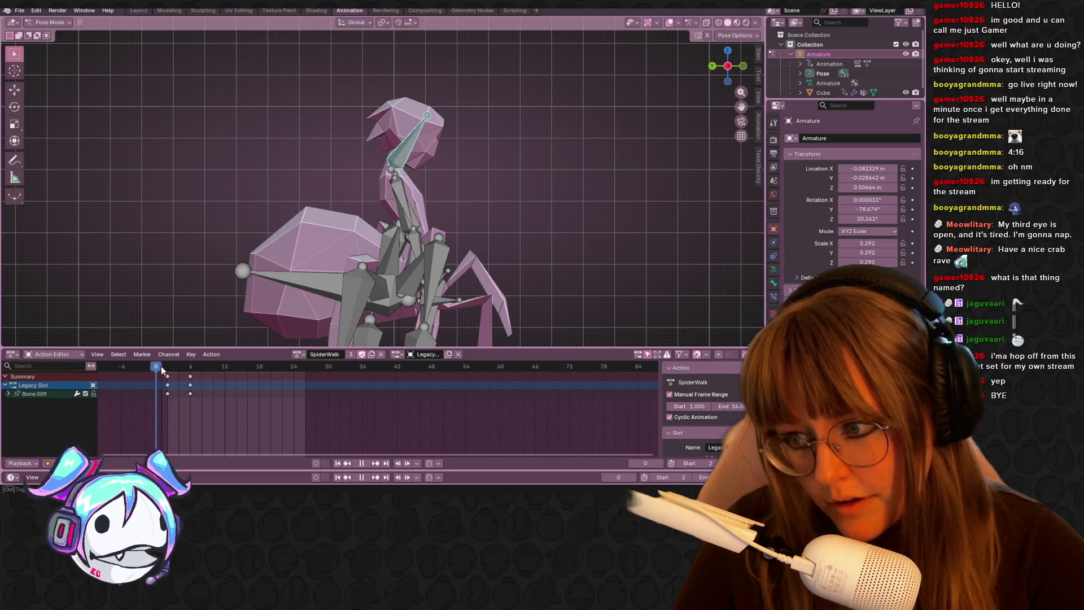
pyautogui.press('a')
pyautogui.hotkey('shift', 'd')
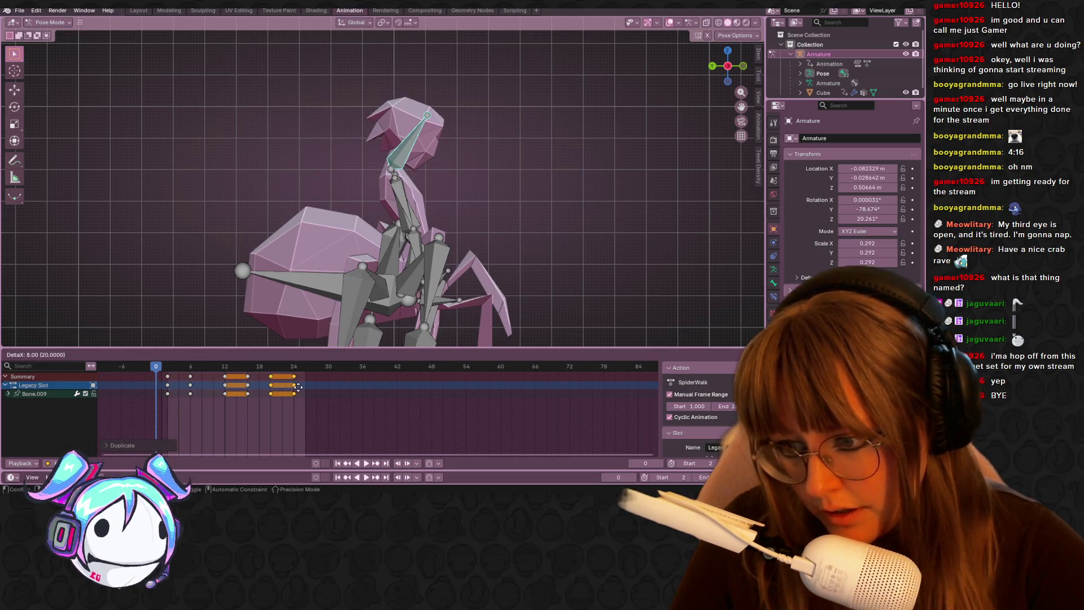
pyautogui.click(311, 387)
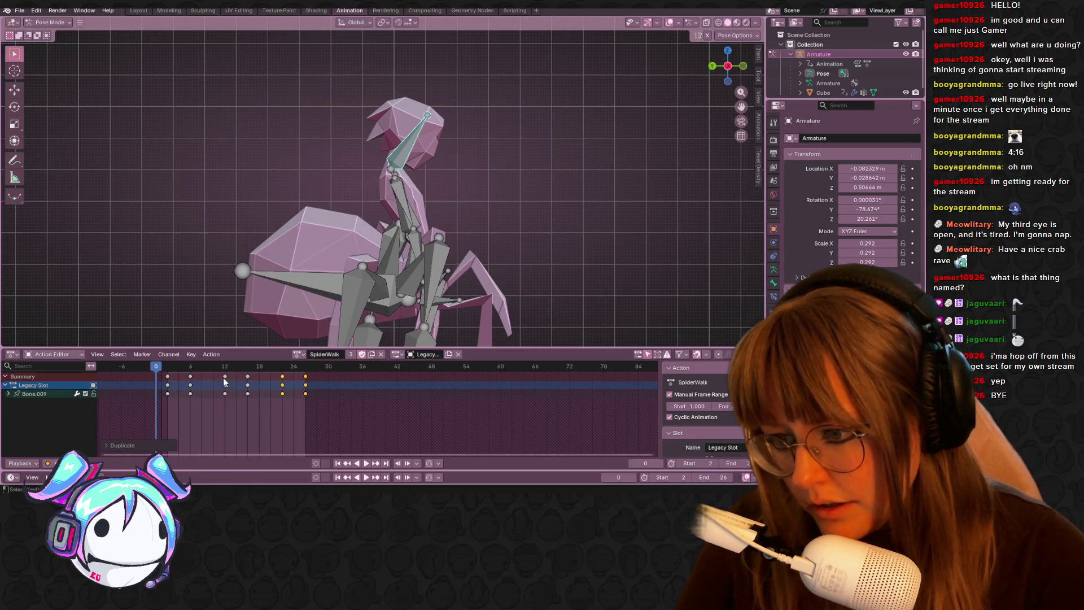
pyautogui.moveTo(221, 376); pyautogui.dragTo(258, 393)
pyautogui.press('g')
pyautogui.click(285, 365)
pyautogui.press('space')
pyautogui.moveTo(409, 265)
pyautogui.mouseDown(button='middle')
pyautogui.moveTo(503, 201)
pyautogui.moveTo(385, 216)
pyautogui.moveTo(597, 130)
pyautogui.moveTo(524, 197)
pyautogui.moveTo(304, 150)
pyautogui.mouseUp(button='middle')
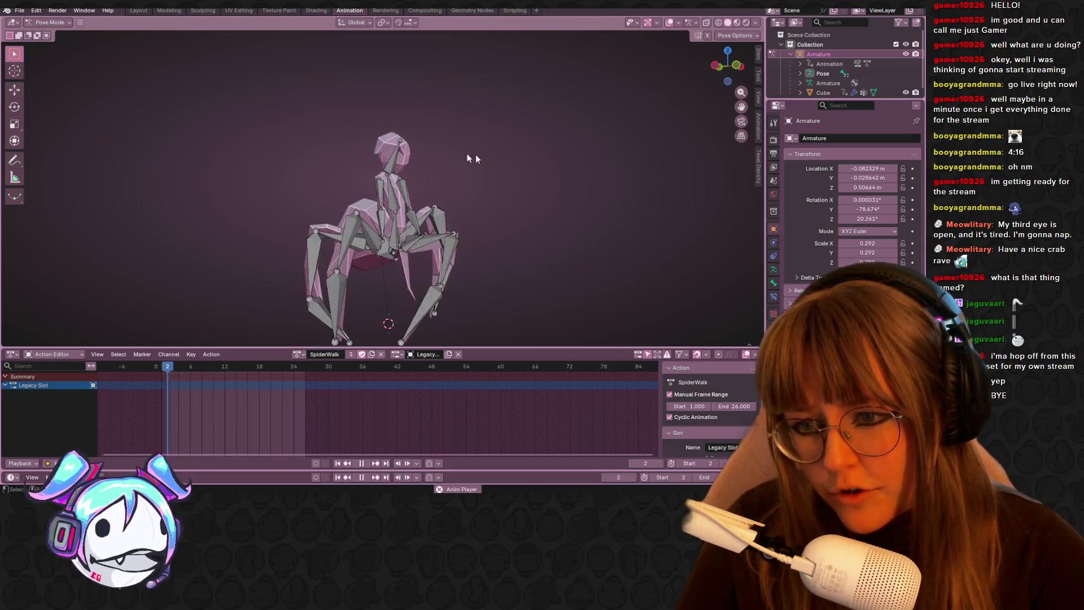
pyautogui.moveTo(470, 160); pyautogui.dragTo(452, 148, button='middle')
pyautogui.click(720, 61)
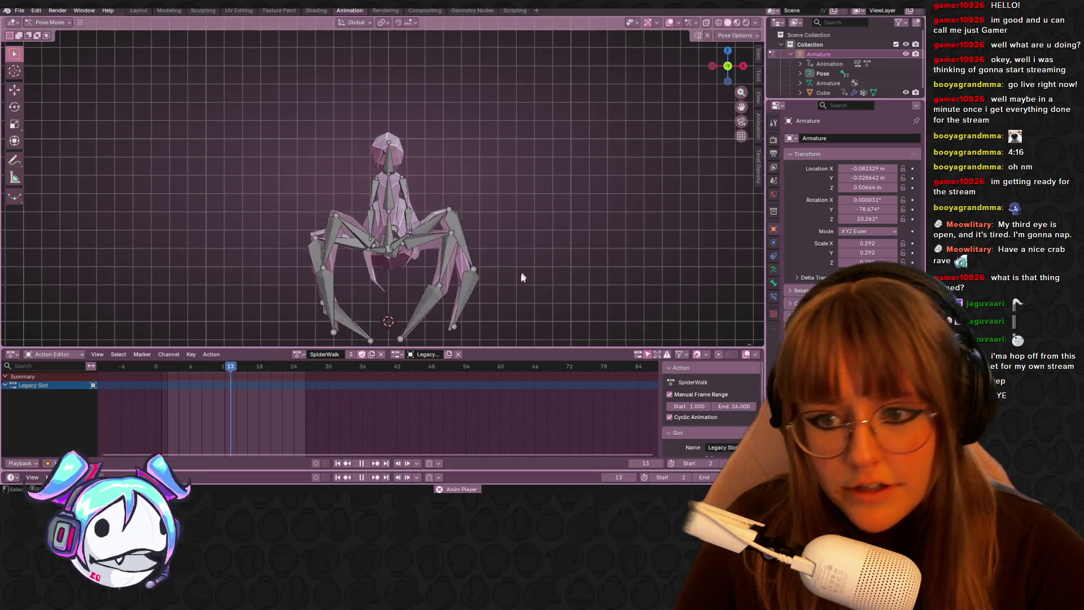
pyautogui.moveTo(513, 288); pyautogui.dragTo(520, 314, button='middle')
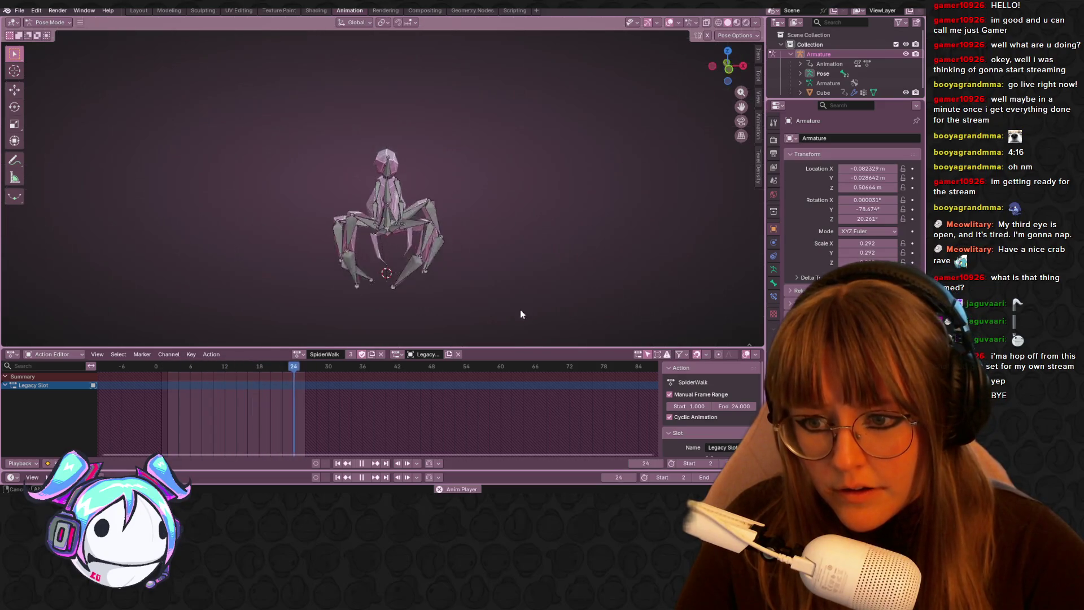
pyautogui.click(728, 70)
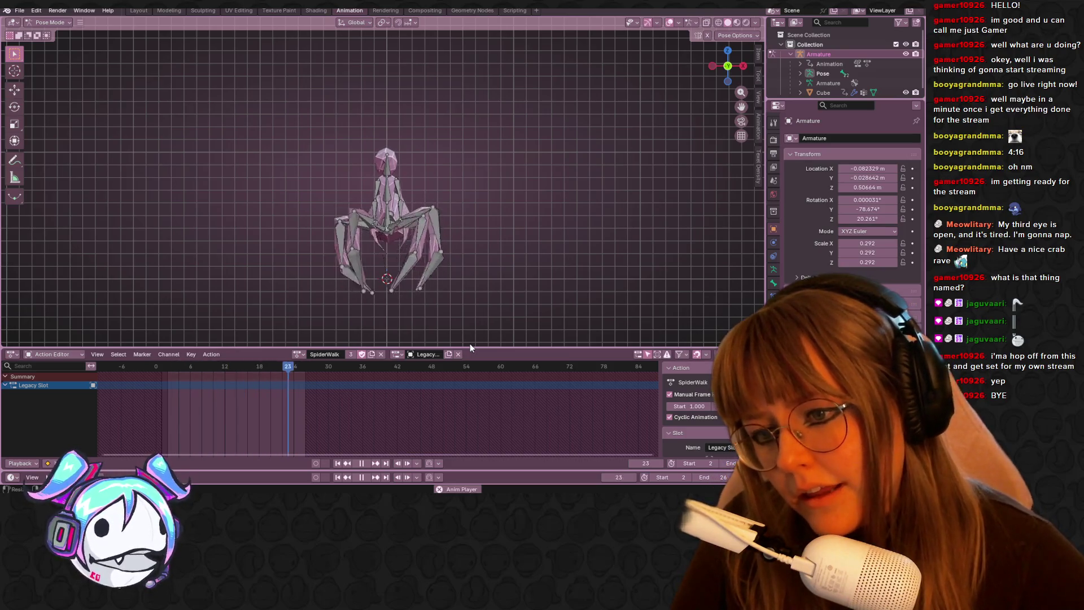
pyautogui.moveTo(540, 100); pyautogui.dragTo(515, 150, button='middle')
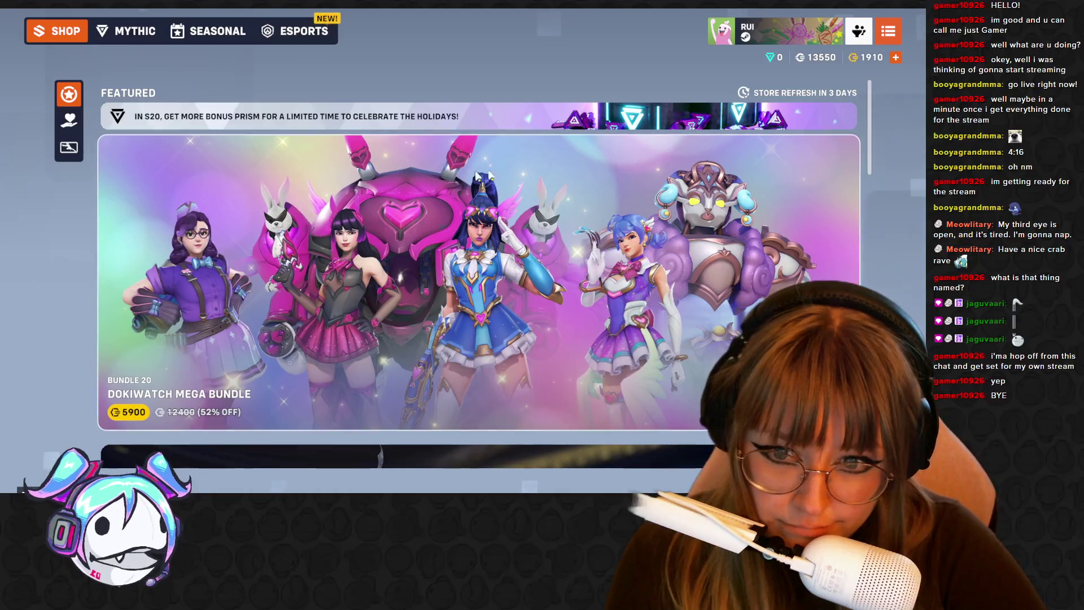
# - Scroll down and back up through the shop listings
pyautogui.scroll(-9, 419, 161)
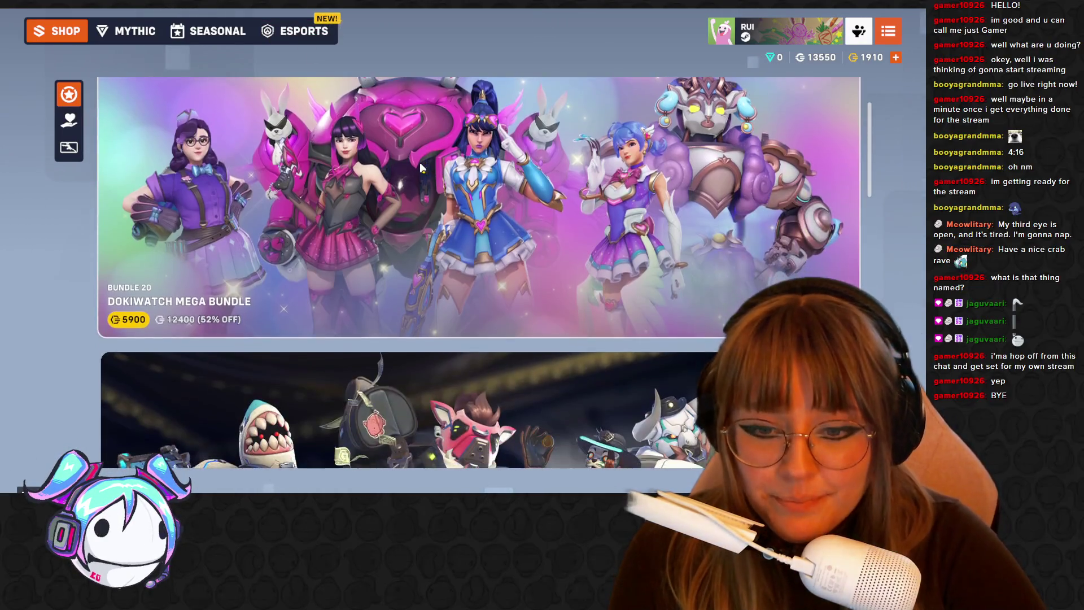
pyautogui.scroll(-10, 390, 288)
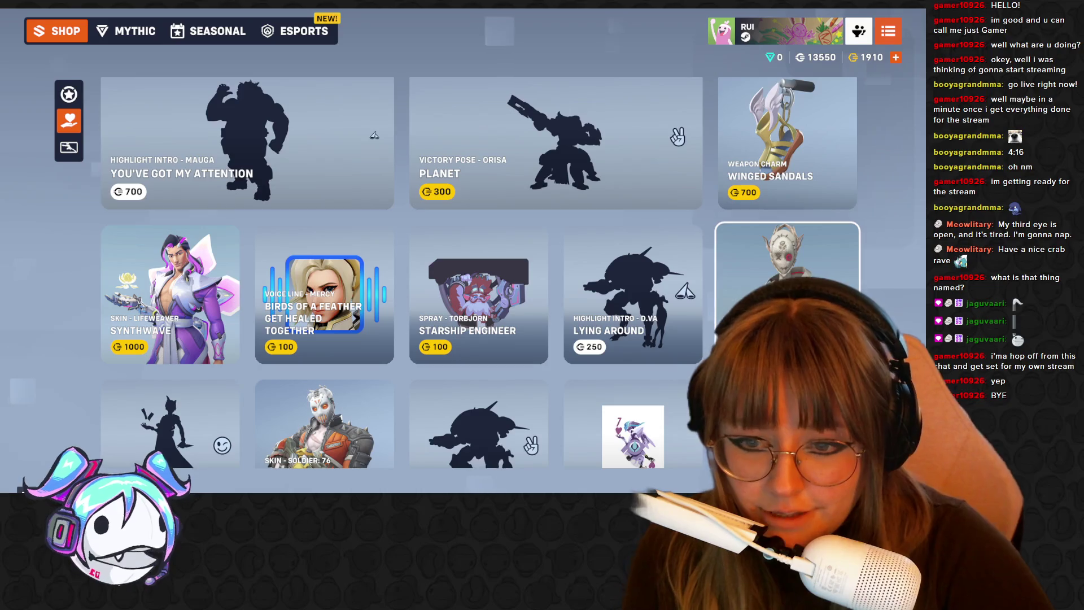
pyautogui.scroll(-4, 788, 260)
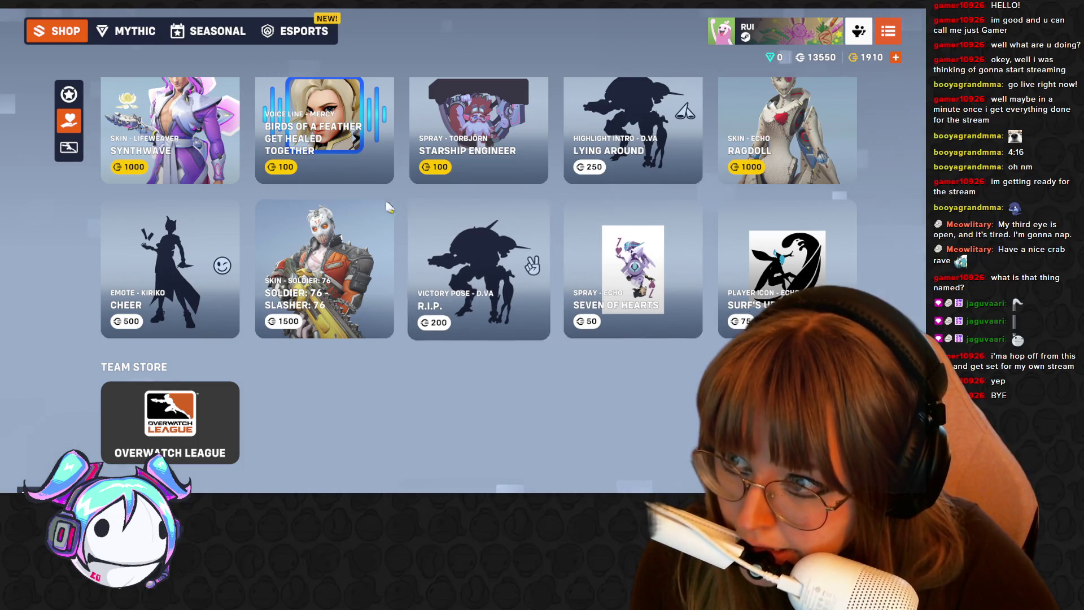
pyautogui.scroll(3, 316, 204)
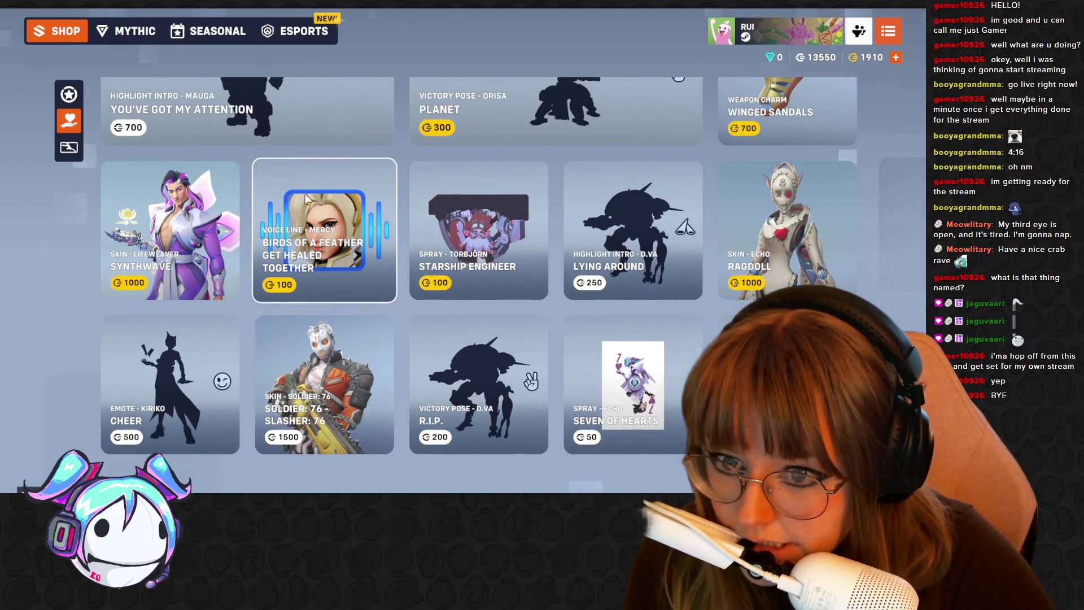
pyautogui.scroll(3, 306, 199)
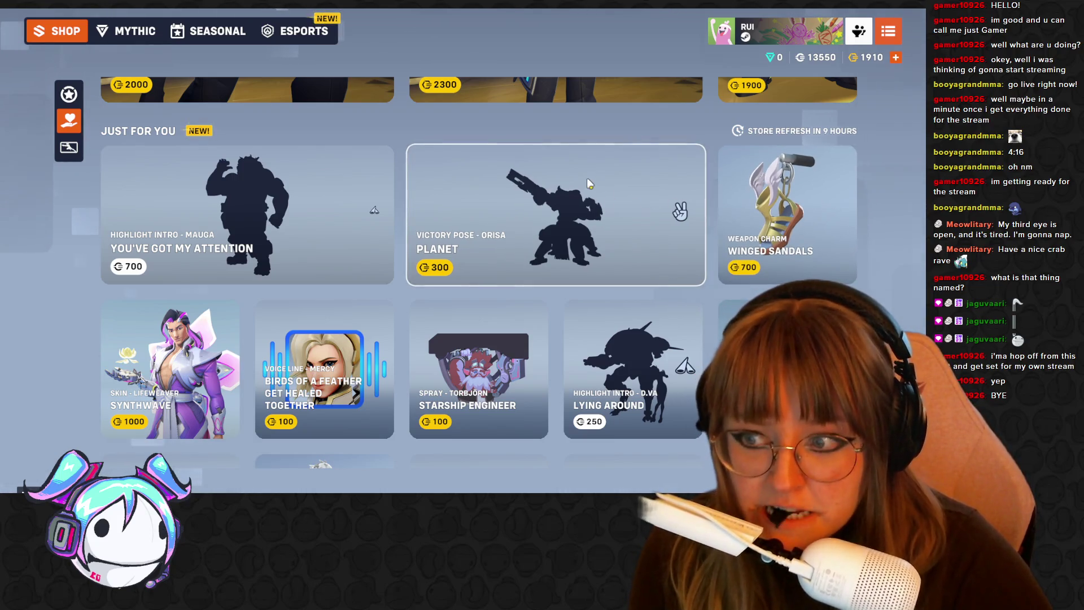
pyautogui.scroll(3, 587, 177)
pyautogui.scroll(2, 581, 177)
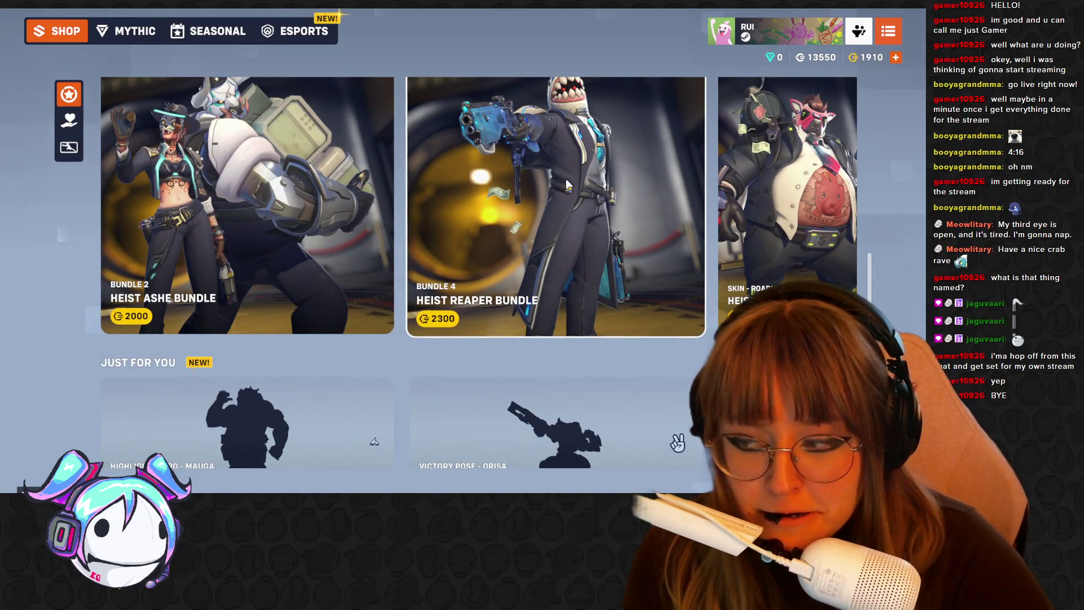
pyautogui.scroll(8, 563, 182)
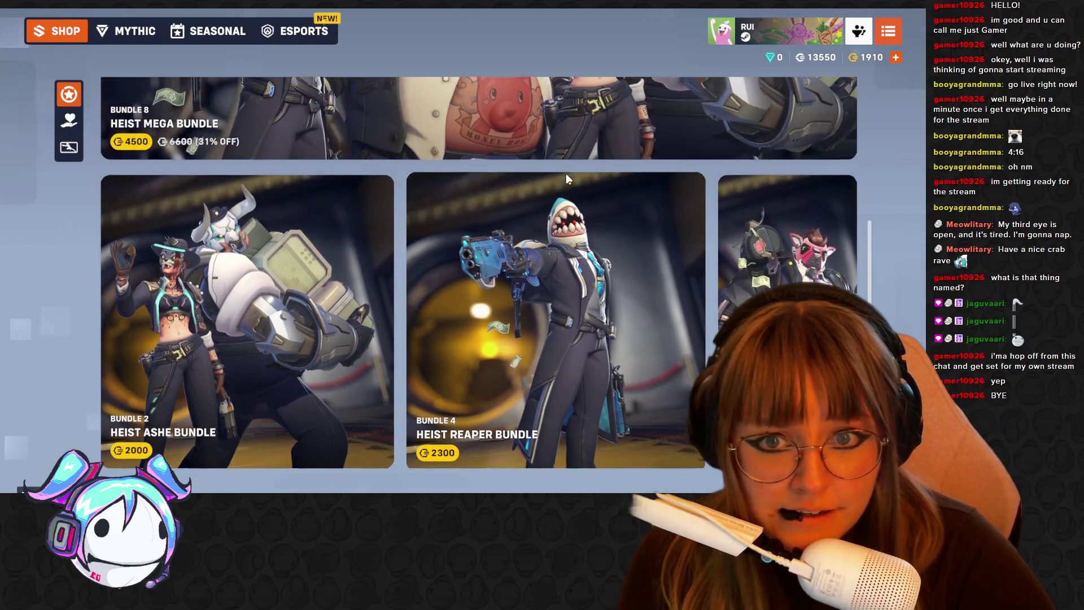
pyautogui.scroll(2, 564, 156)
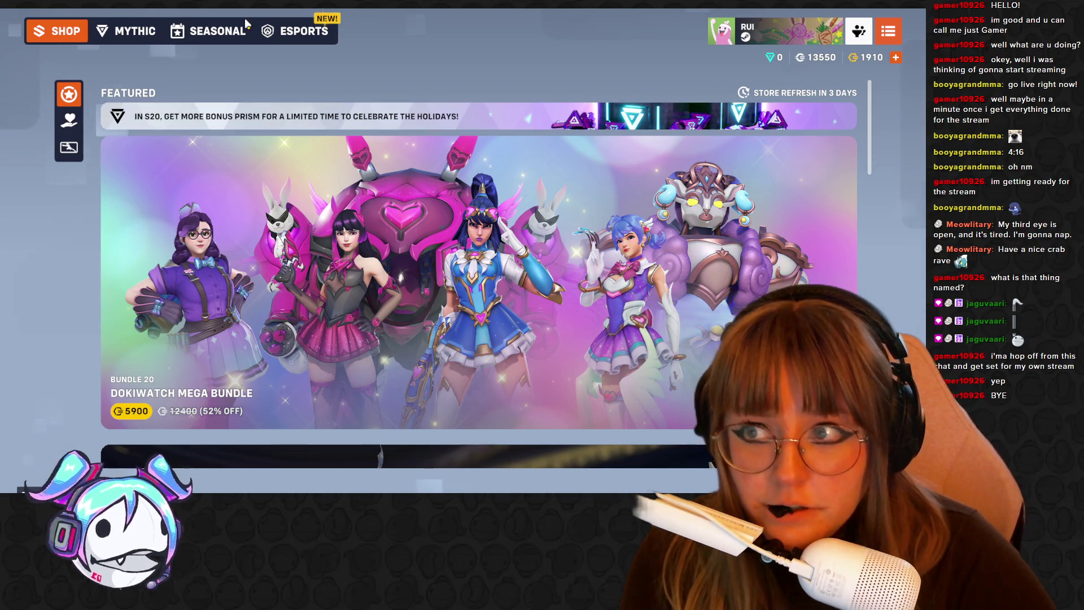
# - Open the esports Cosmic Owl Mega Bundle 3 and preview its Reinhardt and Widowmaker COSMIC skins
pyautogui.click(277, 32)
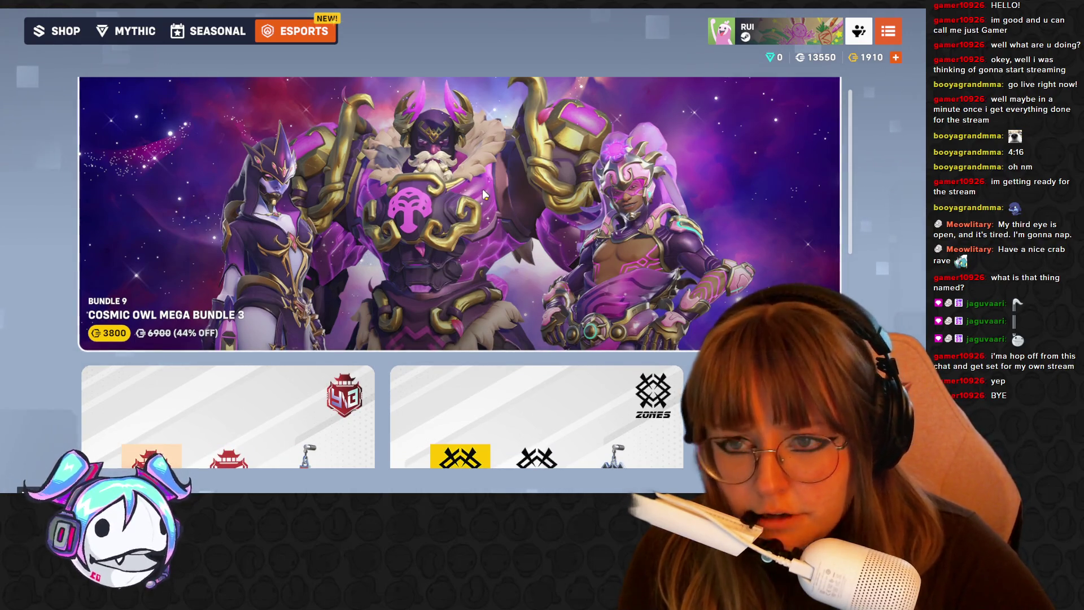
pyautogui.click(483, 192)
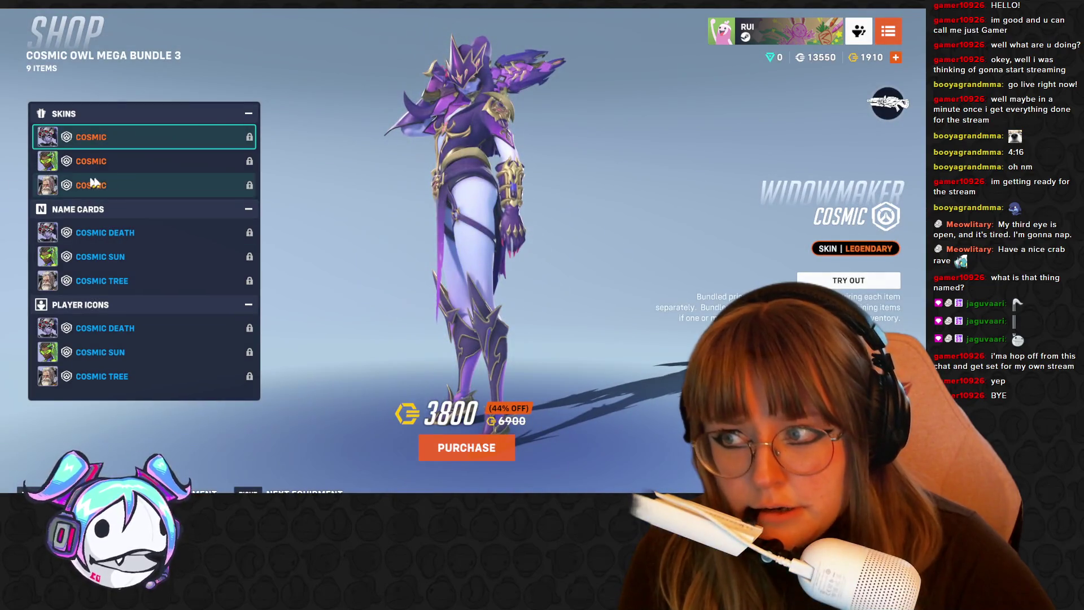
pyautogui.click(135, 164)
pyautogui.click(132, 181)
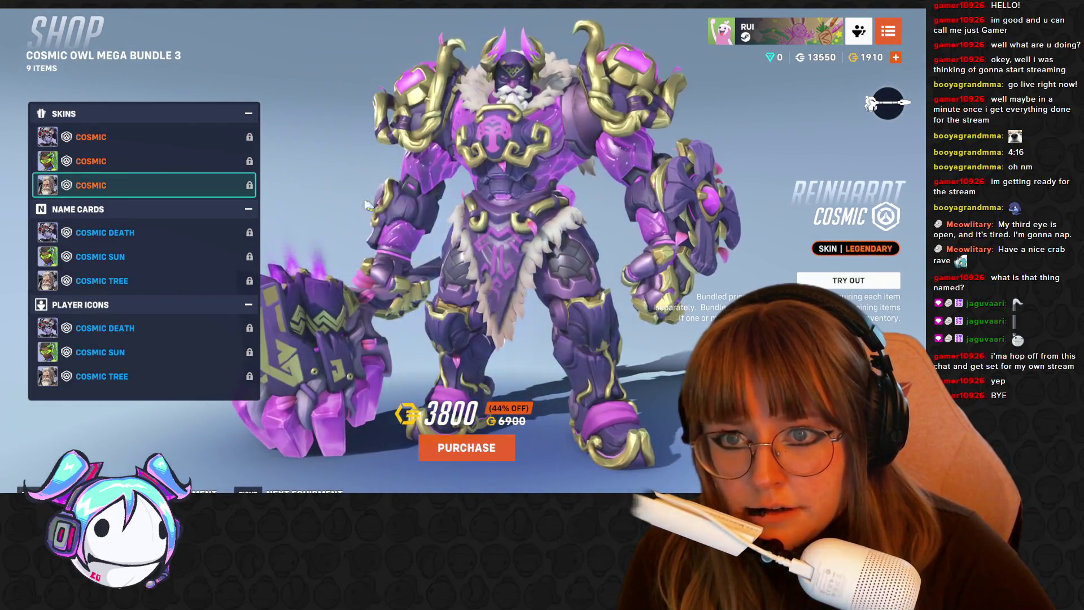
pyautogui.click(160, 140)
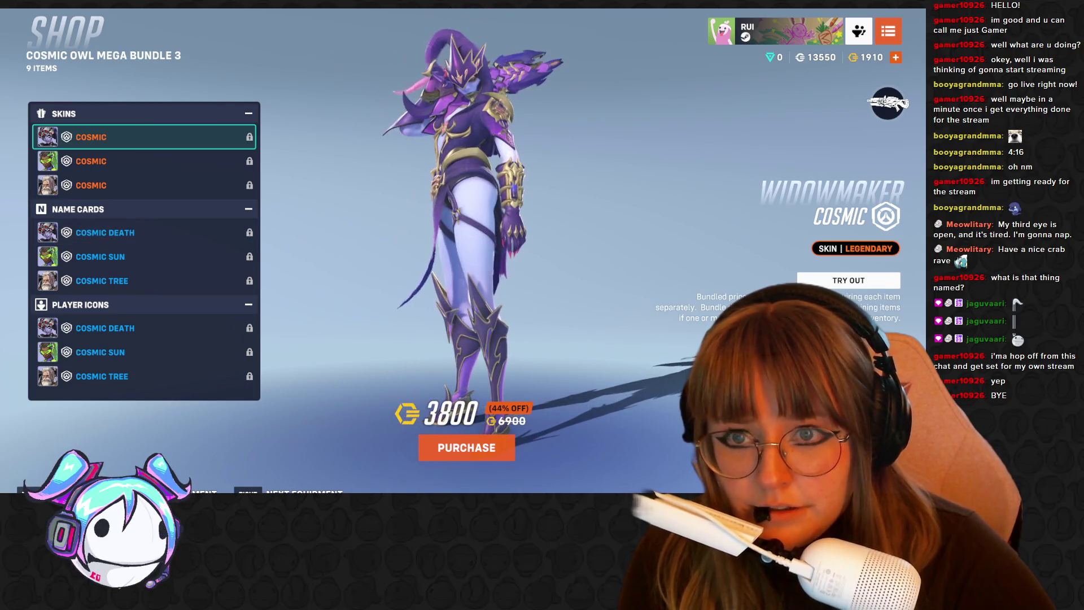
# - Close the bundle details, scroll the shop, and return to the main menu
pyautogui.press('Escape')
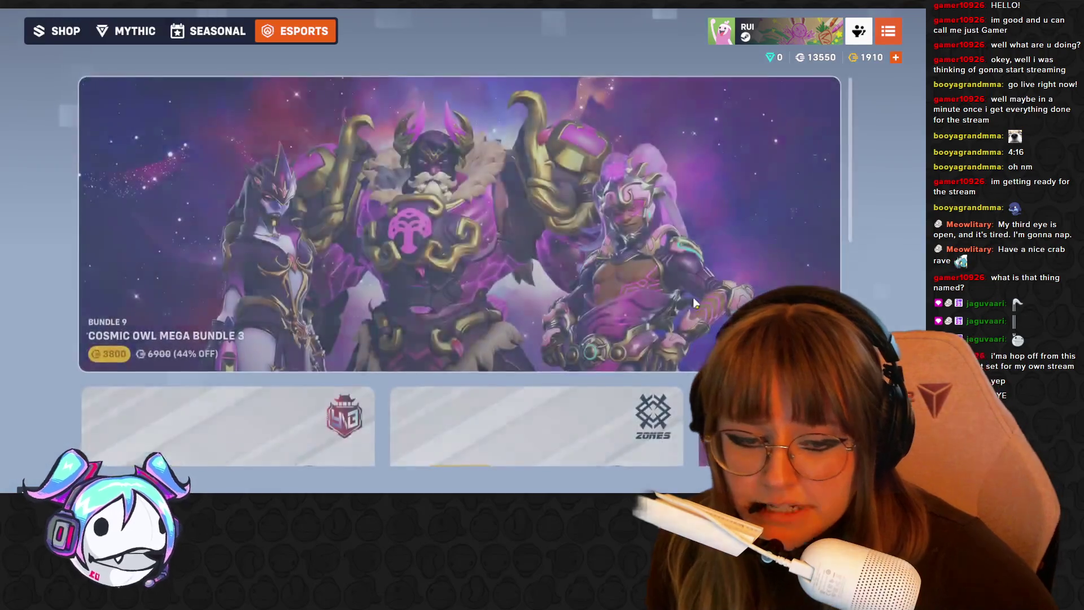
pyautogui.scroll(-5, 682, 332)
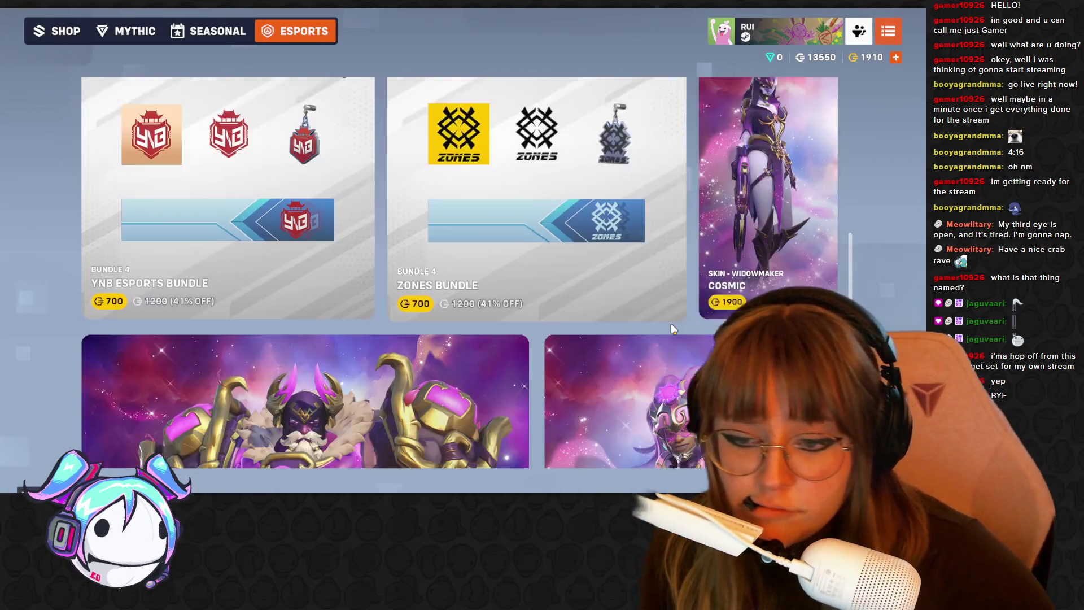
pyautogui.scroll(1, 671, 327)
pyautogui.scroll(-3, 670, 326)
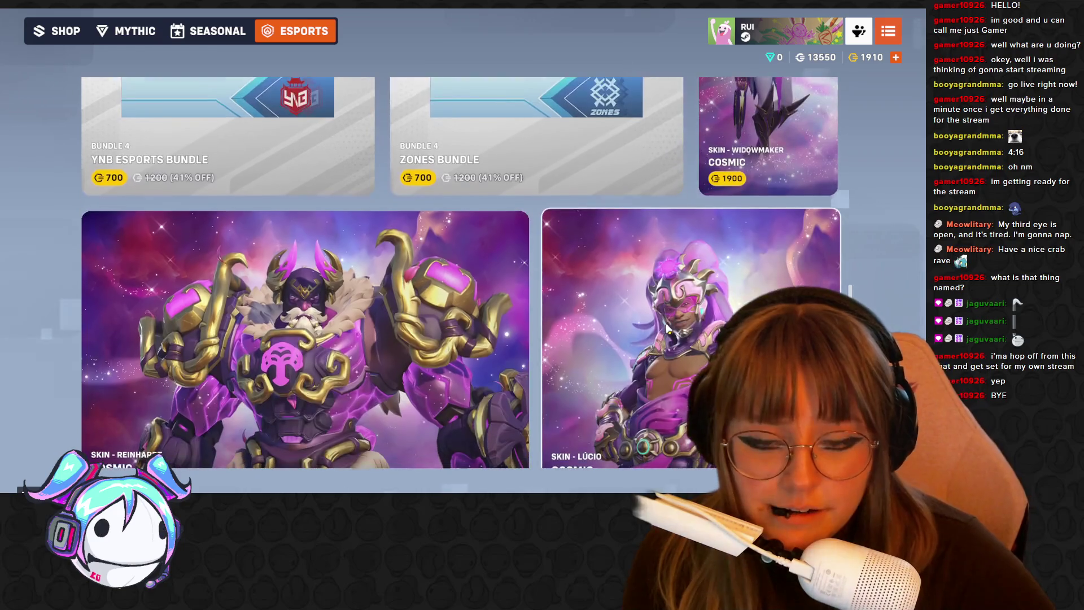
pyautogui.press('Escape')
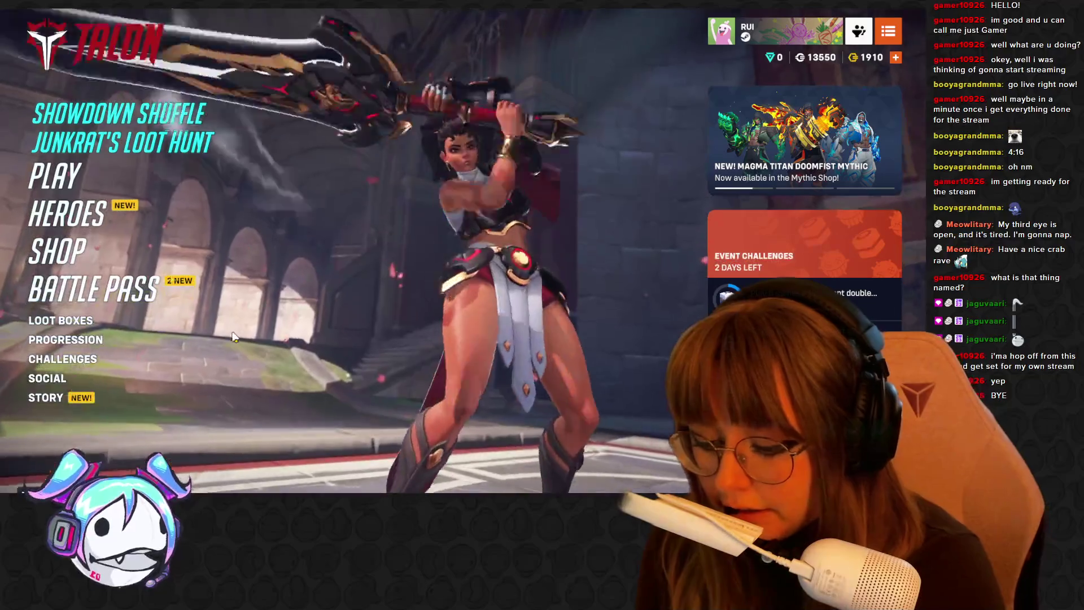
# - Alt+Tab from Overwatch 2 to the Blender SpiderWalk spider rig workspace
pyautogui.hotkey('alt', 'Tab')
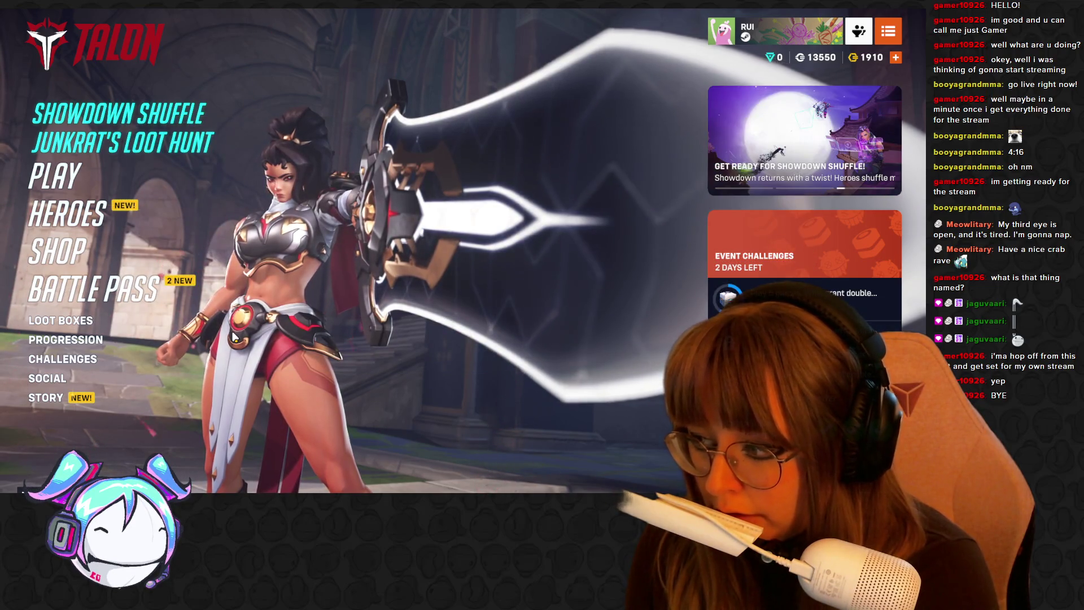
pyautogui.hotkey('alt', 'Tab')
pyautogui.press('Tab')
pyautogui.press('Tab')
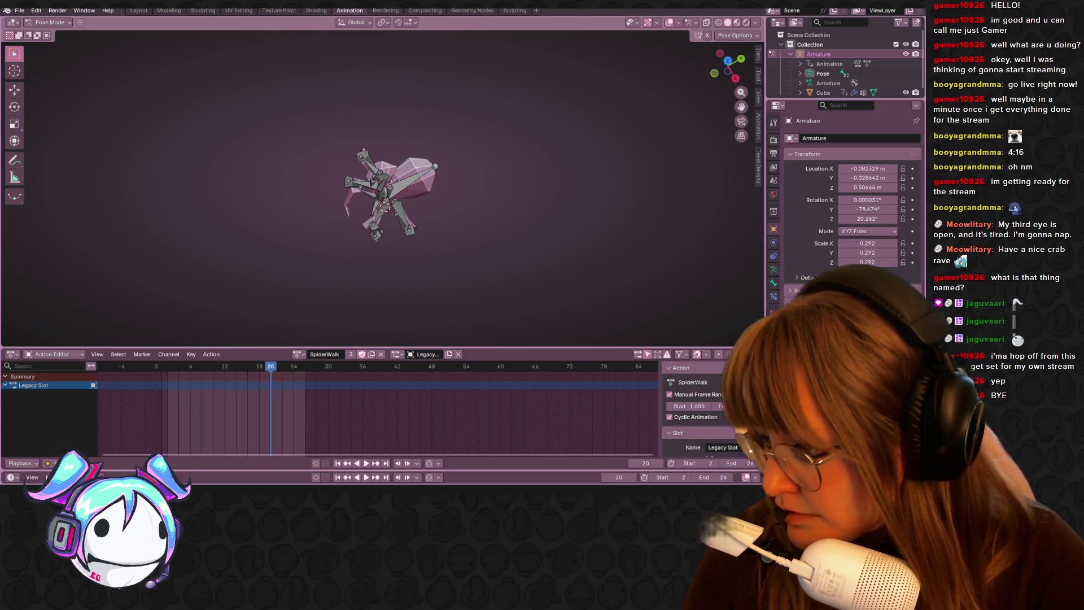
# - Snap to a straight front view of the spider, then play and stop the SpiderWalk cycle at frame 23
pyautogui.moveTo(452, 169); pyautogui.dragTo(496, 195, button='middle')
pyautogui.scroll(6, 517, 254)
pyautogui.moveTo(517, 254); pyautogui.dragTo(473, 155, button='middle')
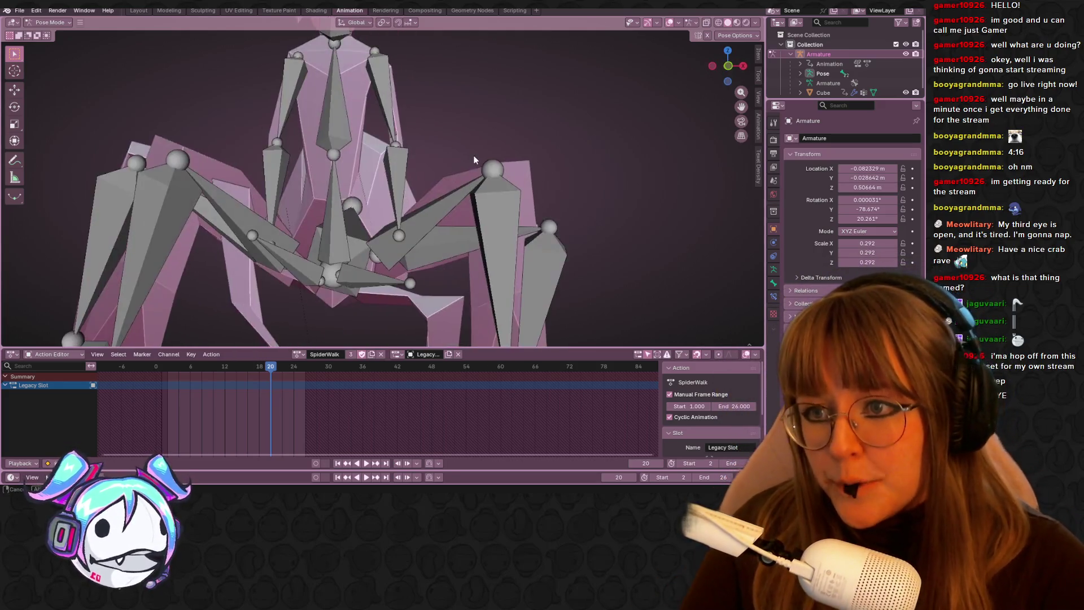
pyautogui.scroll(-3, 473, 155)
pyautogui.click(729, 67)
pyautogui.press('space')
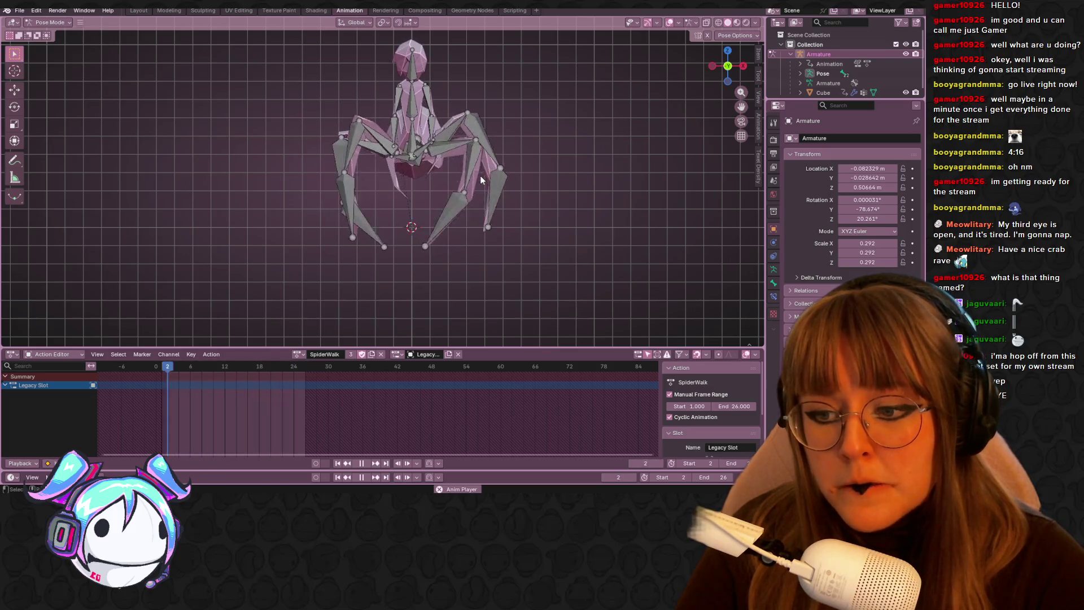
pyautogui.moveTo(499, 165); pyautogui.dragTo(524, 158, button='middle')
pyautogui.press('space')
# - Look through the timeline's view options and bring up the bottom panel's editor-type list
pyautogui.click(64, 354)
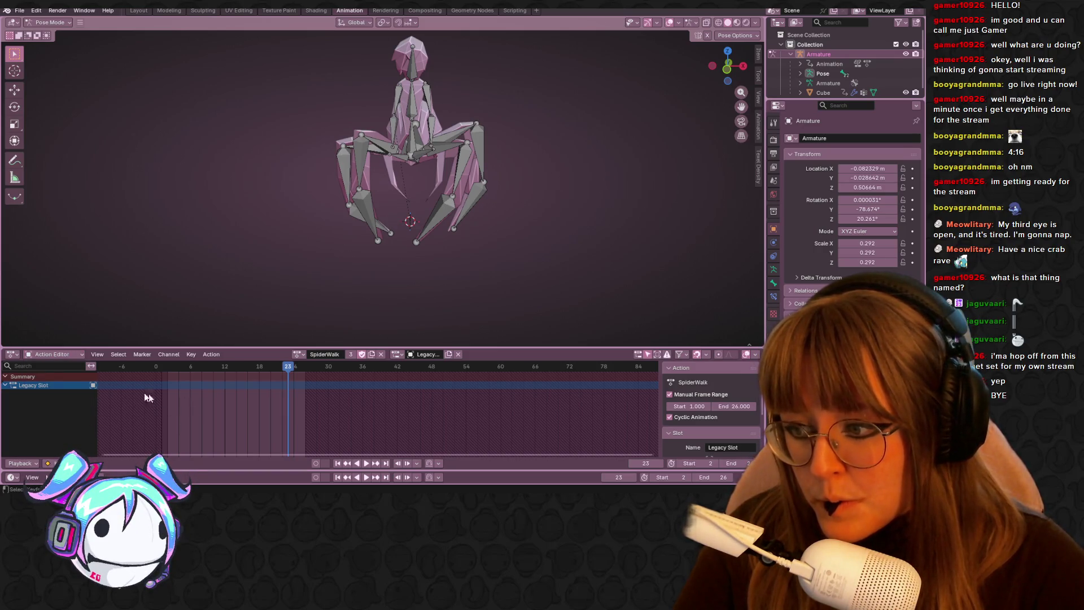
pyautogui.click(97, 356)
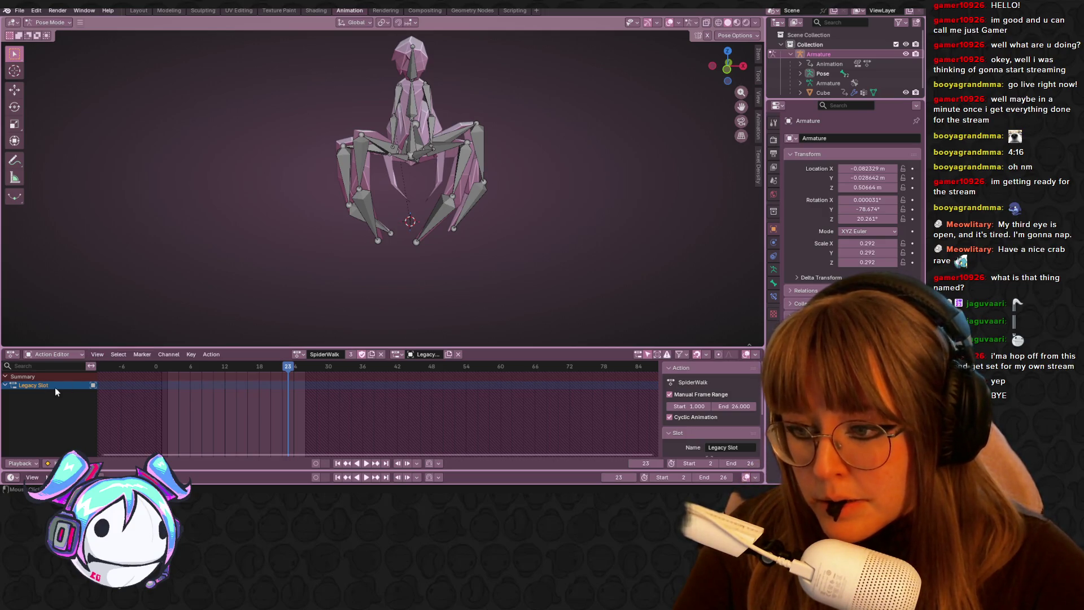
pyautogui.click(12, 355)
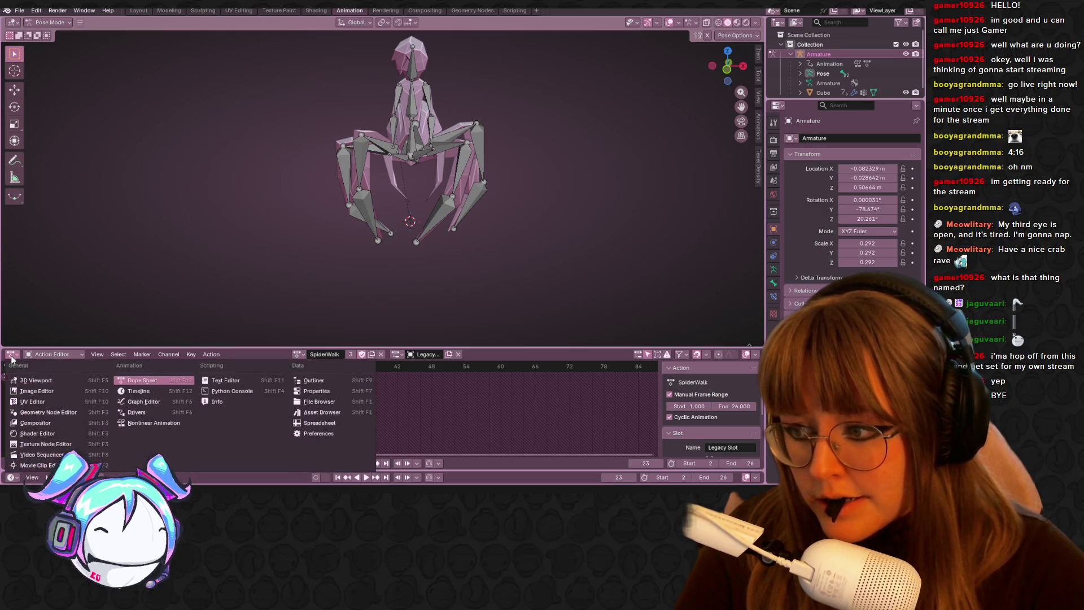
# - Show the upper-left leg bone's curves in the Graph Editor, undo an accidental Y Scale key shift, and frame all keys
pyautogui.click(152, 400)
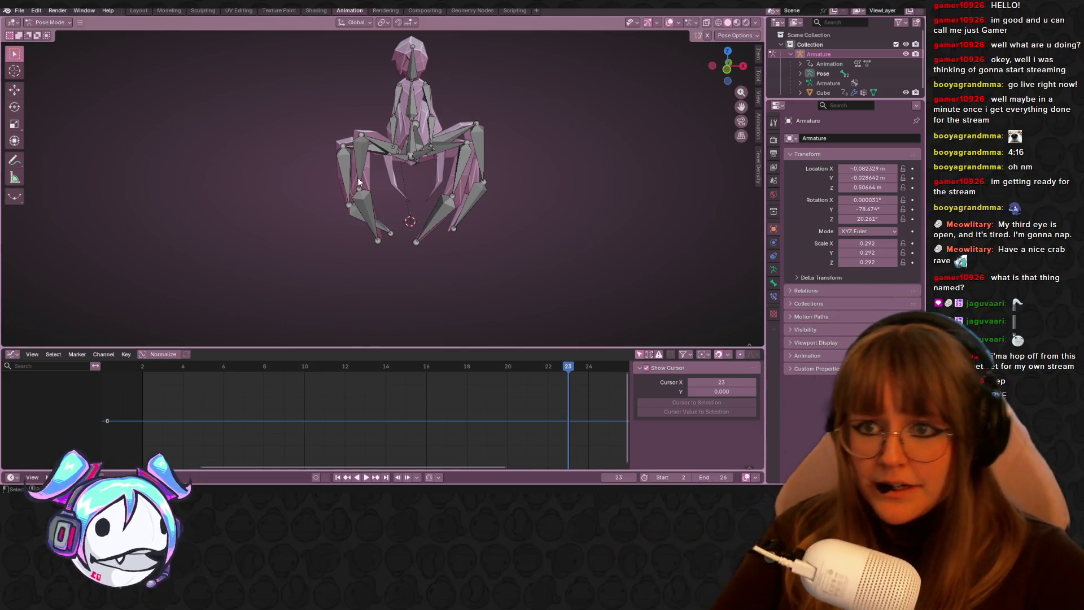
pyautogui.click(391, 151)
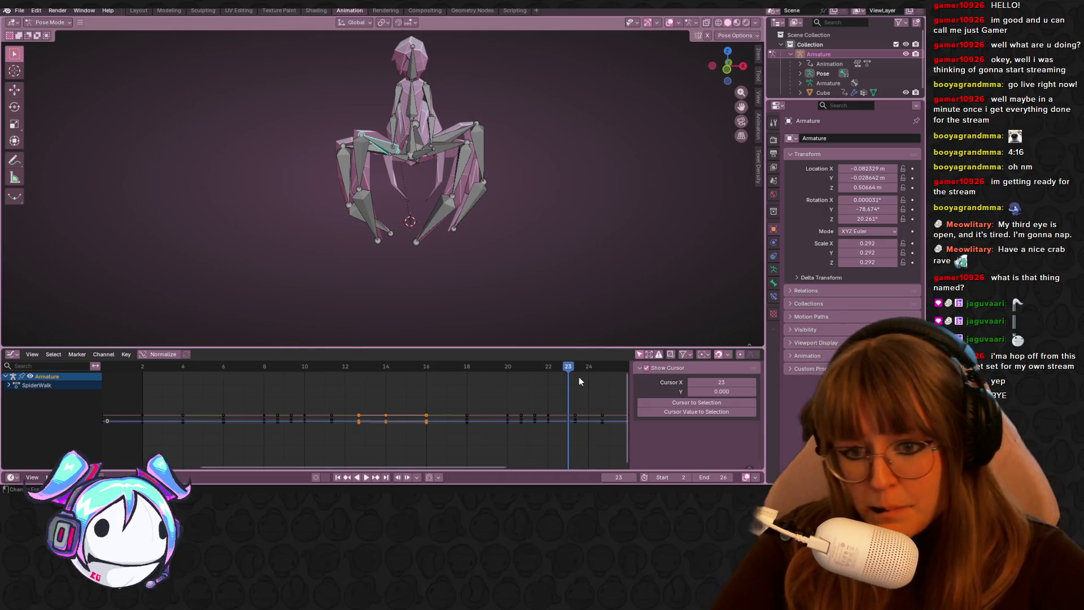
pyautogui.scroll(-3, 540, 392)
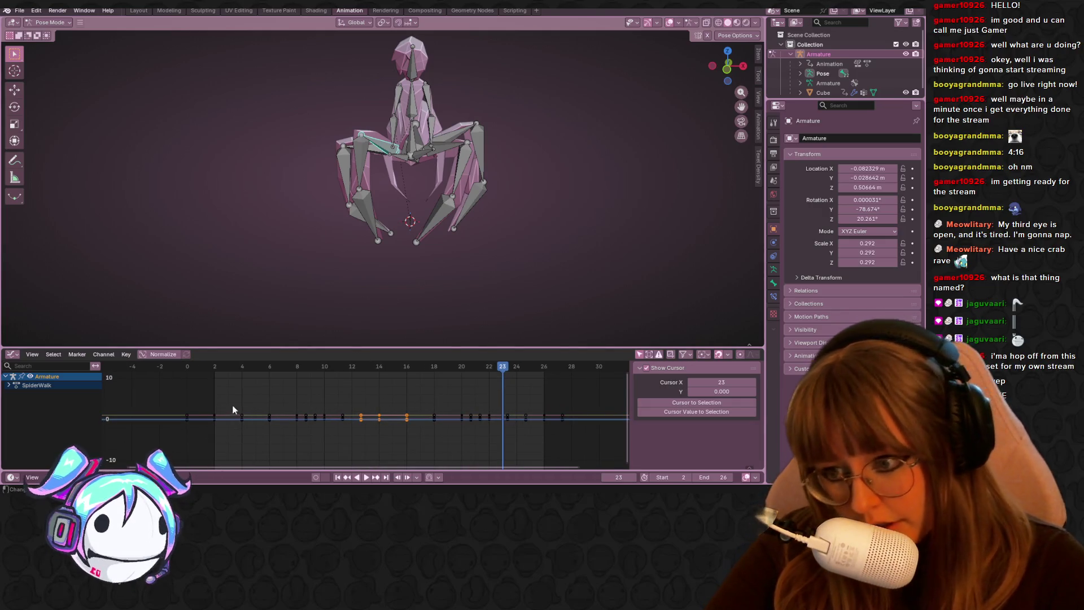
pyautogui.click(379, 416)
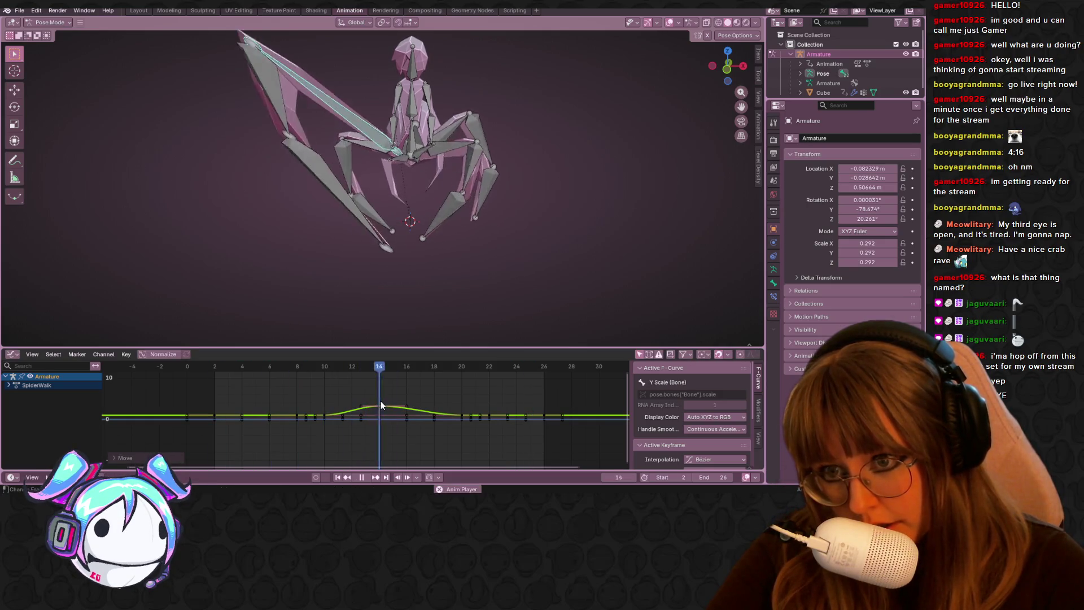
pyautogui.hotkey('ctrl', 'z')
pyautogui.hotkey('ctrl', 'z')
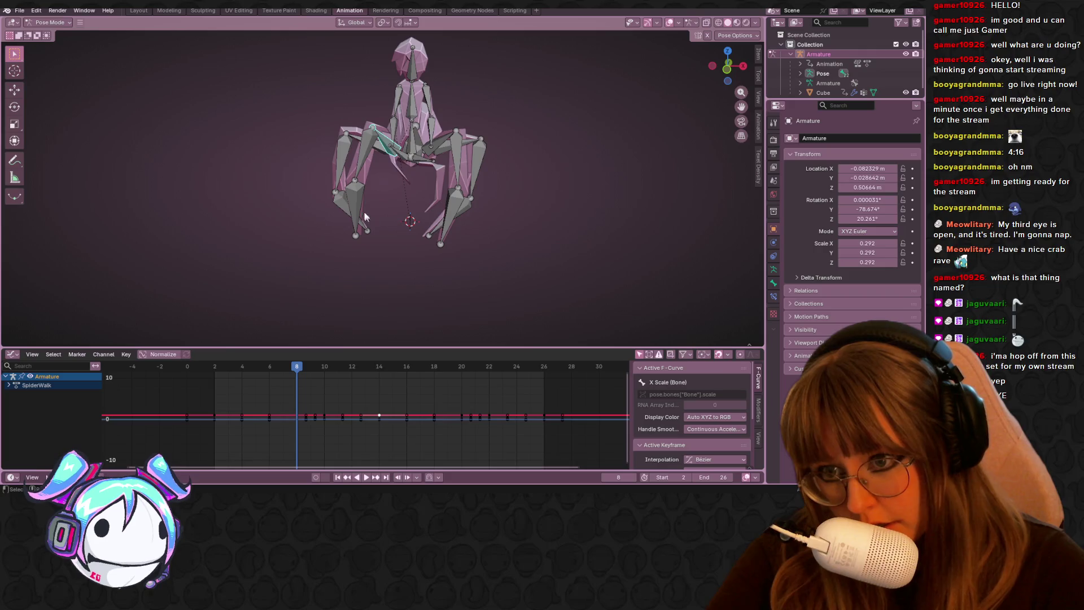
pyautogui.click(275, 428)
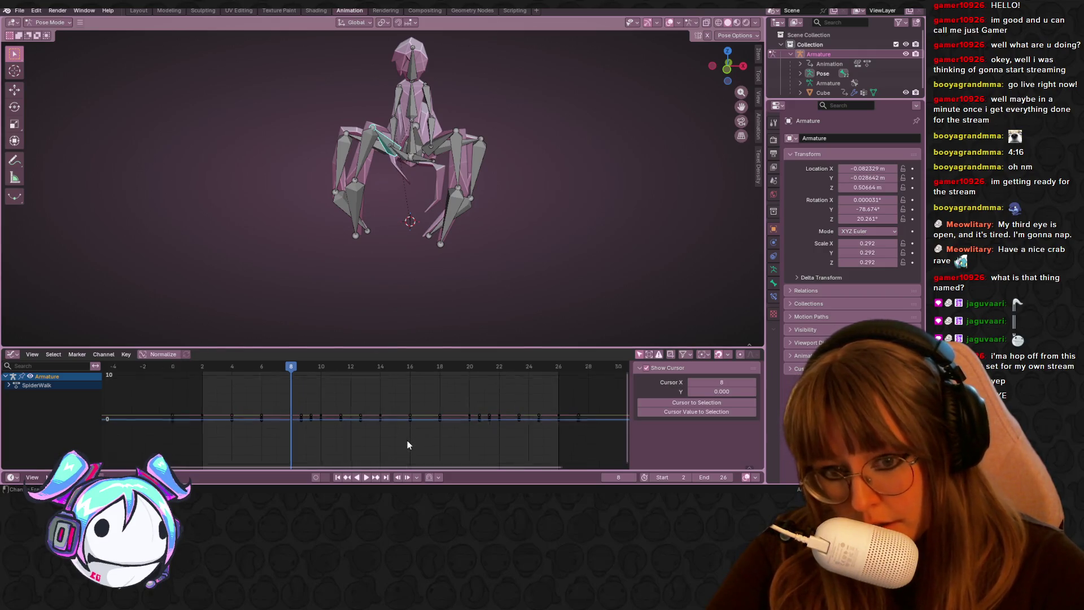
pyautogui.scroll(3, 407, 445)
pyautogui.press('Home')
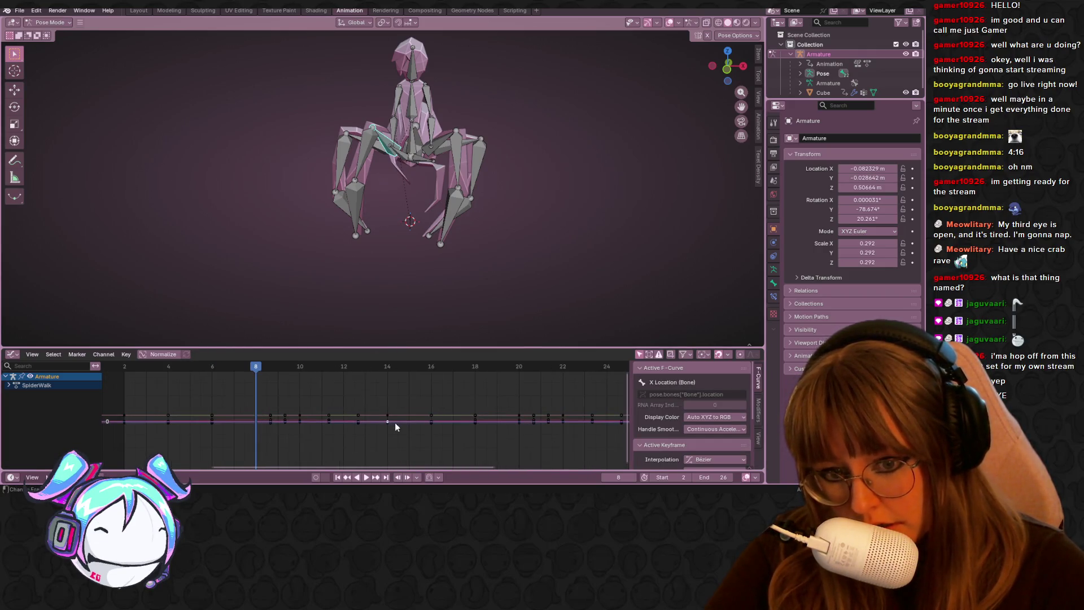
# - Select a keyframe on the X Location curve, then return the bottom panel to the Action Editor
pyautogui.click(532, 421)
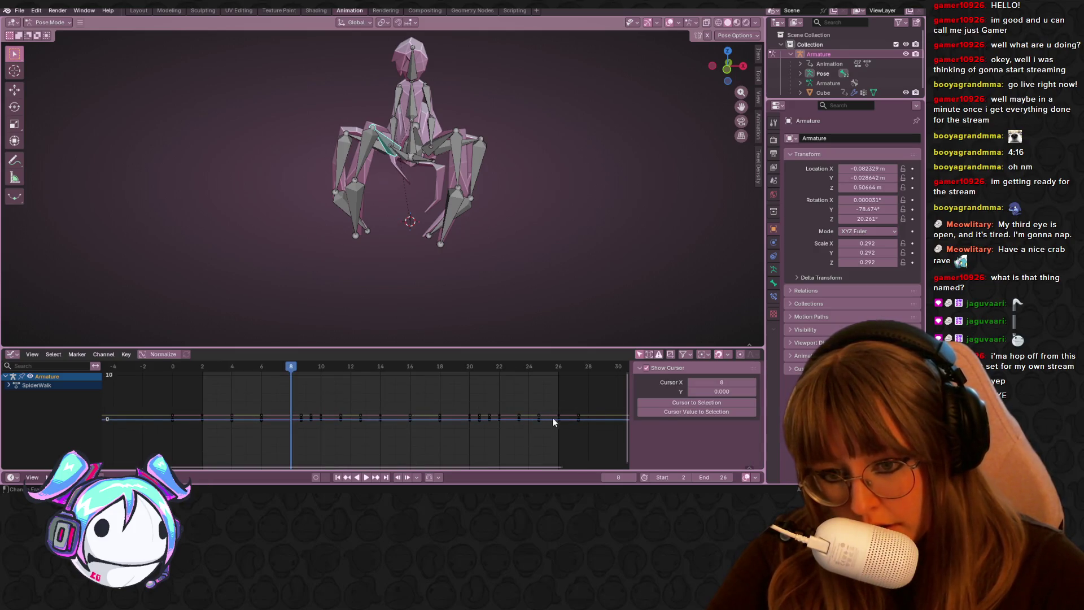
pyautogui.click(557, 419)
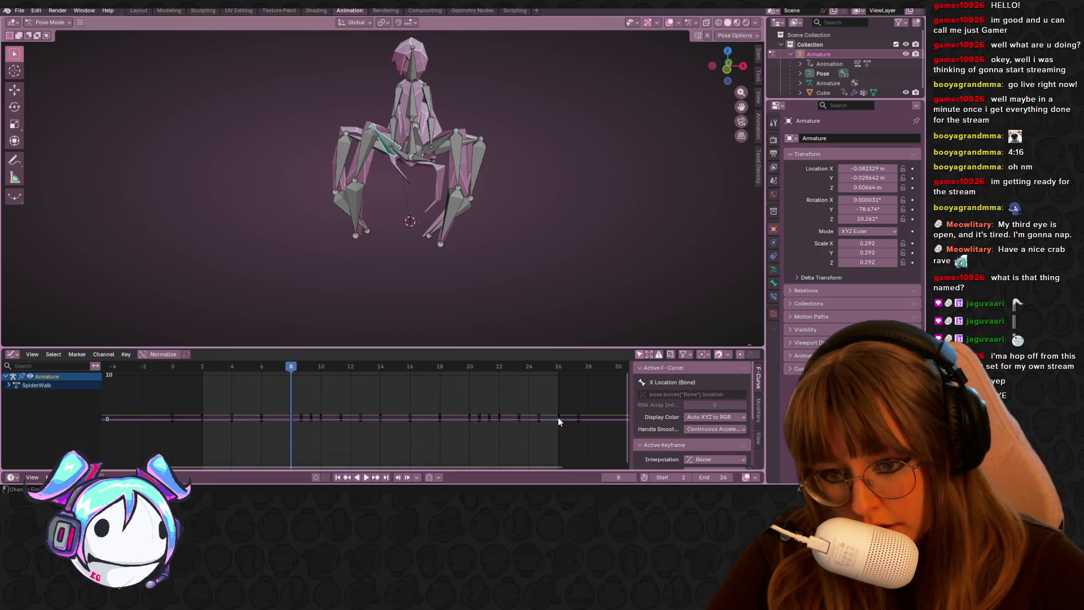
pyautogui.click(12, 354)
pyautogui.click(144, 381)
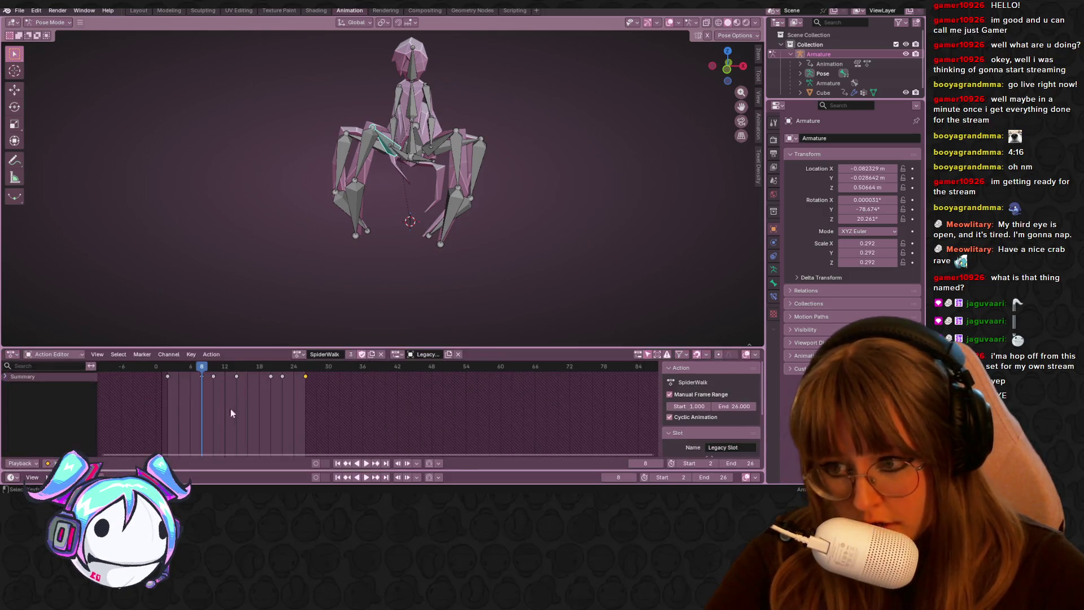
# - Set the cycle's first keyframe to the Breakdown keyframe type and play the walk cycle
pyautogui.click(305, 376)
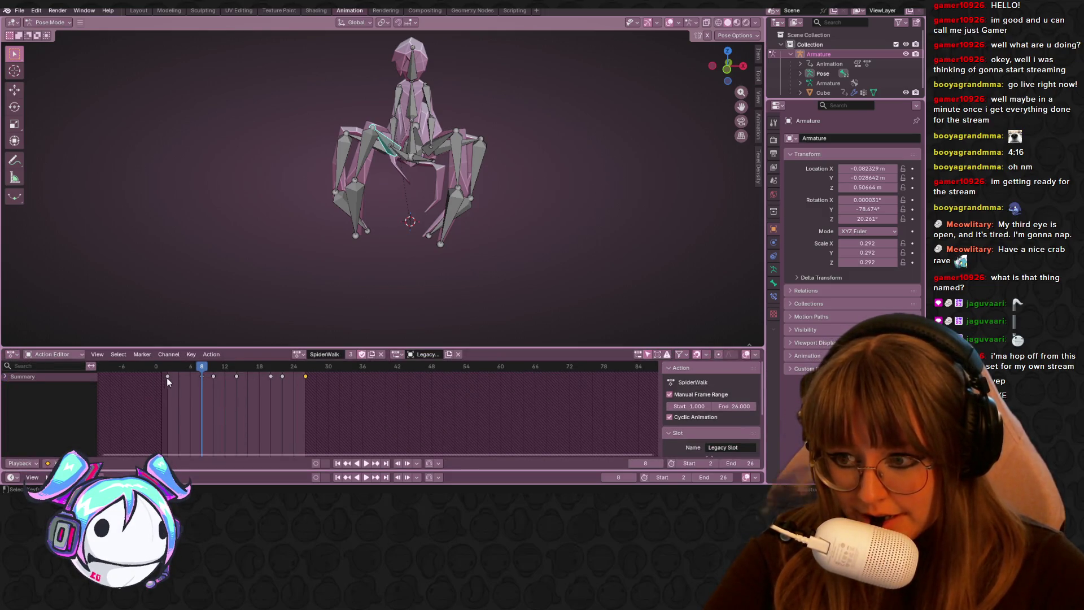
pyautogui.rightClick(168, 377)
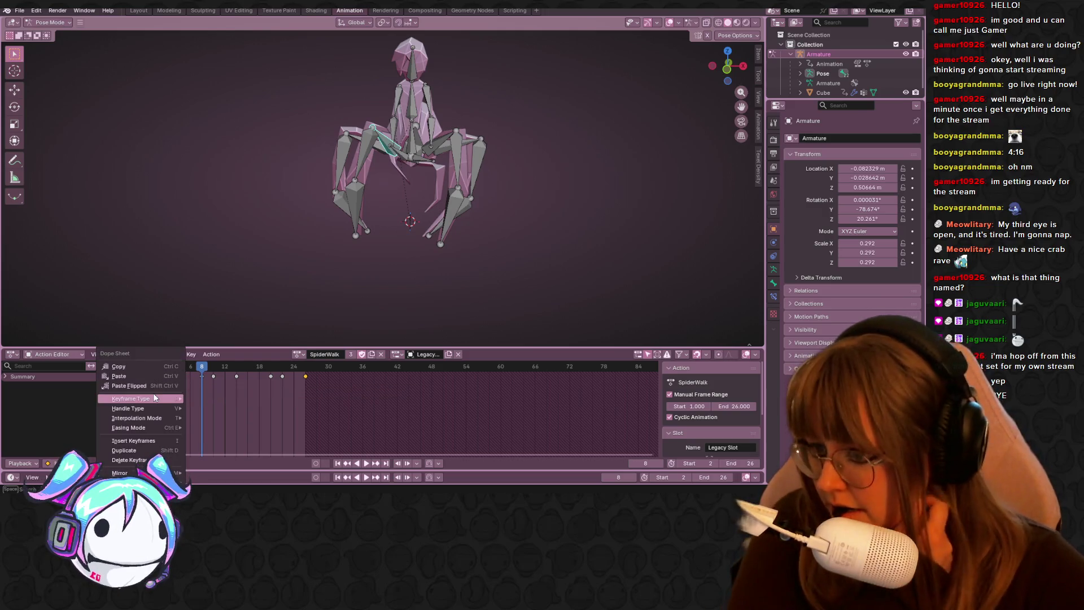
pyautogui.moveTo(155, 399)
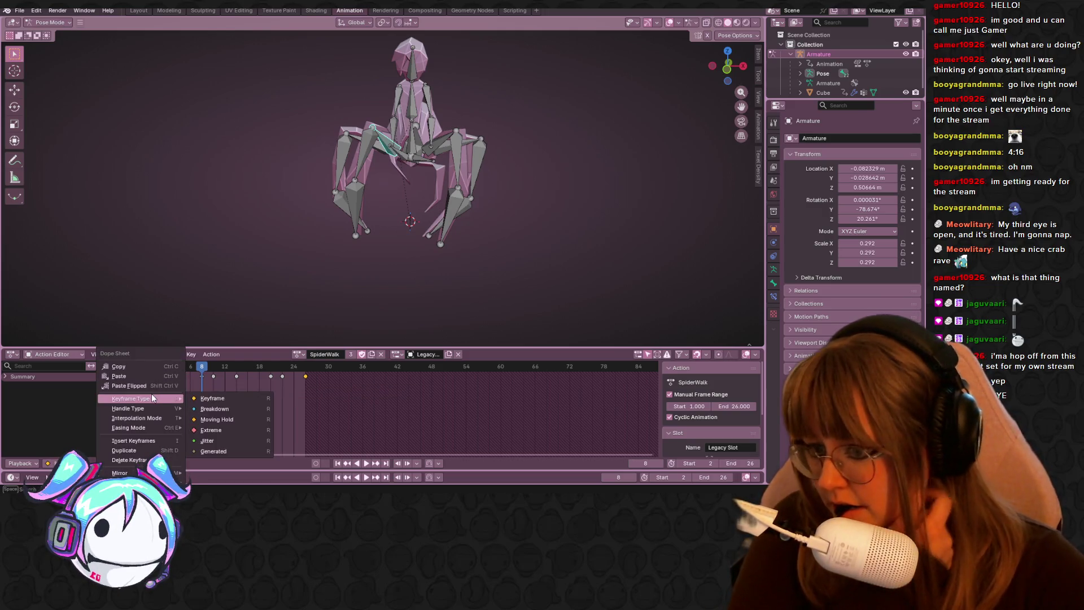
pyautogui.click(210, 409)
pyautogui.press('space')
pyautogui.press('space')
# - Change the selected keyframes, including frame 2, to the Extreme type and play the loop, viewing from above
pyautogui.click(305, 377)
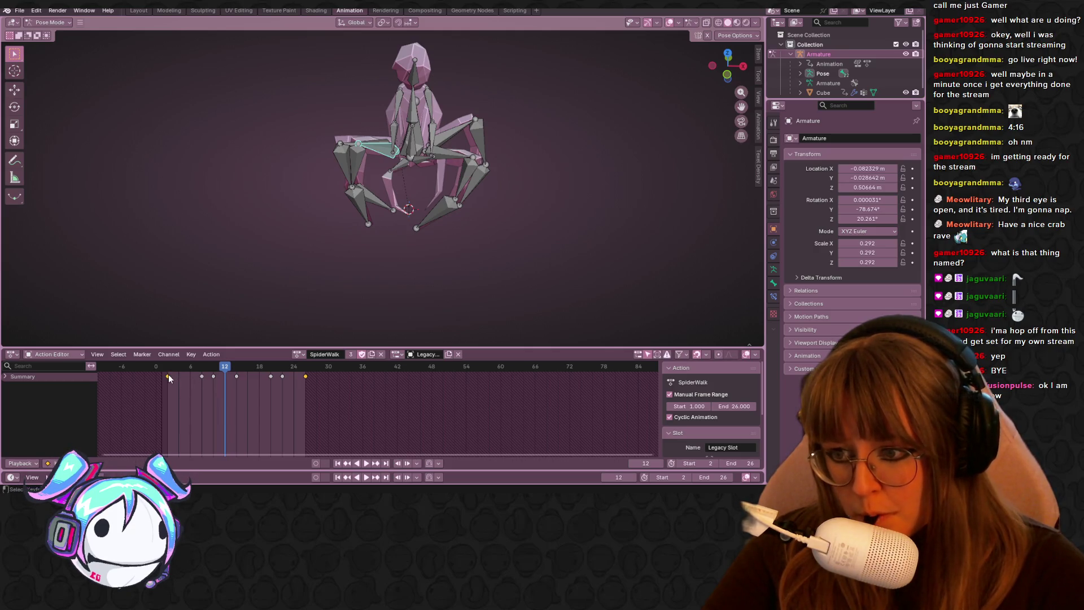
pyautogui.click(168, 376)
pyautogui.rightClick(303, 377)
pyautogui.moveTo(303, 375)
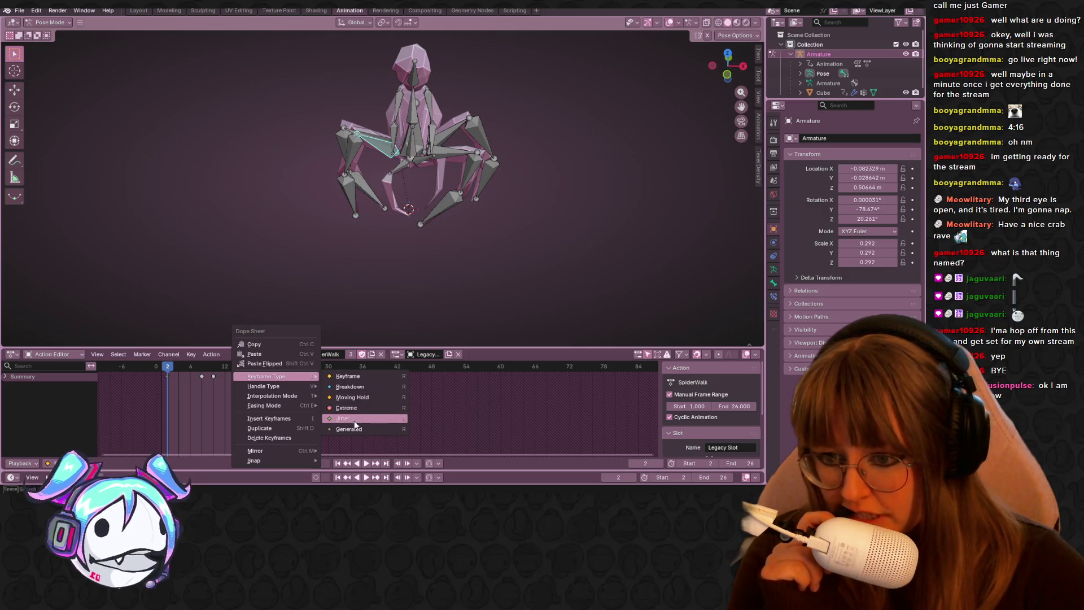
pyautogui.click(361, 408)
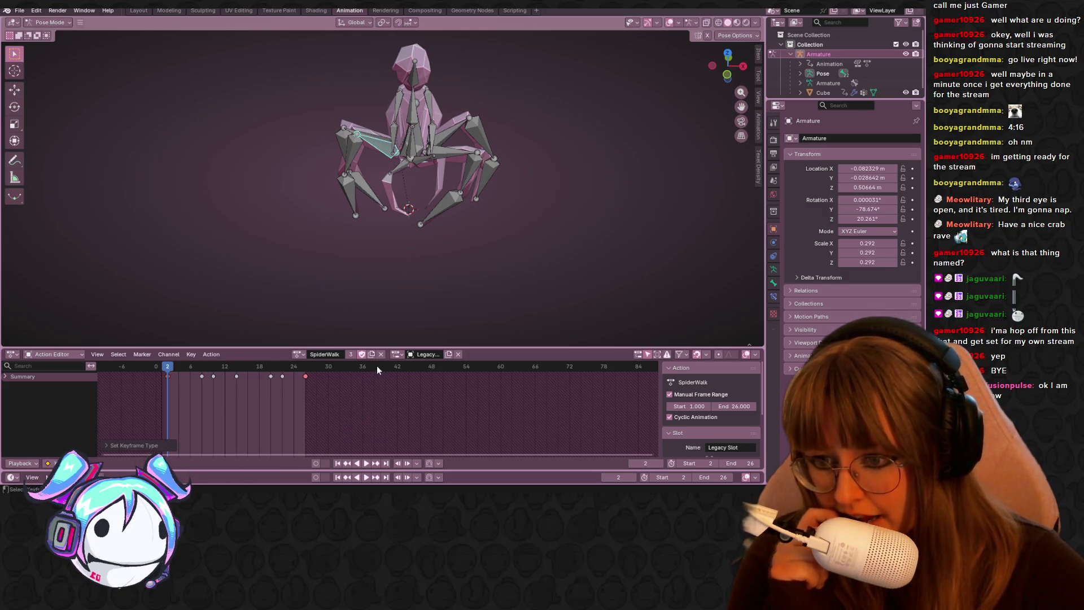
pyautogui.press('space')
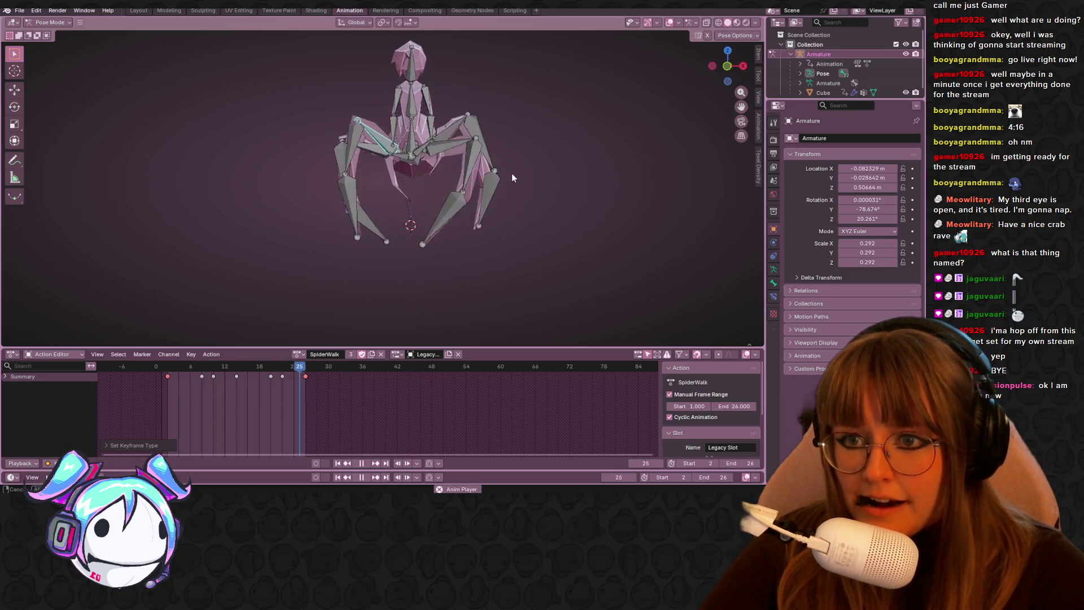
pyautogui.moveTo(513, 183); pyautogui.dragTo(521, 263, button='middle')
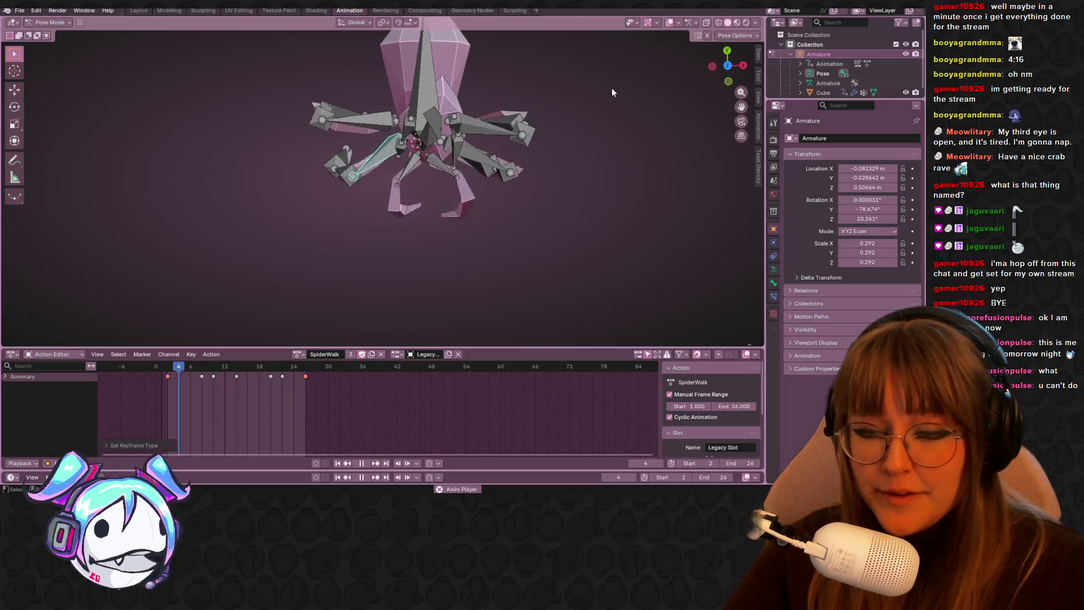
pyautogui.scroll(2, 469, 202)
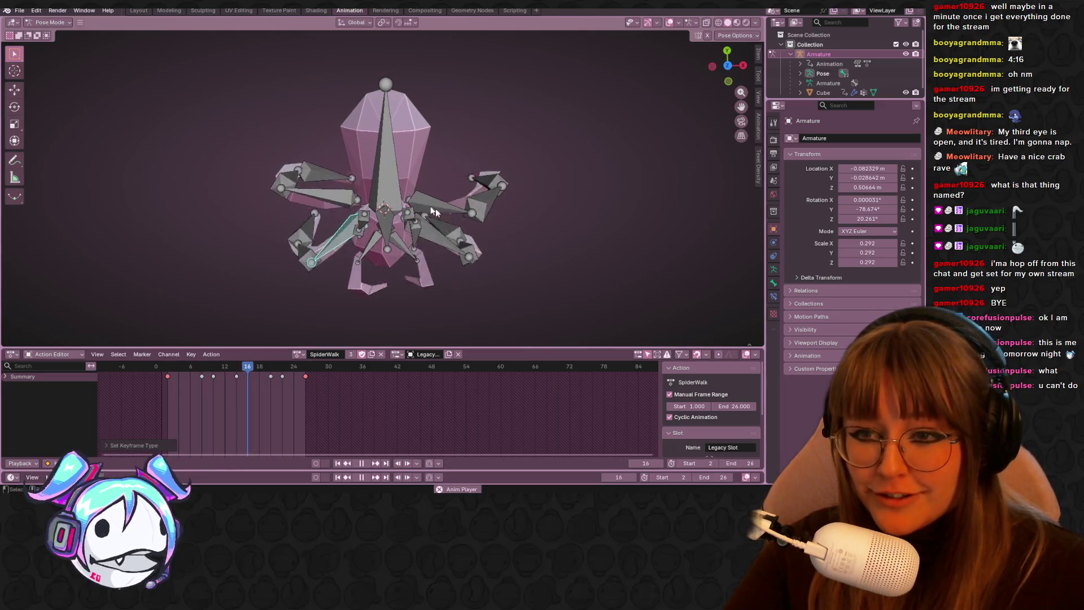
pyautogui.moveTo(338, 212)
pyautogui.mouseDown(button='middle')
pyautogui.moveTo(411, 238)
pyautogui.moveTo(390, 215)
pyautogui.mouseUp(button='middle')
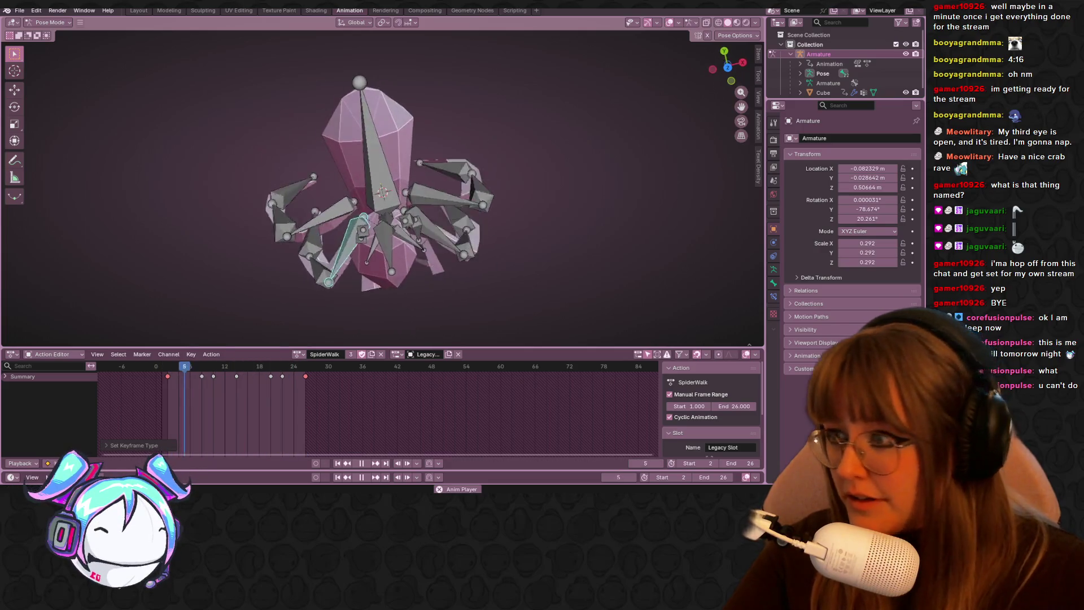
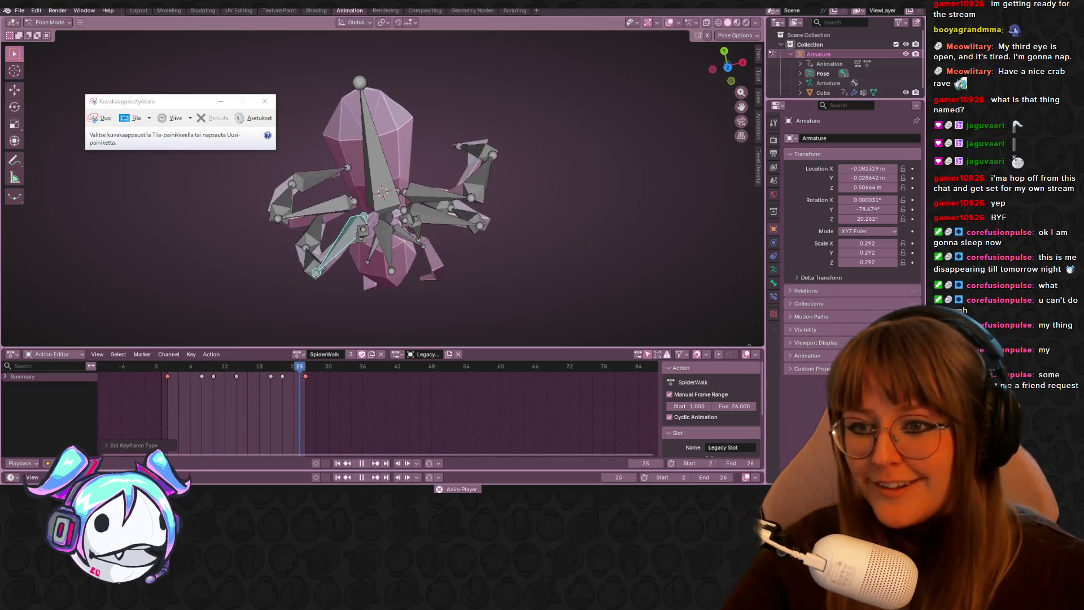
# - Dismiss the snipping window and view the looping SpiderWalk spider from front orthographic and perspective angles
pyautogui.click(587, 203)
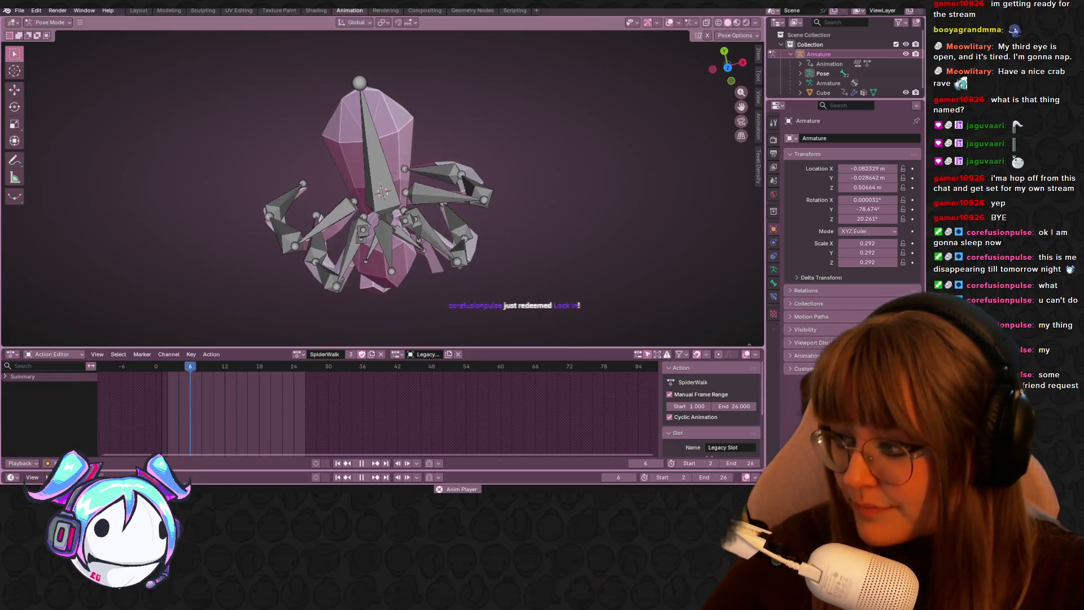
pyautogui.moveTo(382, 159)
pyautogui.mouseDown(button='middle')
pyautogui.moveTo(513, 136)
pyautogui.moveTo(529, 154)
pyautogui.moveTo(378, 158)
pyautogui.moveTo(511, 118)
pyautogui.moveTo(474, 104)
pyautogui.moveTo(700, 70)
pyautogui.mouseUp(button='middle')
pyautogui.scroll(3, 428, 155)
pyautogui.click(736, 62)
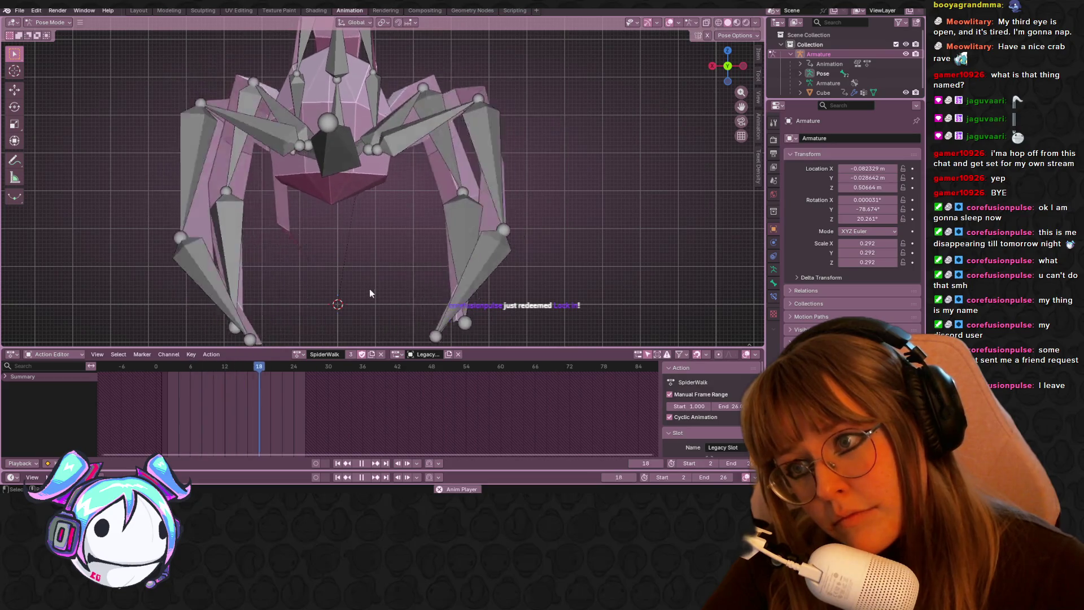
pyautogui.scroll(-2, 381, 224)
pyautogui.moveTo(390, 177)
pyautogui.mouseDown(button='middle')
pyautogui.moveTo(476, 185)
pyautogui.moveTo(389, 163)
pyautogui.mouseUp(button='middle')
pyautogui.press('space')
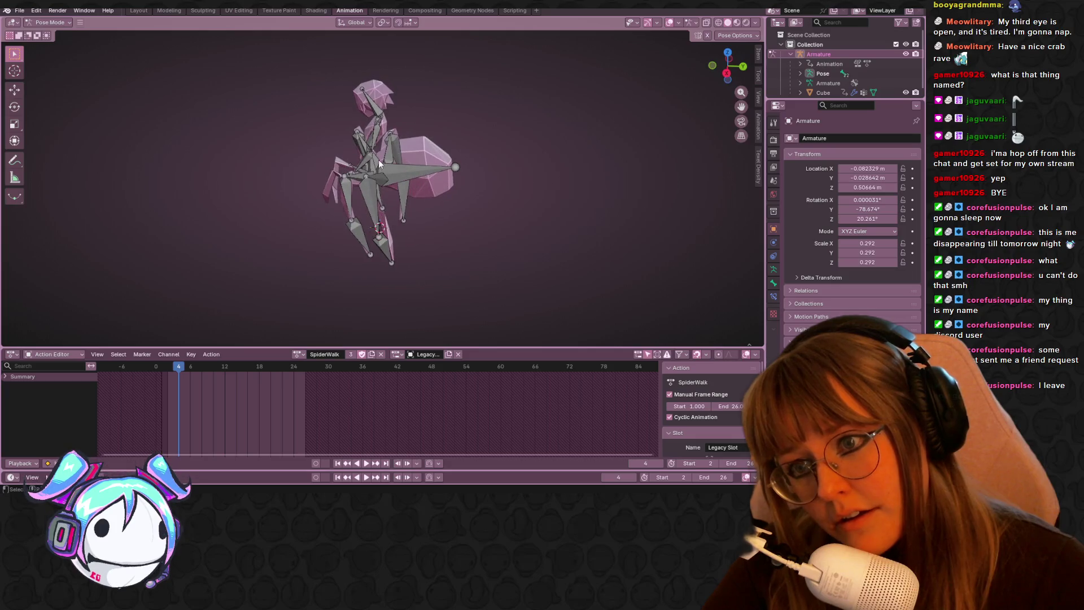
# - Select the rig's bones and copy the first keyframe to frame 26, playing to check the loop
pyautogui.click(375, 162)
pyautogui.moveTo(404, 215); pyautogui.dragTo(410, 236, button='middle')
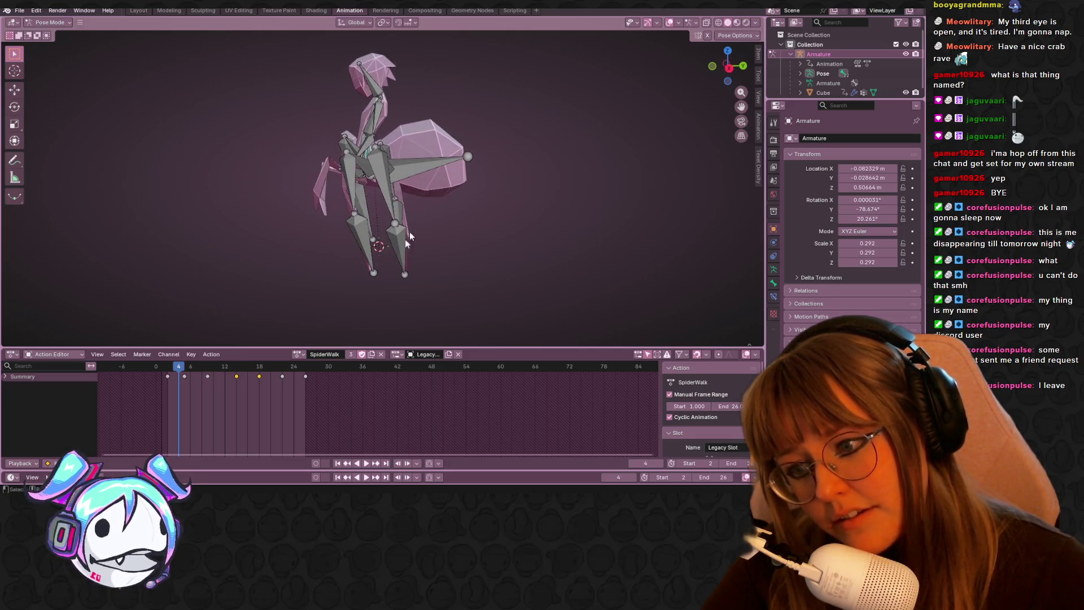
pyautogui.click(169, 367)
pyautogui.press('space')
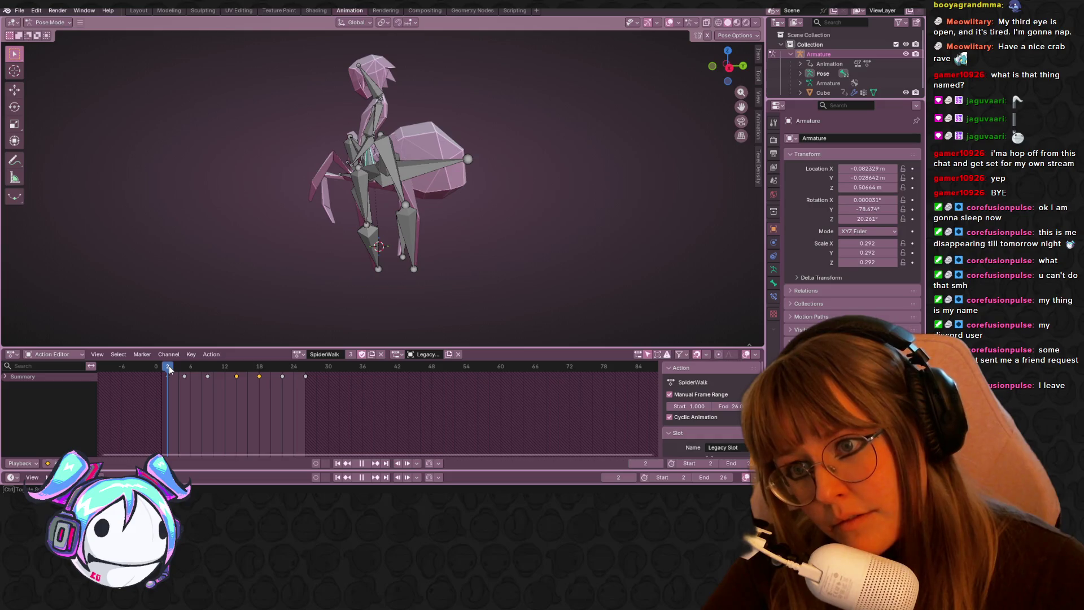
pyautogui.press('space')
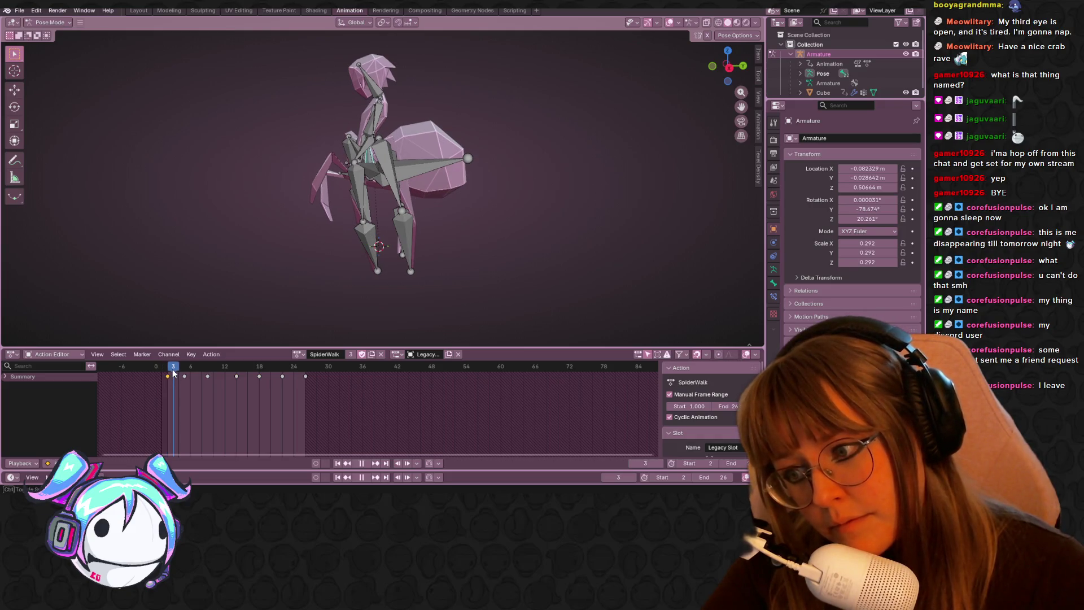
pyautogui.hotkey('shift', 'd')
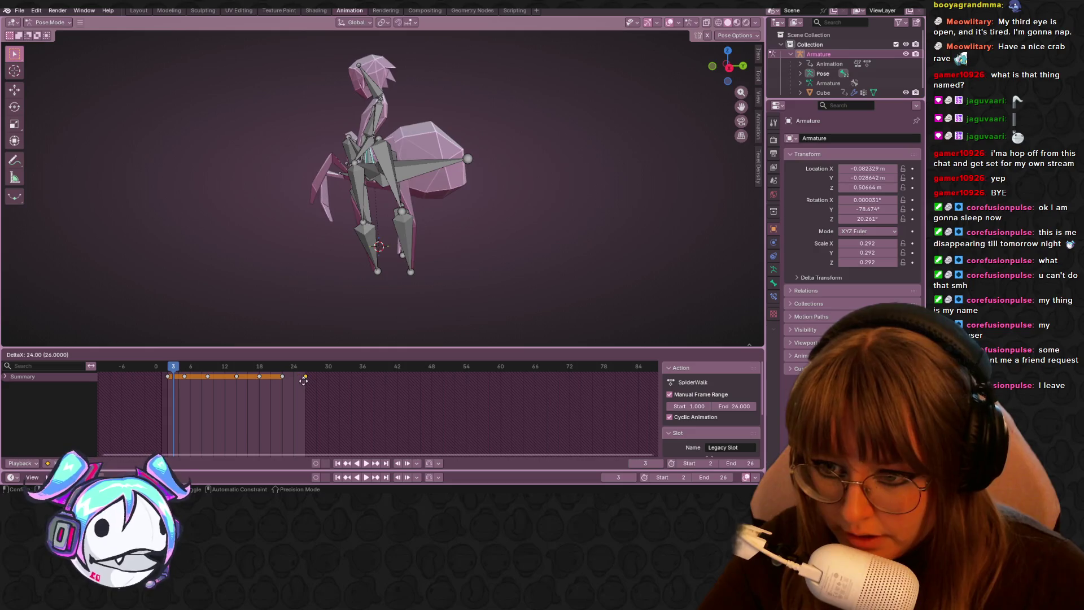
pyautogui.click(307, 385)
pyautogui.press('space')
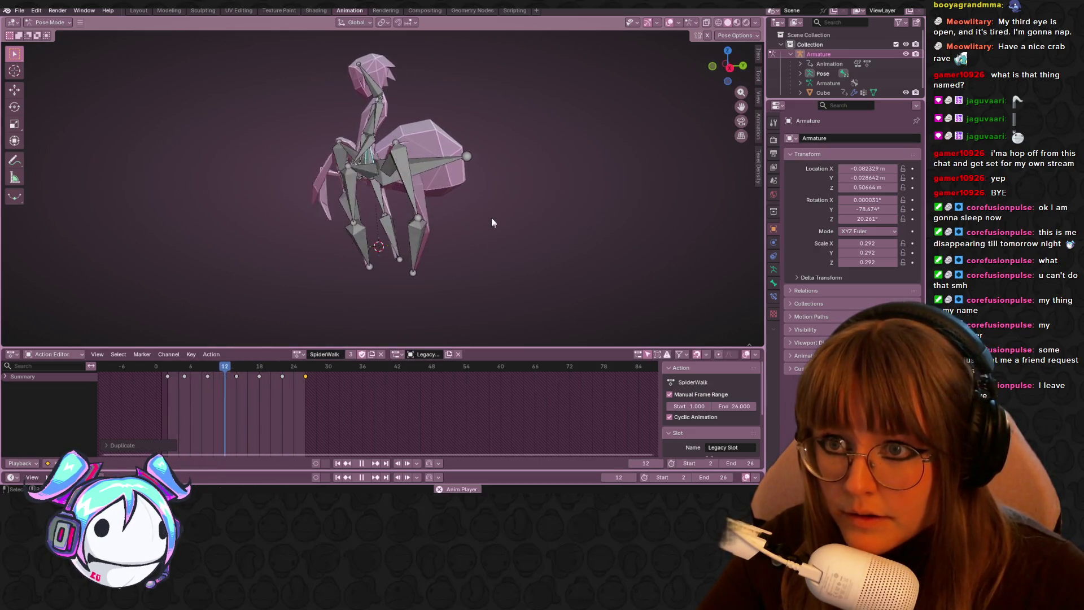
# - Inspect the pose at frame 22 and shift the keyframes two frames later
pyautogui.click(369, 83)
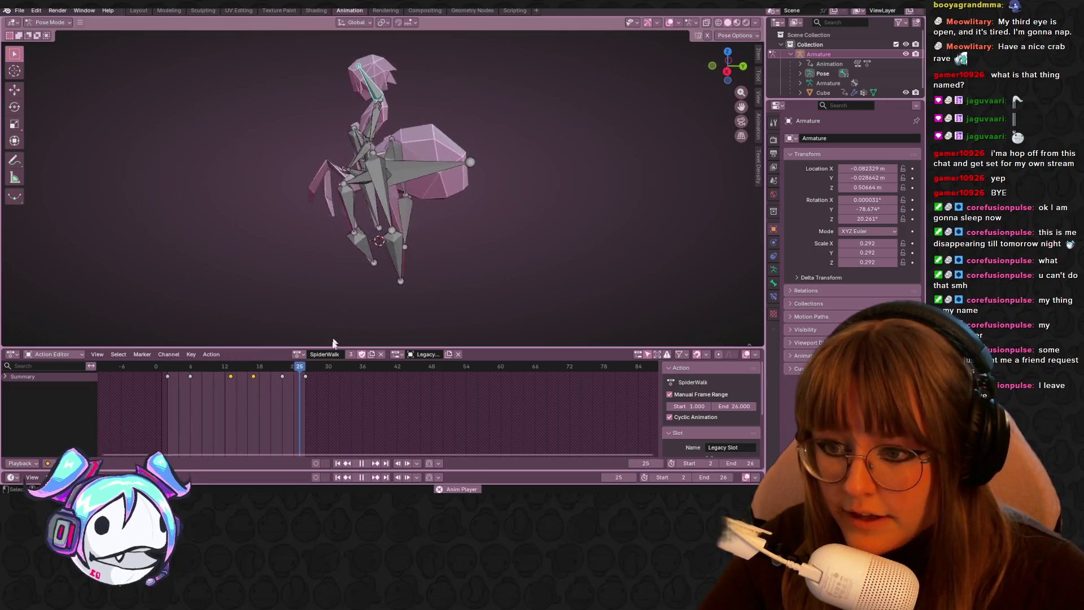
pyautogui.press('space')
pyautogui.moveTo(254, 367)
pyautogui.mouseDown()
pyautogui.moveTo(302, 368)
pyautogui.moveTo(162, 369)
pyautogui.moveTo(179, 370)
pyautogui.mouseUp()
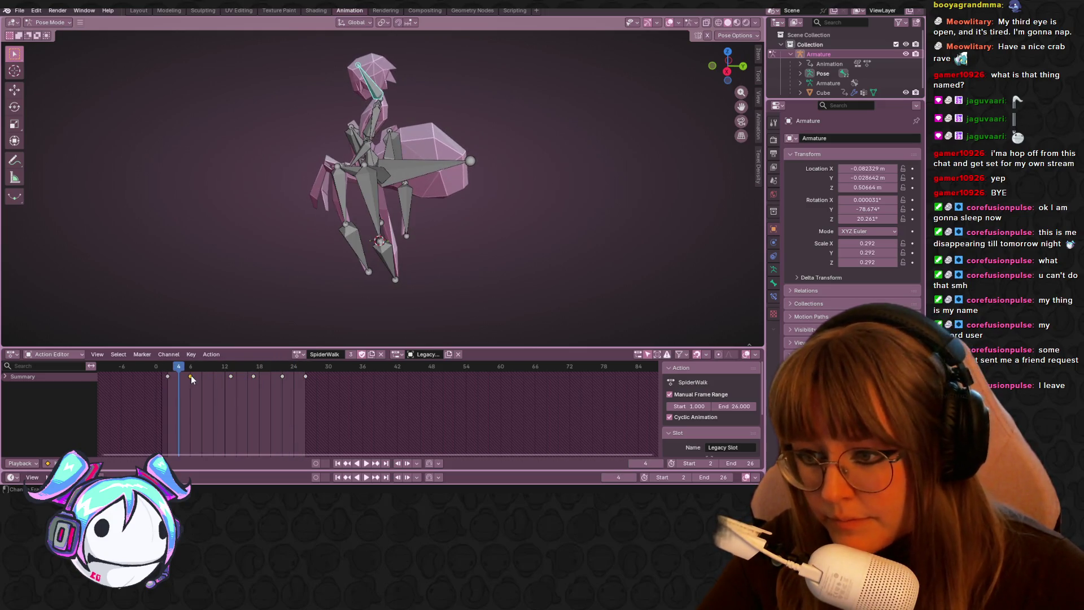
pyautogui.click(207, 375)
pyautogui.press('space')
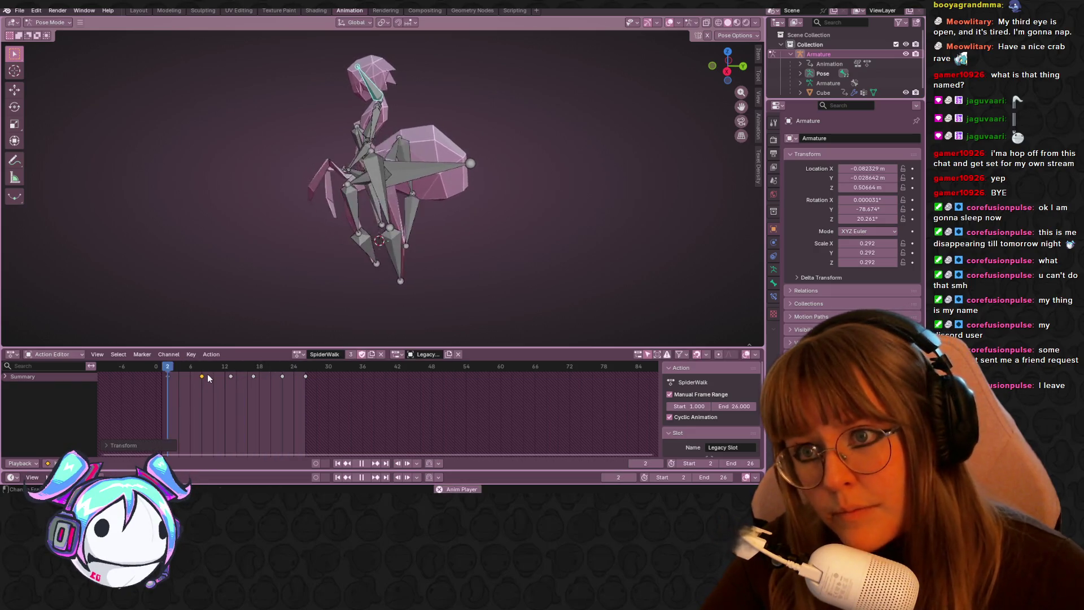
pyautogui.press('space')
# - Duplicate the frame-2 keyframe to frame 26 and play the walk cycle
pyautogui.click(167, 375)
pyautogui.hotkey('shift', 'd')
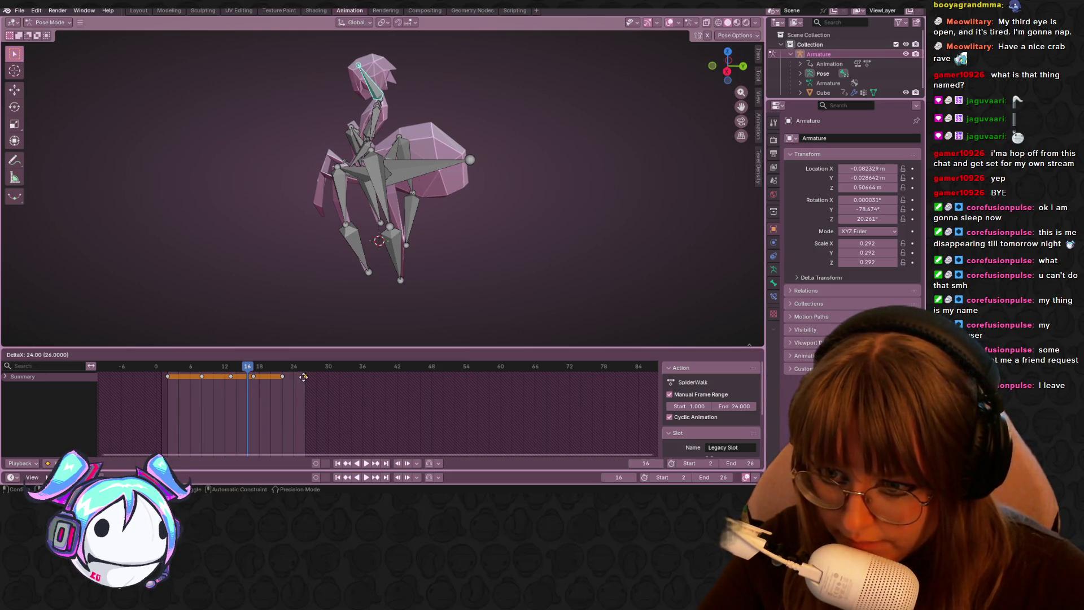
pyautogui.click(305, 376)
pyautogui.press('space')
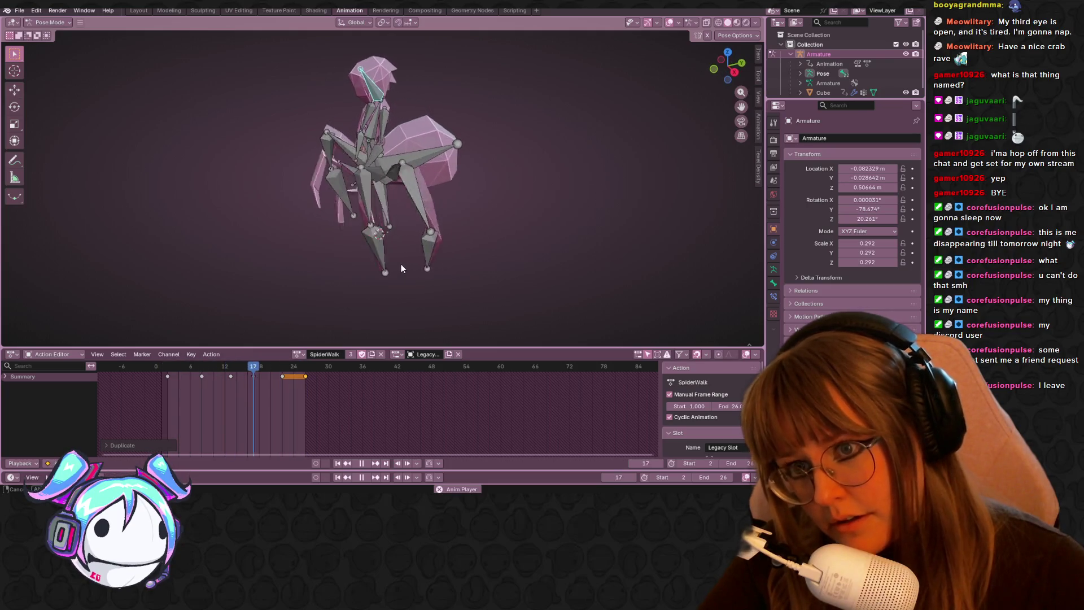
# - Review the looping walk from several angles, then save SPIDERrigtest.blend
pyautogui.moveTo(531, 202)
pyautogui.mouseDown(button='middle')
pyautogui.moveTo(497, 176)
pyautogui.moveTo(469, 180)
pyautogui.moveTo(554, 225)
pyautogui.mouseUp(button='middle')
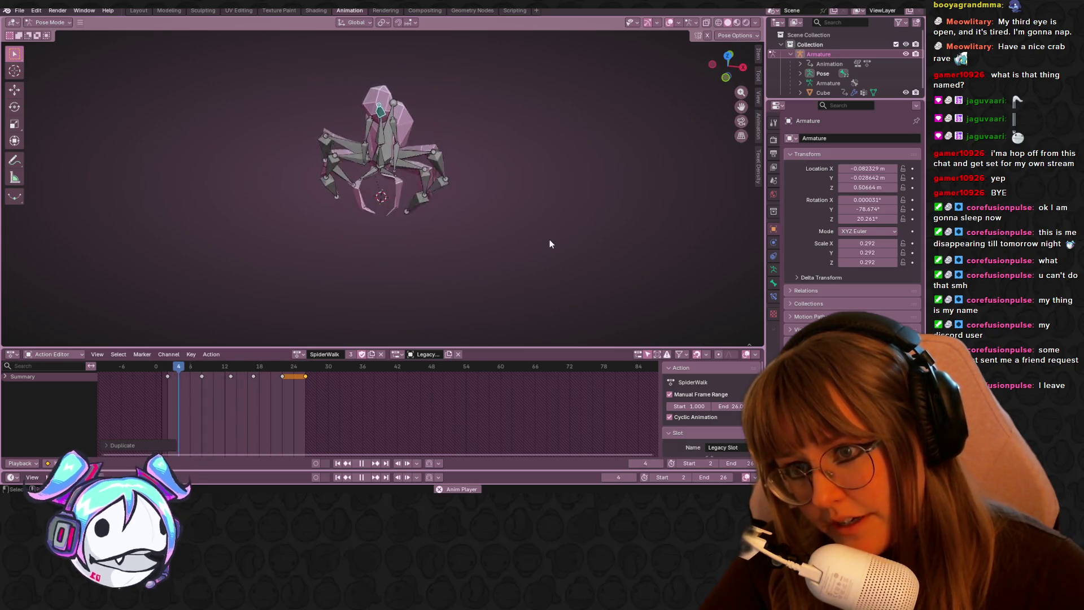
pyautogui.moveTo(429, 242); pyautogui.dragTo(297, 209, button='middle')
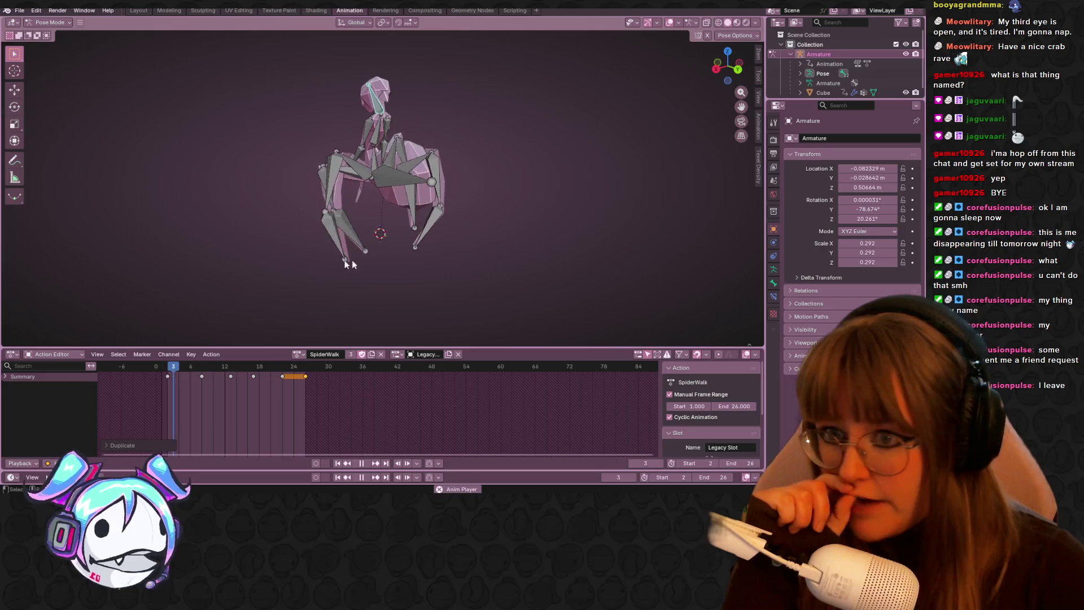
pyautogui.moveTo(476, 268)
pyautogui.mouseDown(button='middle')
pyautogui.moveTo(395, 218)
pyautogui.moveTo(419, 242)
pyautogui.moveTo(520, 170)
pyautogui.moveTo(535, 204)
pyautogui.moveTo(589, 230)
pyautogui.moveTo(320, 170)
pyautogui.moveTo(429, 149)
pyautogui.moveTo(460, 167)
pyautogui.moveTo(357, 181)
pyautogui.moveTo(476, 158)
pyautogui.moveTo(583, 185)
pyautogui.mouseUp(button='middle')
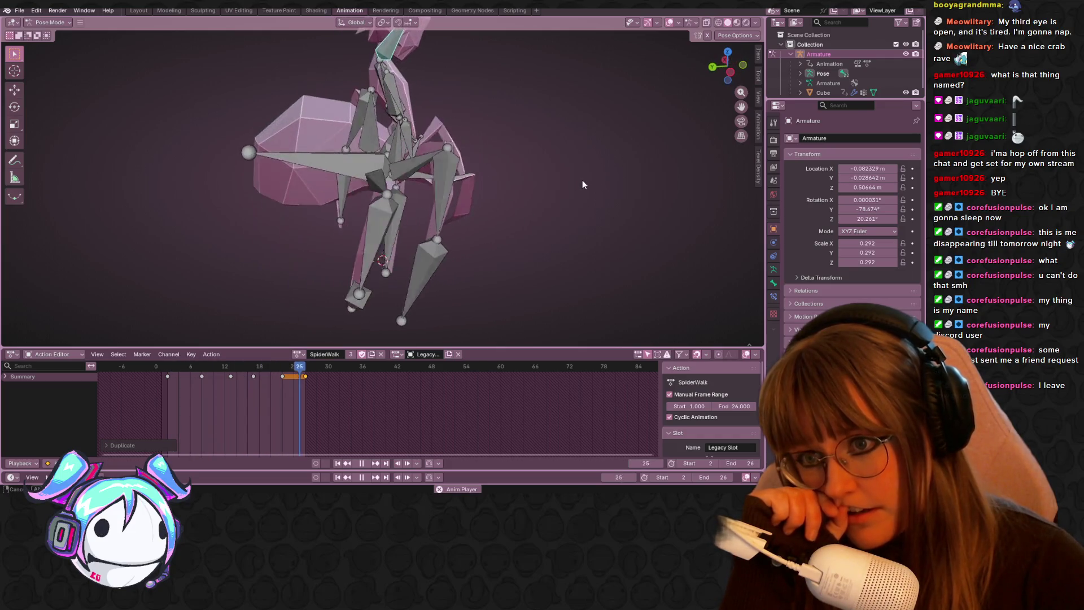
pyautogui.press('space')
pyautogui.scroll(-4, 552, 243)
pyautogui.moveTo(552, 243)
pyautogui.mouseDown(button='middle')
pyautogui.moveTo(513, 209)
pyautogui.moveTo(417, 187)
pyautogui.moveTo(384, 305)
pyautogui.mouseUp(button='middle')
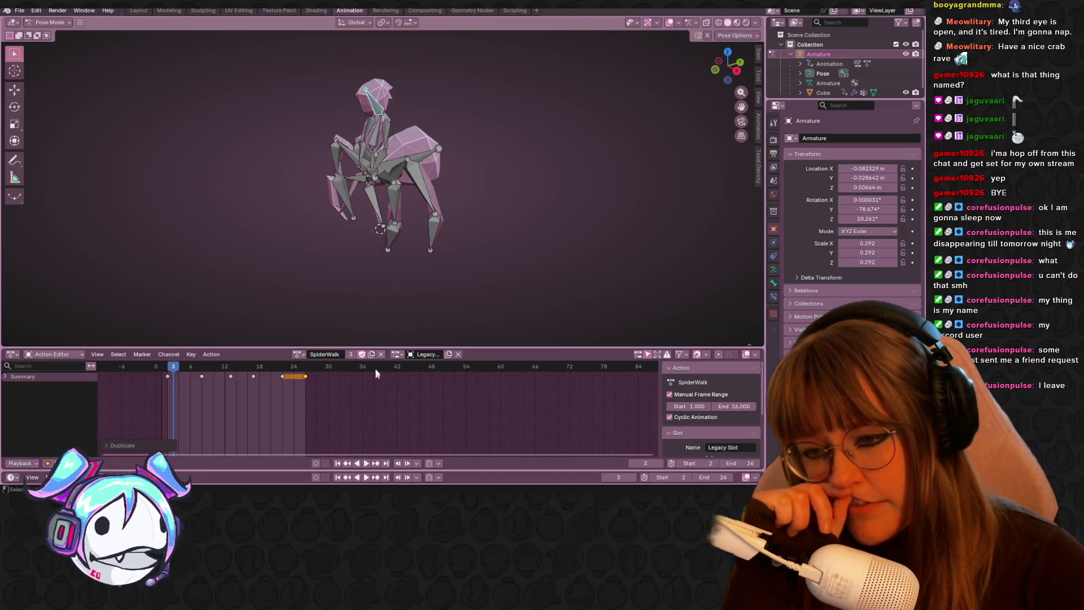
pyautogui.hotkey('ctrl', 's')
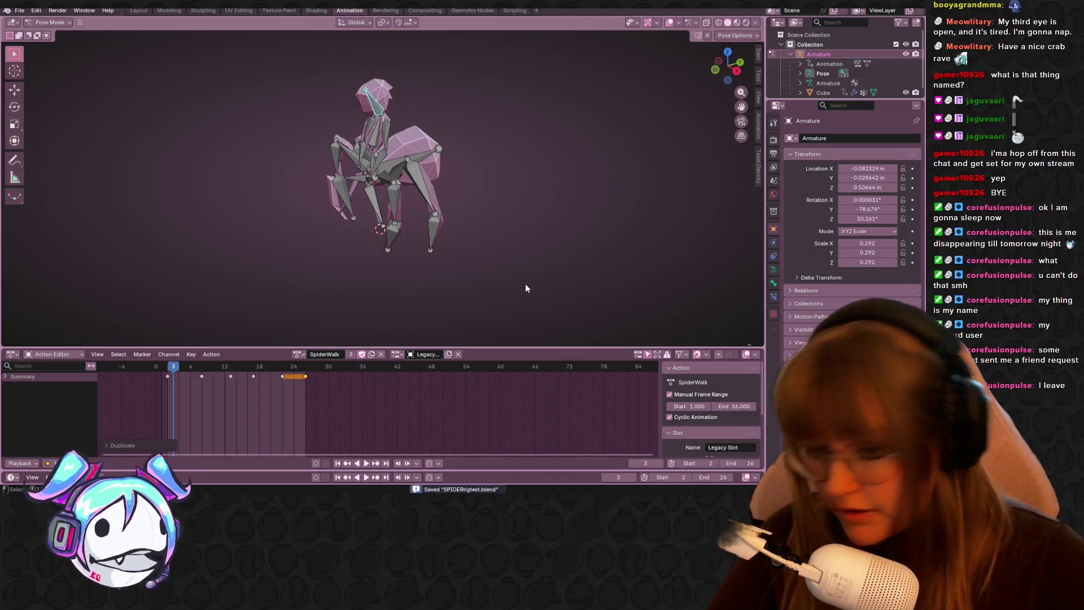
# - Switch the rig to a copy of the Stand action renamed Spawn and box-select all bones in front view
pyautogui.click(299, 354)
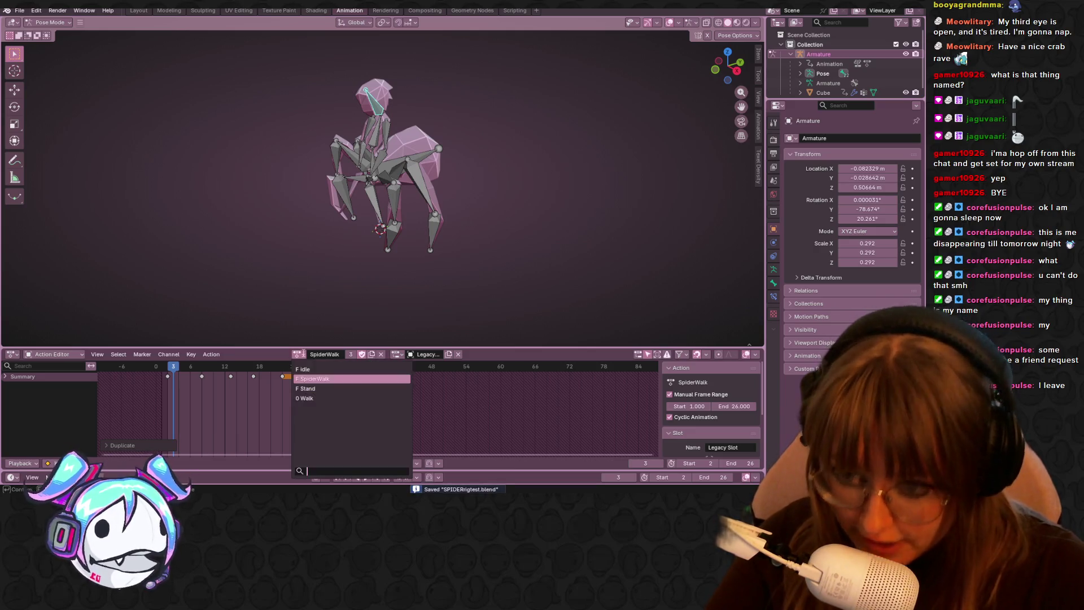
pyautogui.click(325, 389)
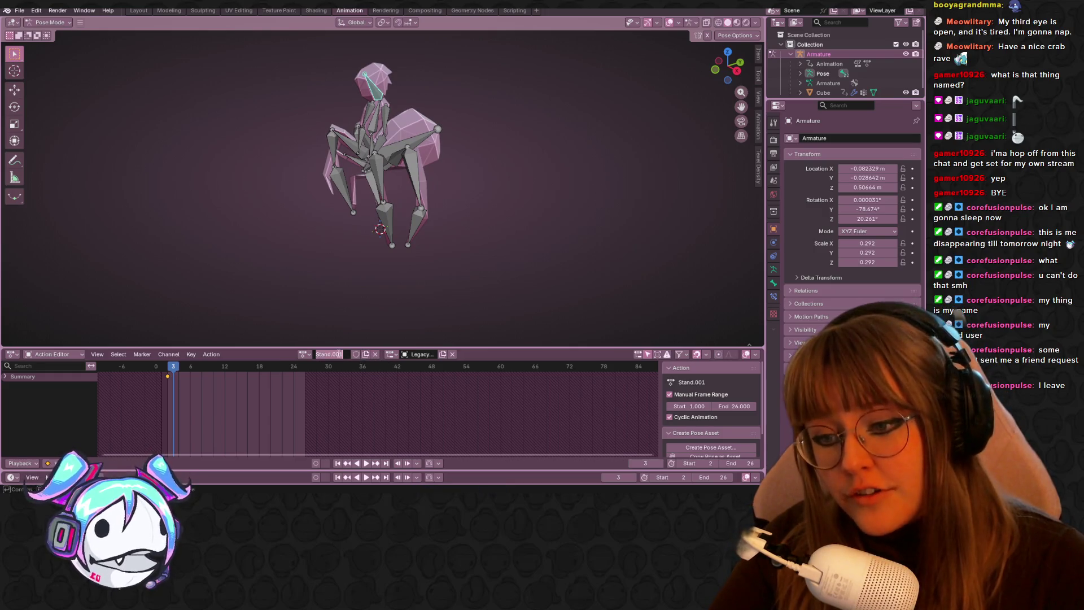
pyautogui.write('s')
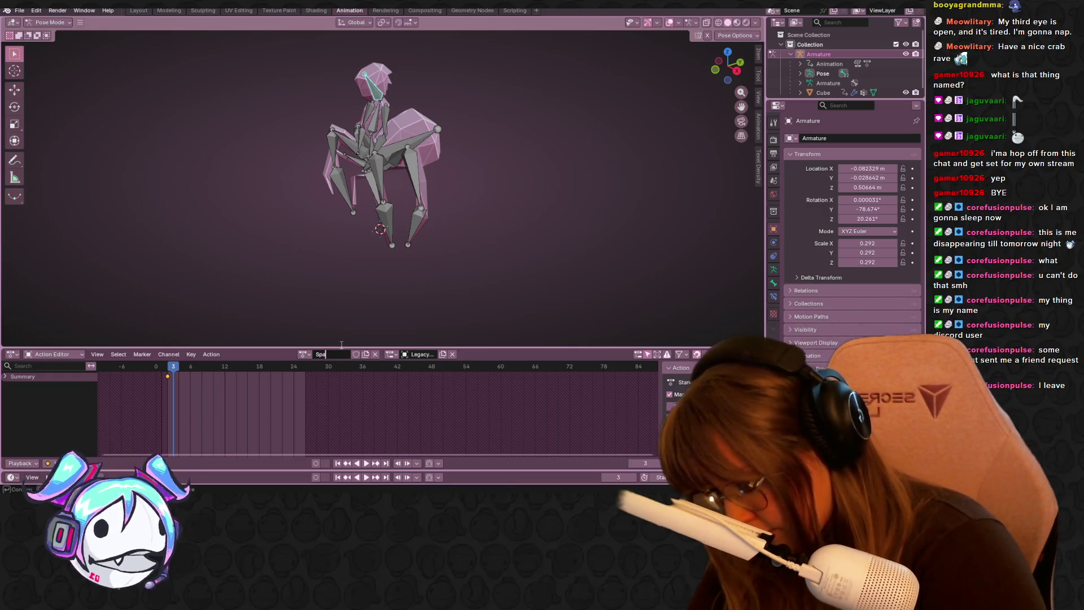
pyautogui.write('wn')
pyautogui.scroll(-2, 545, 125)
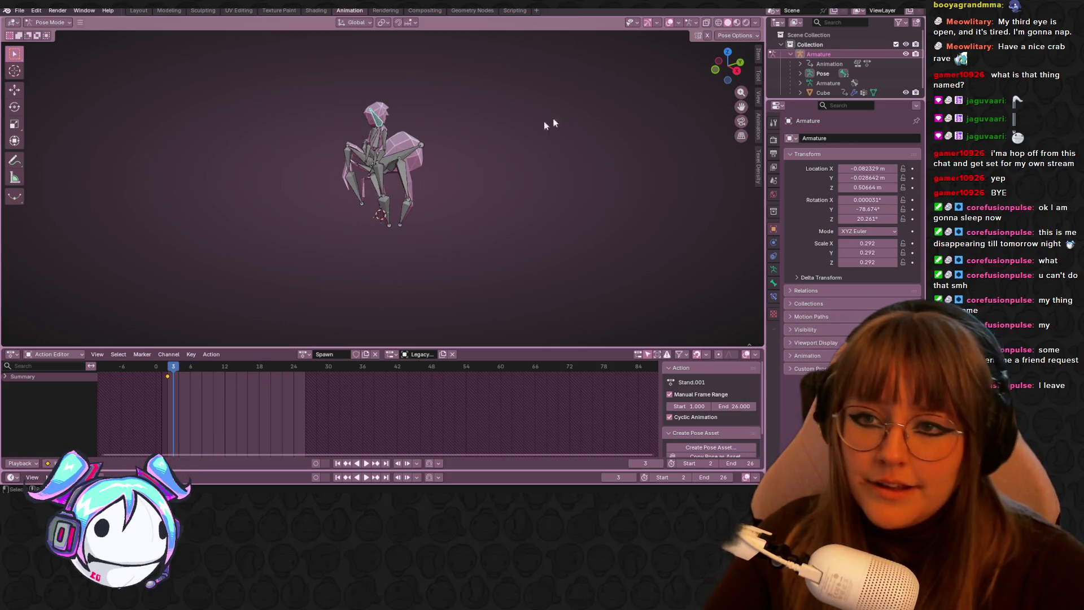
pyautogui.click(714, 70)
pyautogui.moveTo(288, 96); pyautogui.dragTo(449, 235)
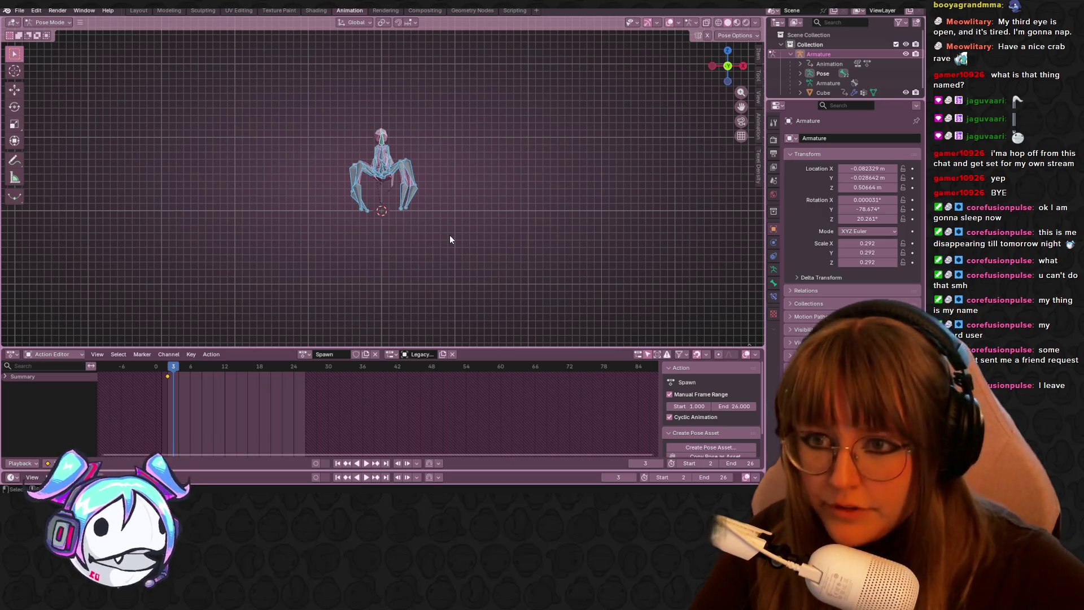
pyautogui.hotkey('alt', 'r')
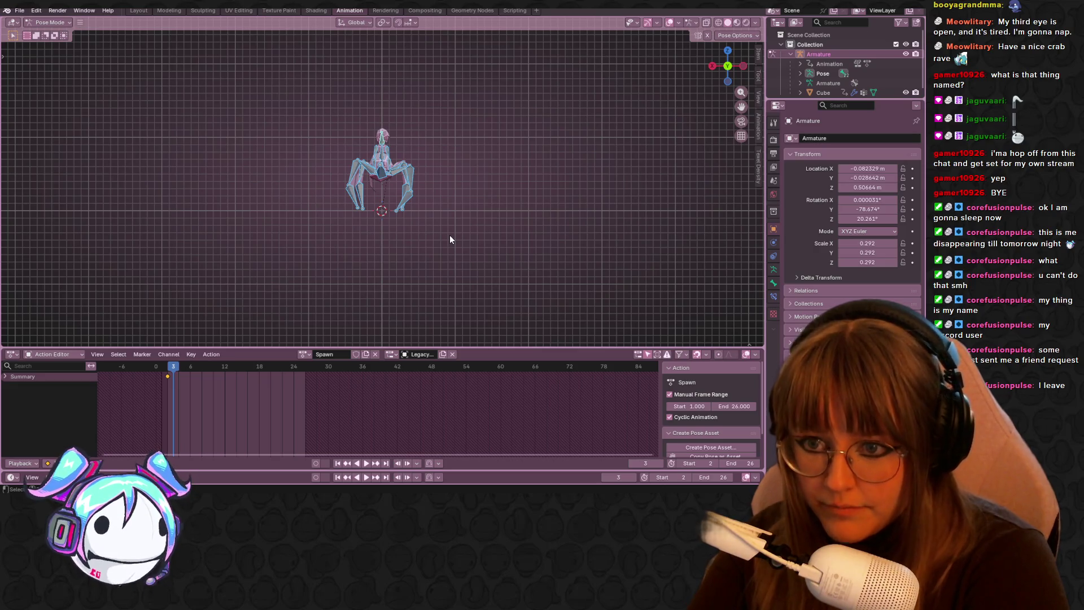
# - Undo back to the Stand action and frame the spider in an orthographic front view
pyautogui.moveTo(511, 164)
pyautogui.mouseDown(button='middle')
pyautogui.moveTo(542, 179)
pyautogui.moveTo(527, 181)
pyautogui.mouseUp(button='middle')
pyautogui.hotkey('ctrl', 'z')
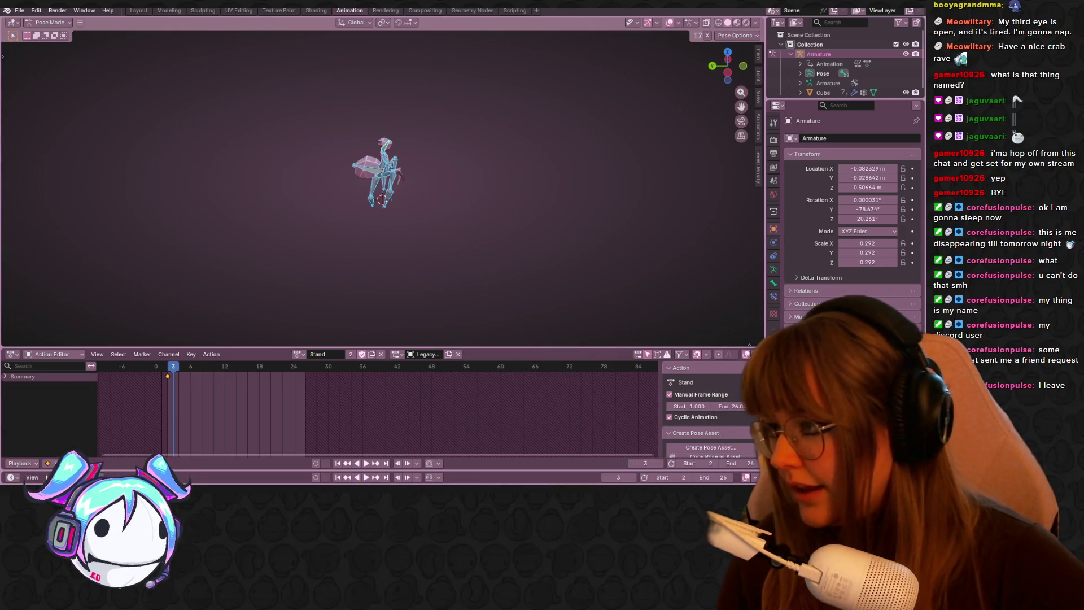
pyautogui.moveTo(485, 263)
pyautogui.mouseDown(button='middle')
pyautogui.moveTo(430, 216)
pyautogui.moveTo(399, 209)
pyautogui.mouseUp(button='middle')
pyautogui.scroll(3, 399, 209)
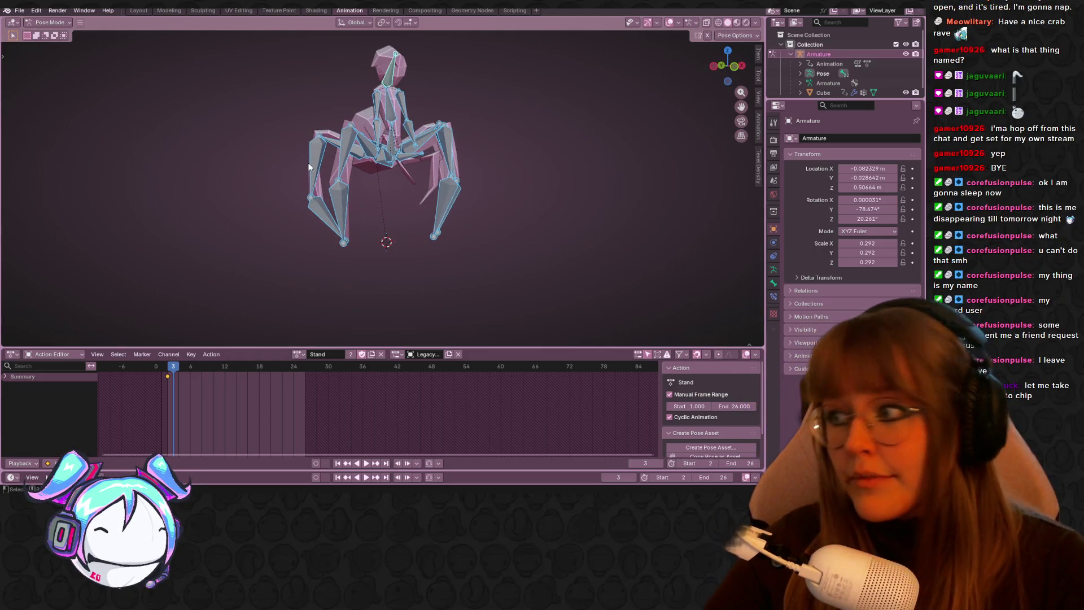
pyautogui.click(734, 66)
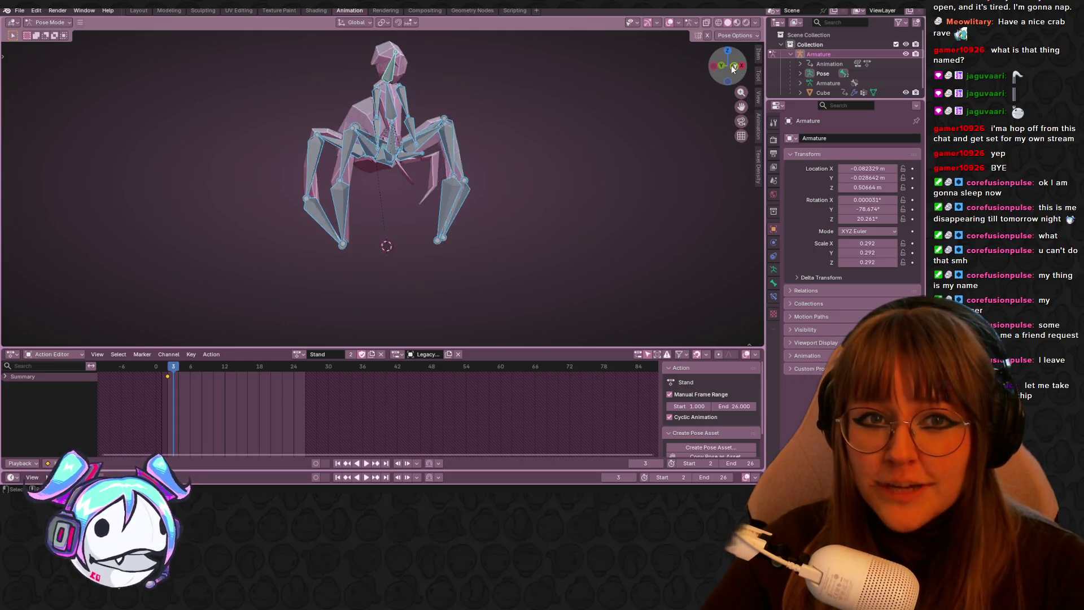
pyautogui.scroll(-3, 543, 107)
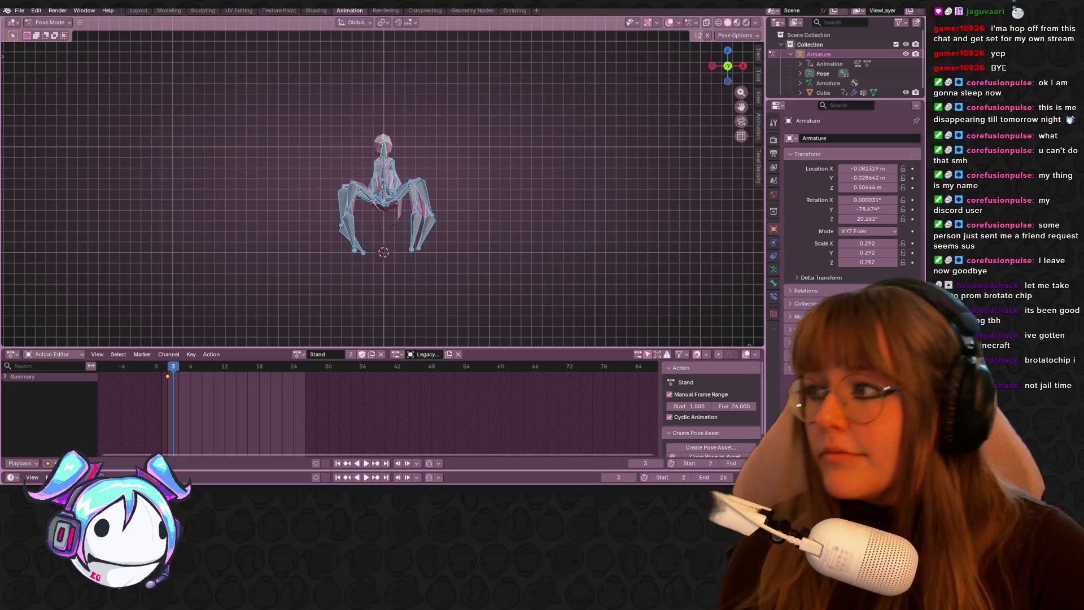
pyautogui.scroll(2, 568, 181)
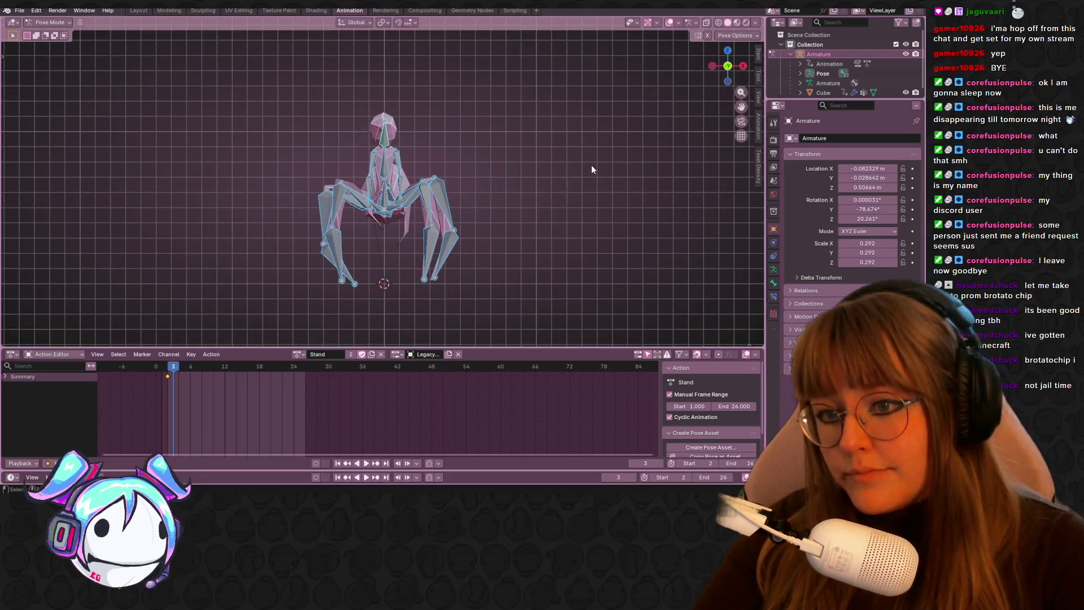
# - Box-select all the spider's bones, rotate them upside down and move them into place
pyautogui.scroll(-2, 517, 140)
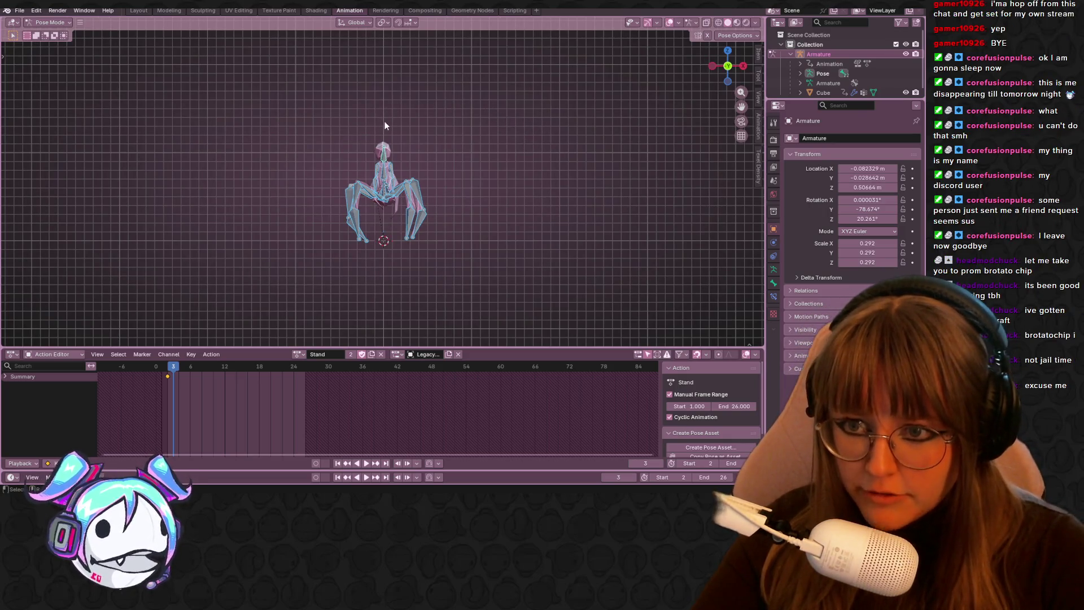
pyautogui.moveTo(322, 118); pyautogui.dragTo(388, 198)
pyautogui.press('r')
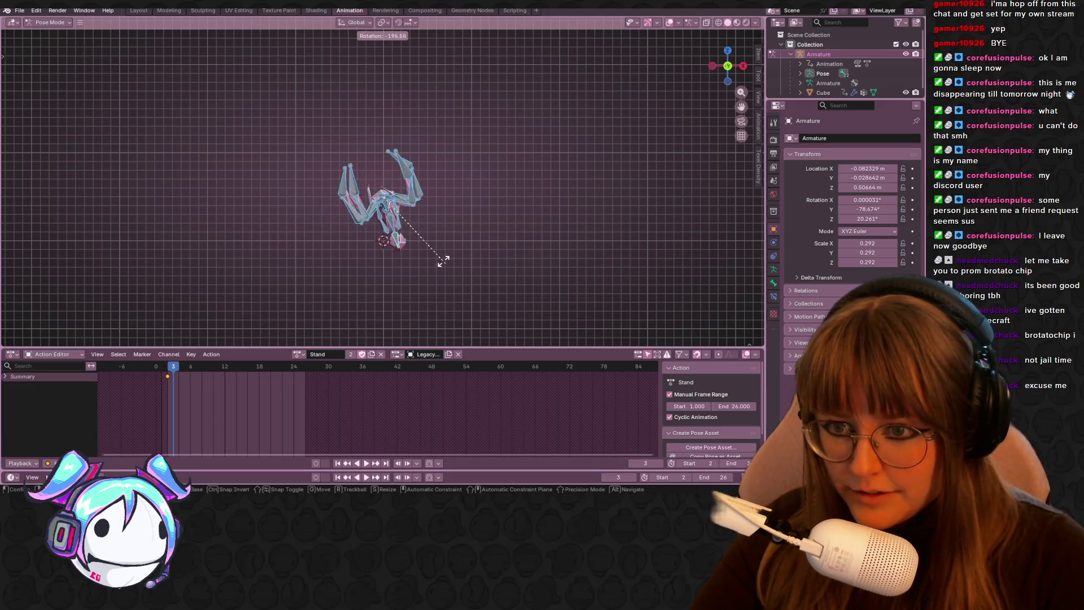
pyautogui.click(416, 269)
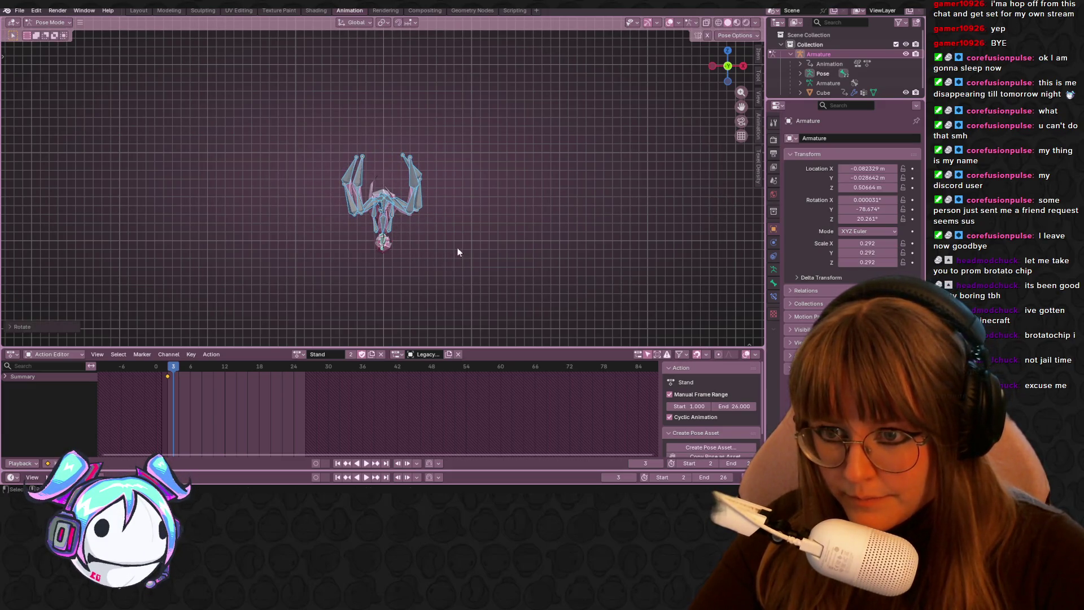
pyautogui.scroll(2, 474, 271)
pyautogui.moveTo(475, 271)
pyautogui.keyDown('shift'); pyautogui.mouseDown(button='middle')
pyautogui.moveTo(474, 141)
pyautogui.moveTo(441, 171)
pyautogui.mouseUp(button='middle'); pyautogui.keyUp('shift')
pyautogui.press('g')
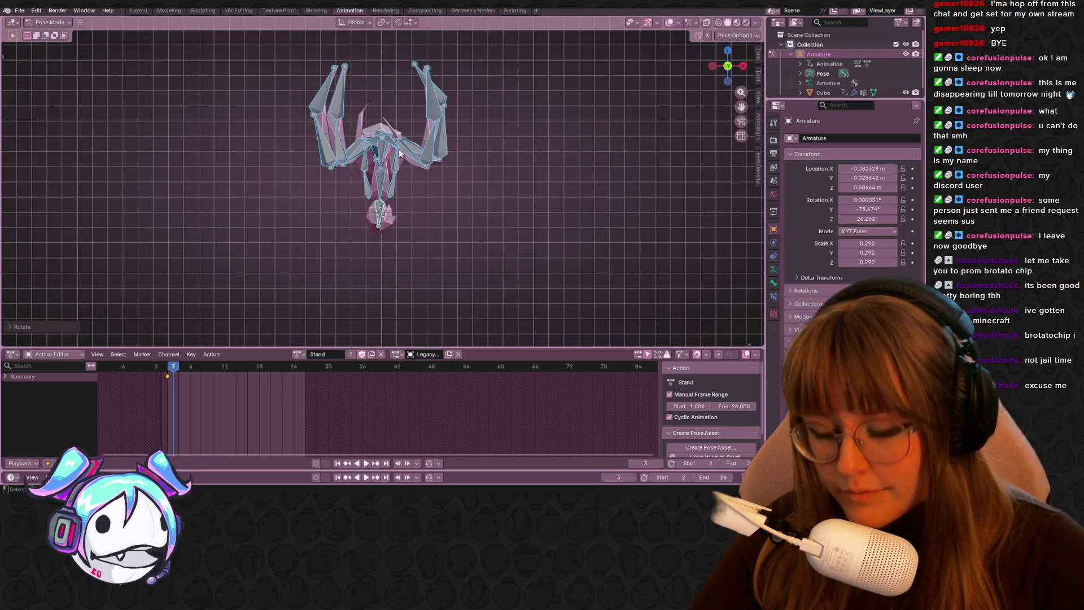
pyautogui.click(382, 270)
pyautogui.keyDown('shift'); pyautogui.moveTo(571, 186); pyautogui.dragTo(515, 109, button='middle'); pyautogui.keyUp('shift')
pyautogui.press('g')
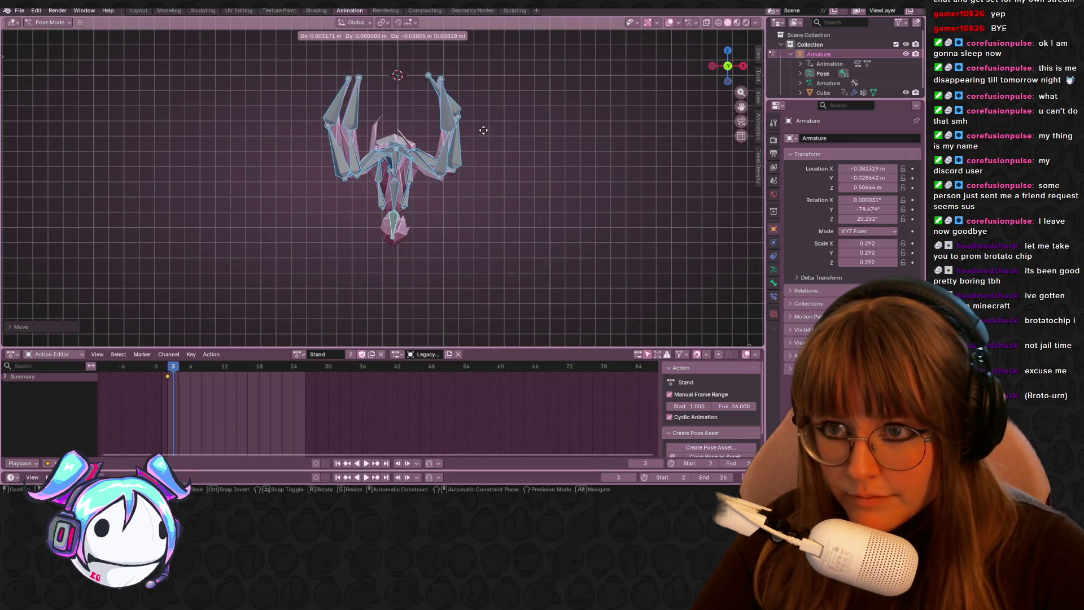
pyautogui.click(483, 134)
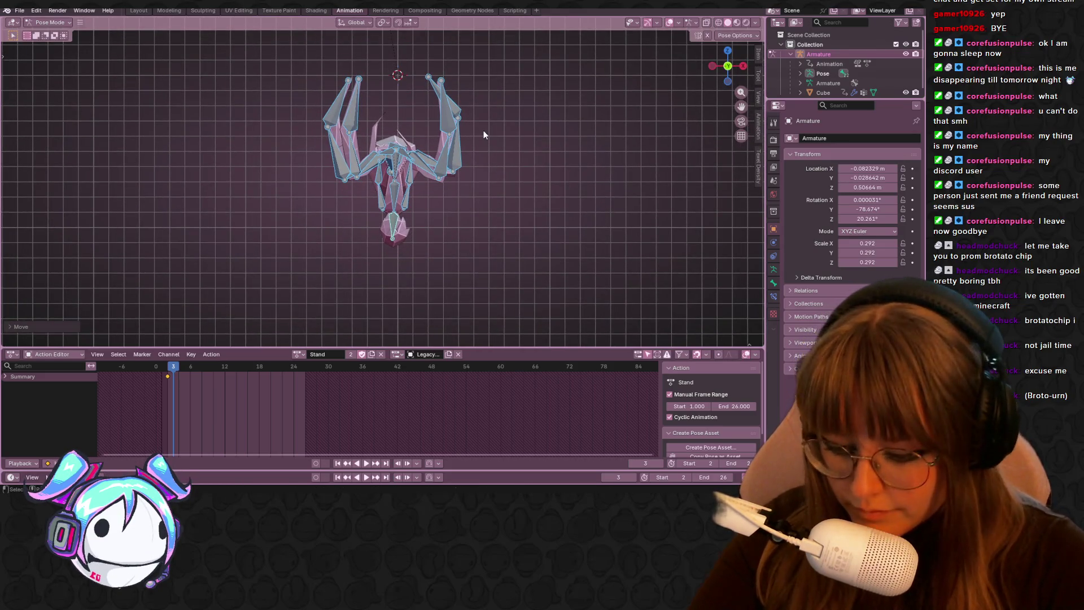
# - Keyframe the flipped pose at frame 3, then slide that key later and preview the Stand action
pyautogui.press('i')
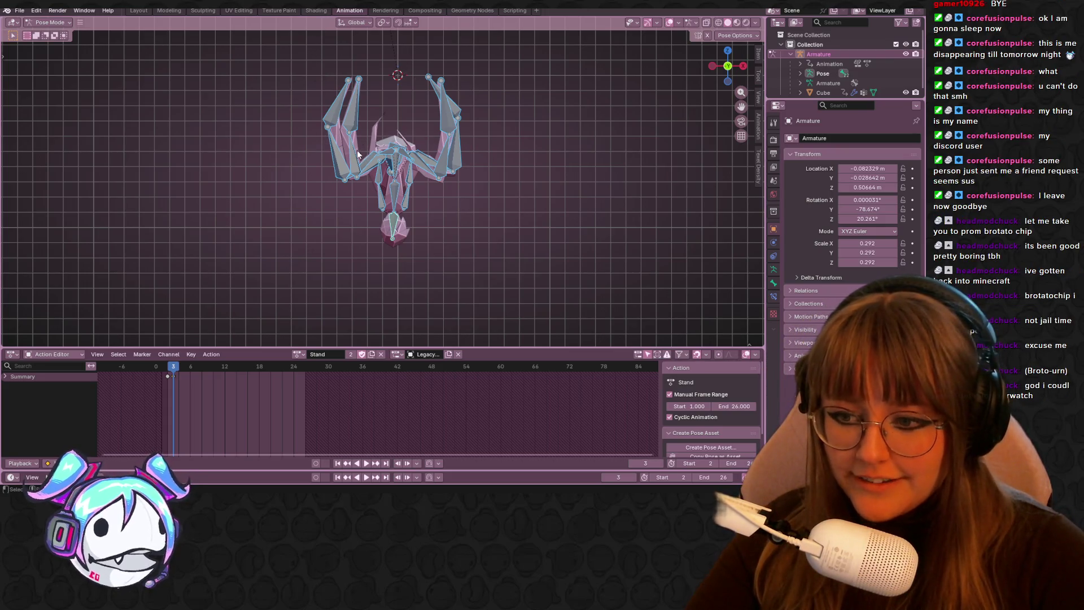
pyautogui.click(481, 255)
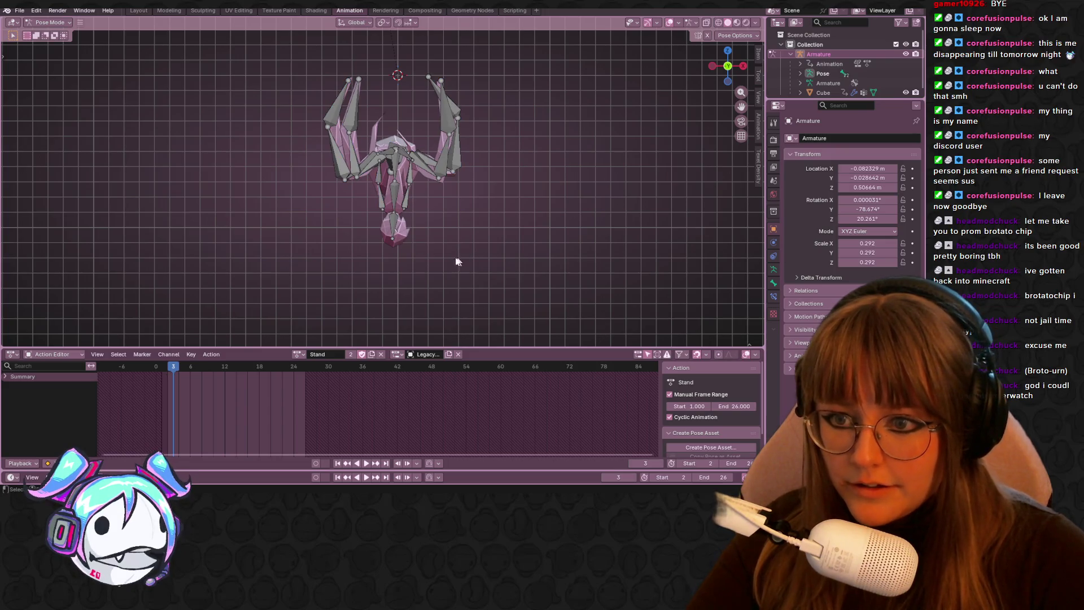
pyautogui.press('a')
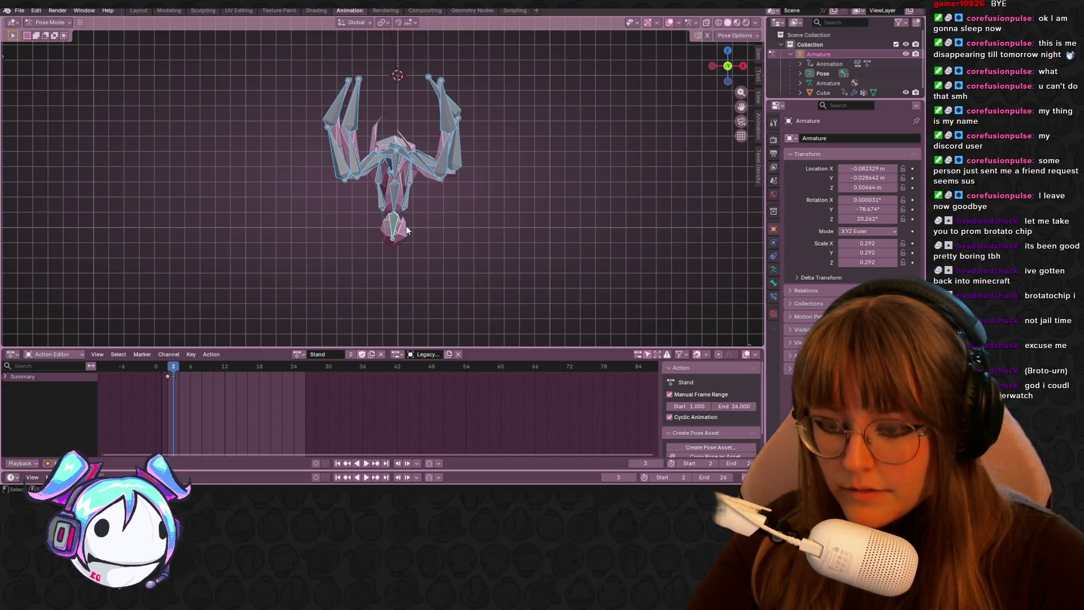
pyautogui.click(432, 269)
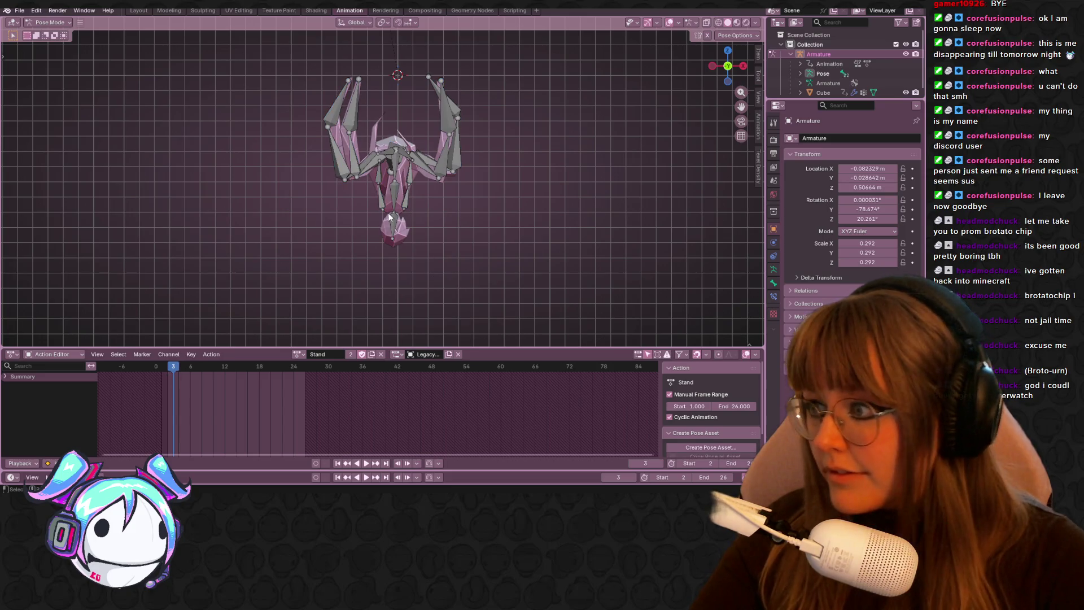
pyautogui.press('a')
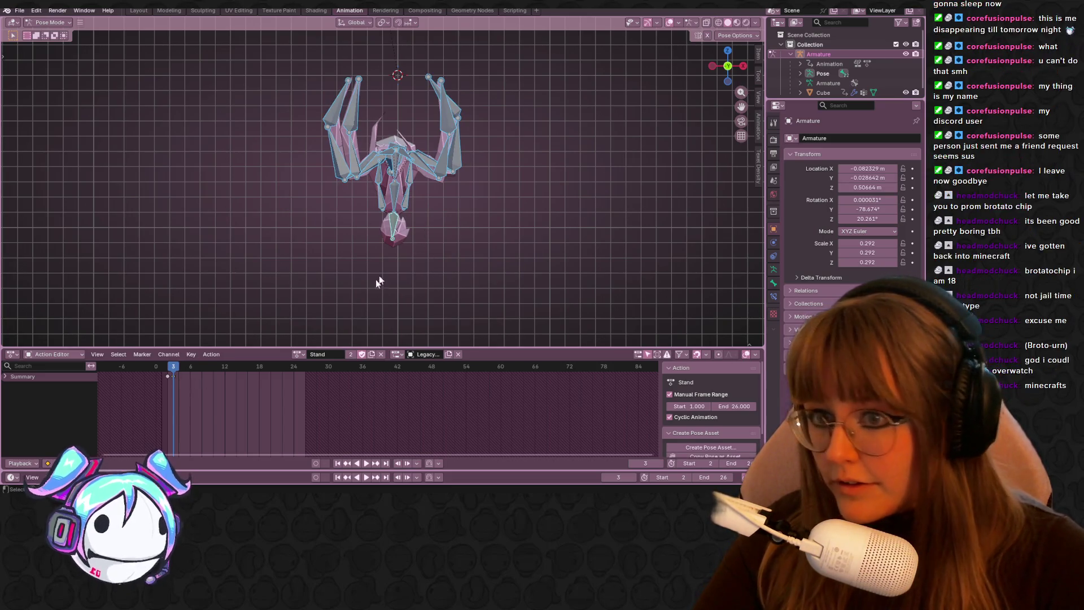
pyautogui.moveTo(167, 377); pyautogui.dragTo(208, 376)
pyautogui.press('space')
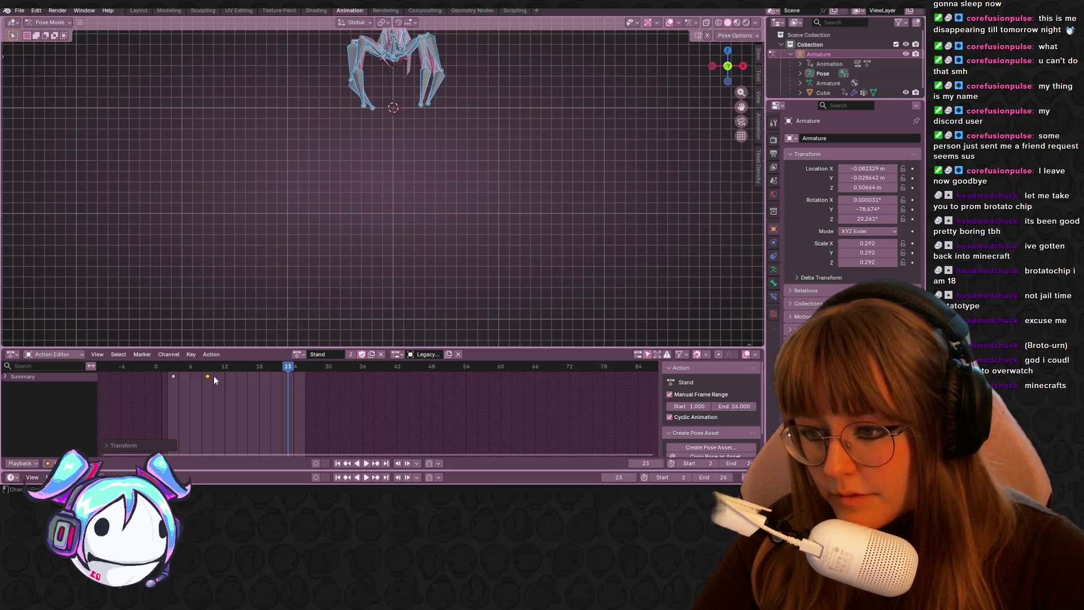
# - Move the second keyframe later, near frame 20, and return the playhead to frame 3
pyautogui.press('g')
pyautogui.click(264, 370)
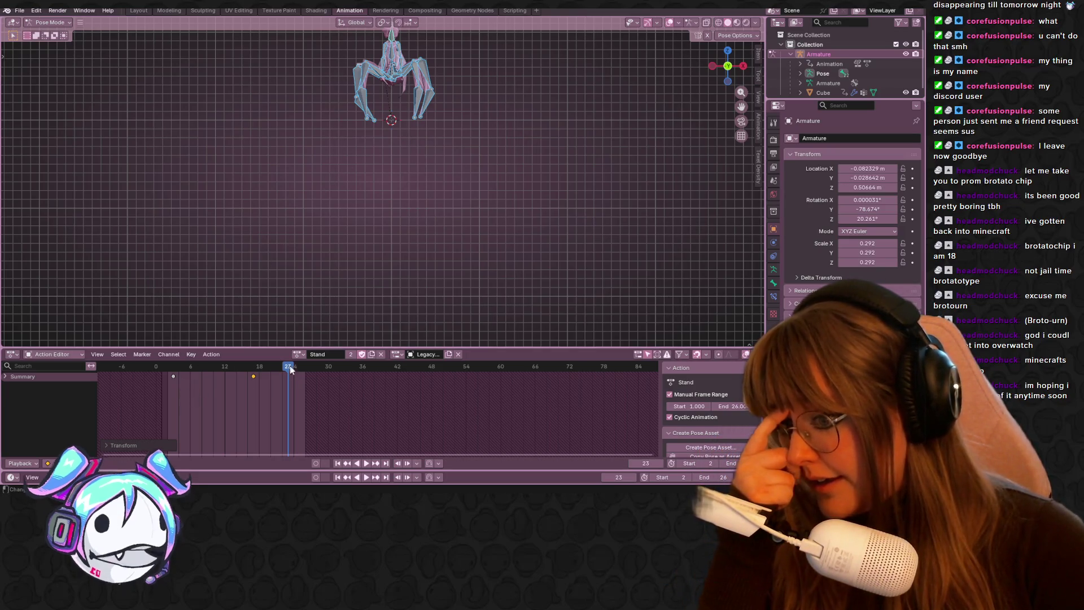
pyautogui.moveTo(289, 366); pyautogui.dragTo(175, 366)
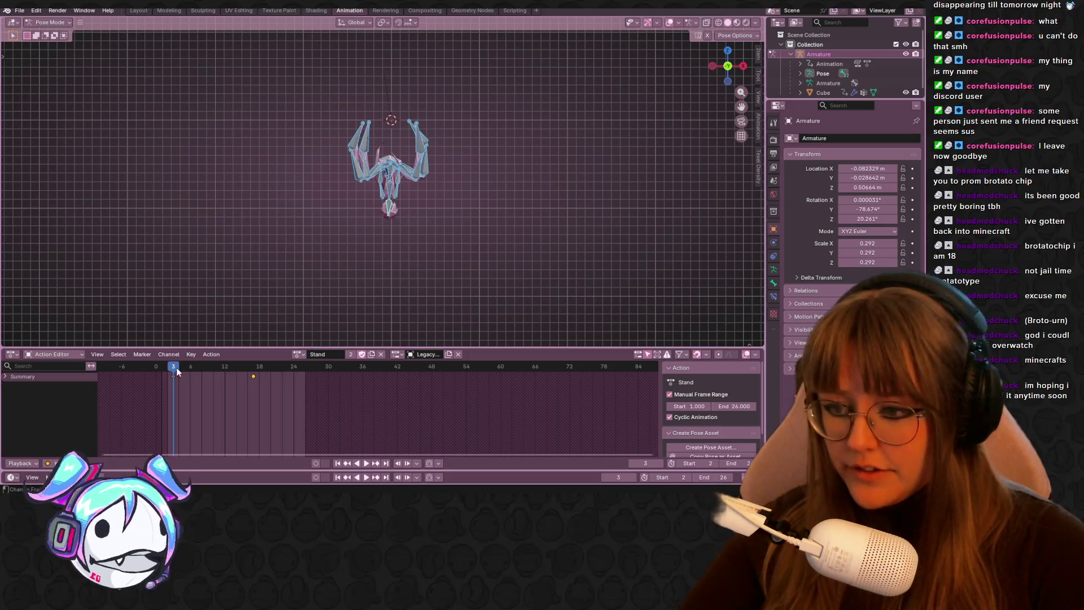
pyautogui.scroll(3, 387, 268)
pyautogui.scroll(-4, 388, 268)
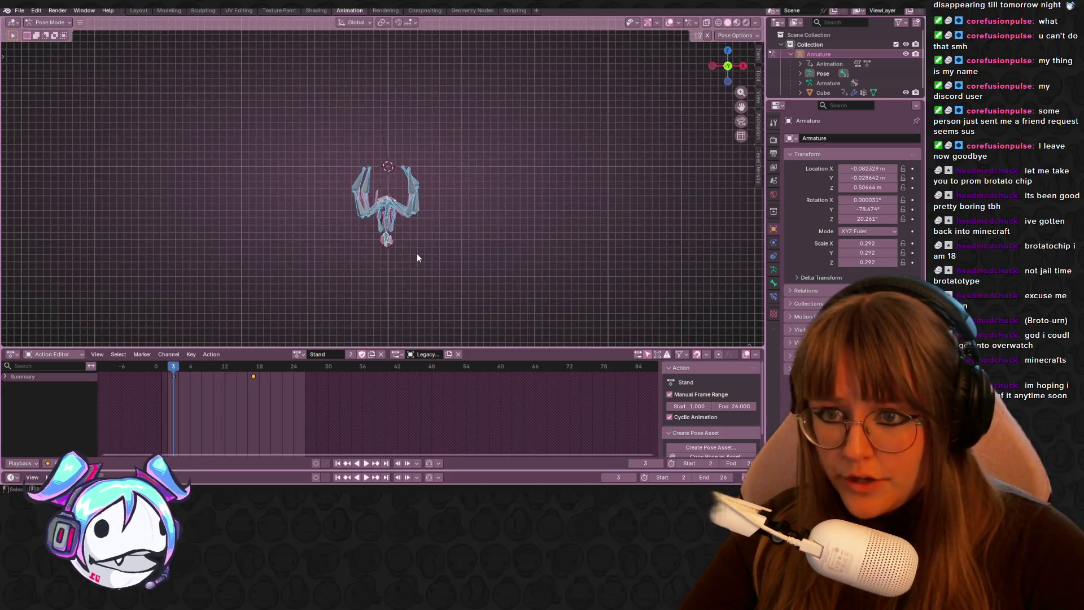
# - Reposition the spider's bones at frame 3, then zoom in and select a single body bone
pyautogui.press('g')
pyautogui.click(401, 132)
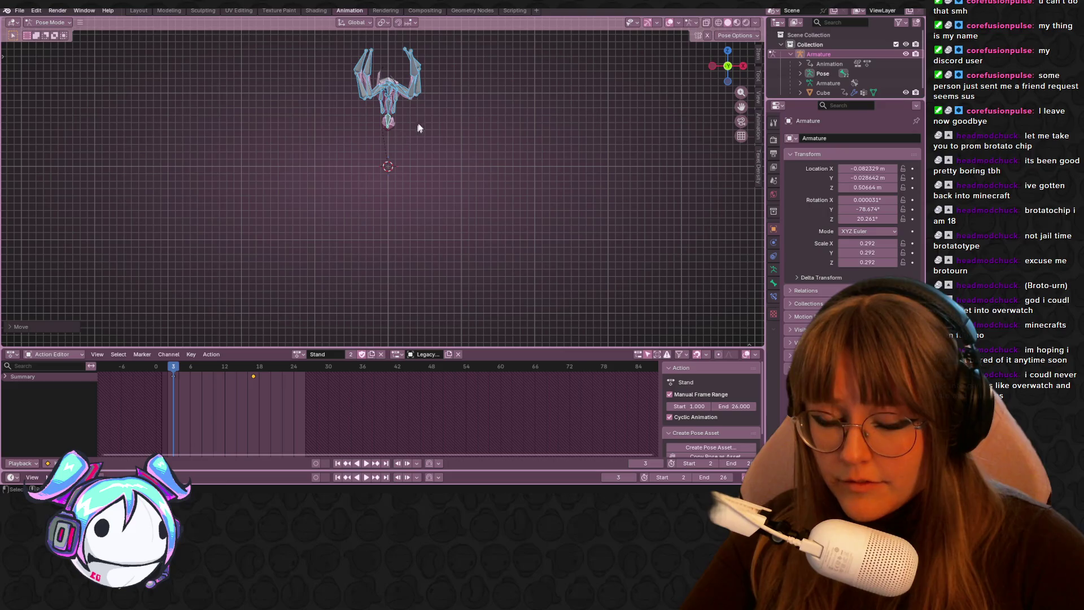
pyautogui.keyDown('shift'); pyautogui.moveTo(449, 117); pyautogui.dragTo(384, 192, button='middle'); pyautogui.keyUp('shift')
pyautogui.press('g')
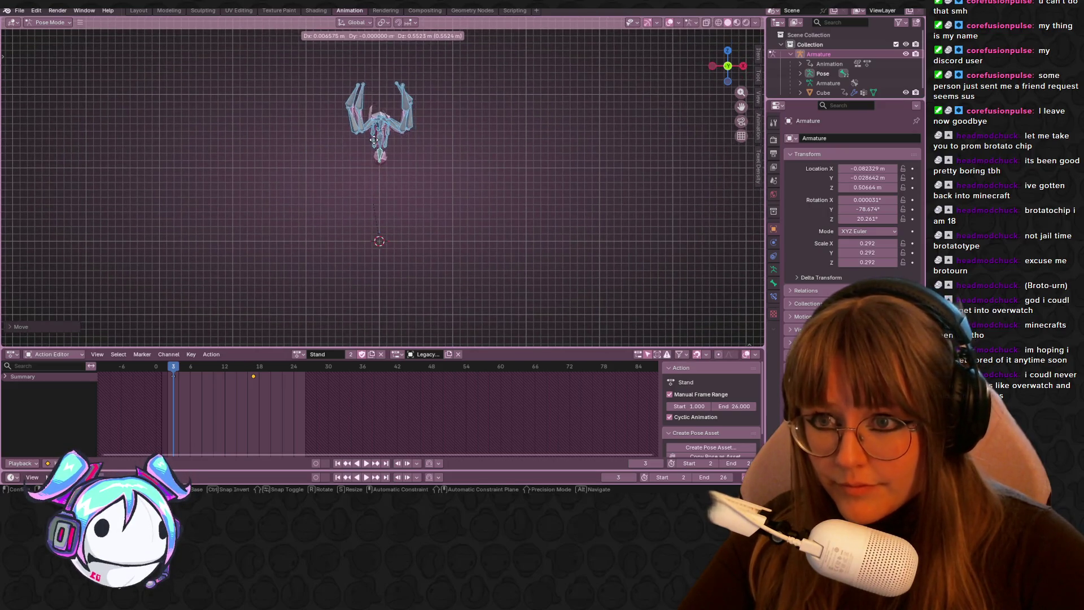
pyautogui.click(374, 143)
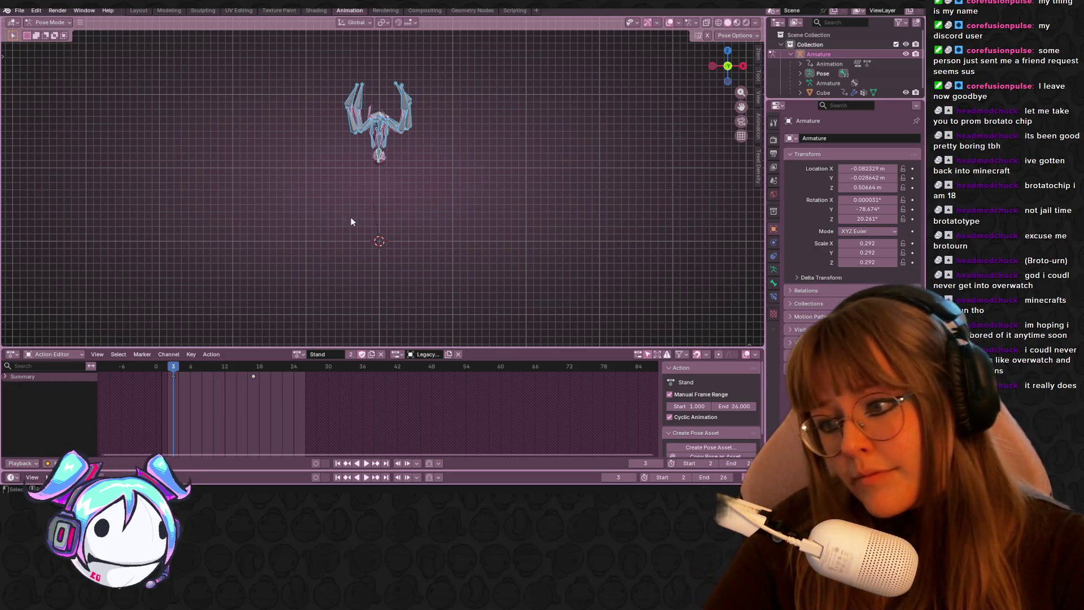
pyautogui.scroll(2, 437, 150)
pyautogui.moveTo(436, 144)
pyautogui.keyDown('shift'); pyautogui.mouseDown(button='middle')
pyautogui.moveTo(440, 118)
pyautogui.moveTo(445, 175)
pyautogui.mouseUp(button='middle'); pyautogui.keyUp('shift')
pyautogui.scroll(1, 445, 175)
pyautogui.scroll(1, 375, 144)
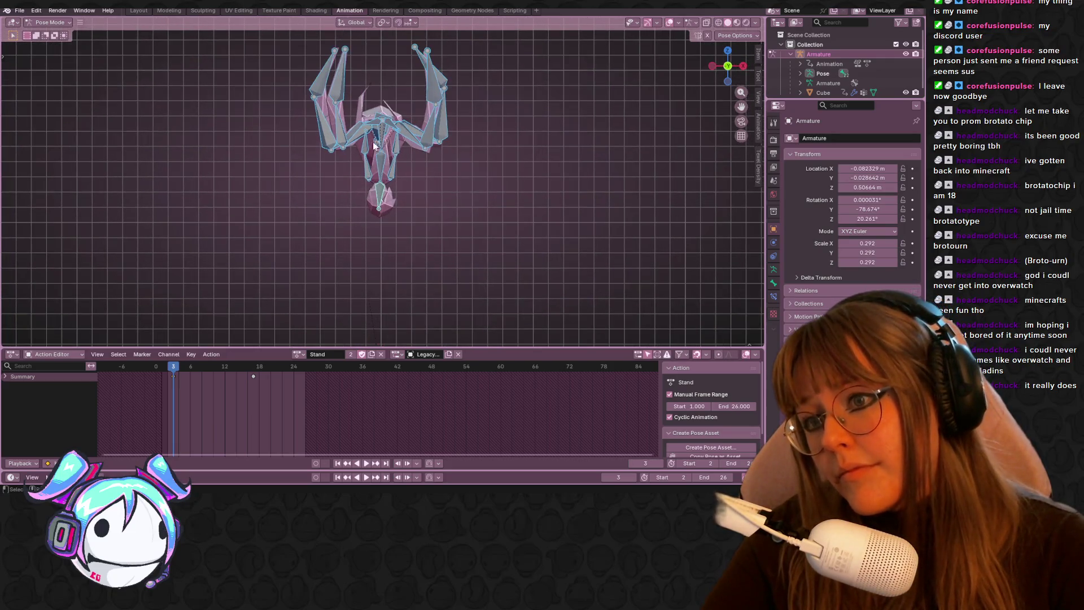
pyautogui.click(360, 138)
pyautogui.press('KP_Decimal')
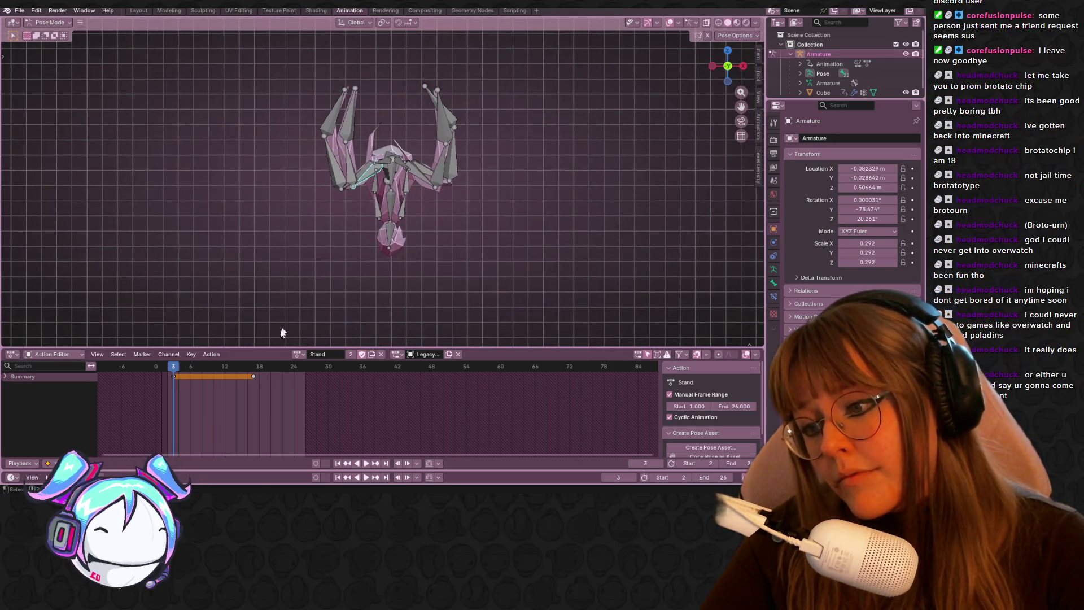
# - Play the Stand action, deselect its keyframes and scrub back to frame 3
pyautogui.press('space')
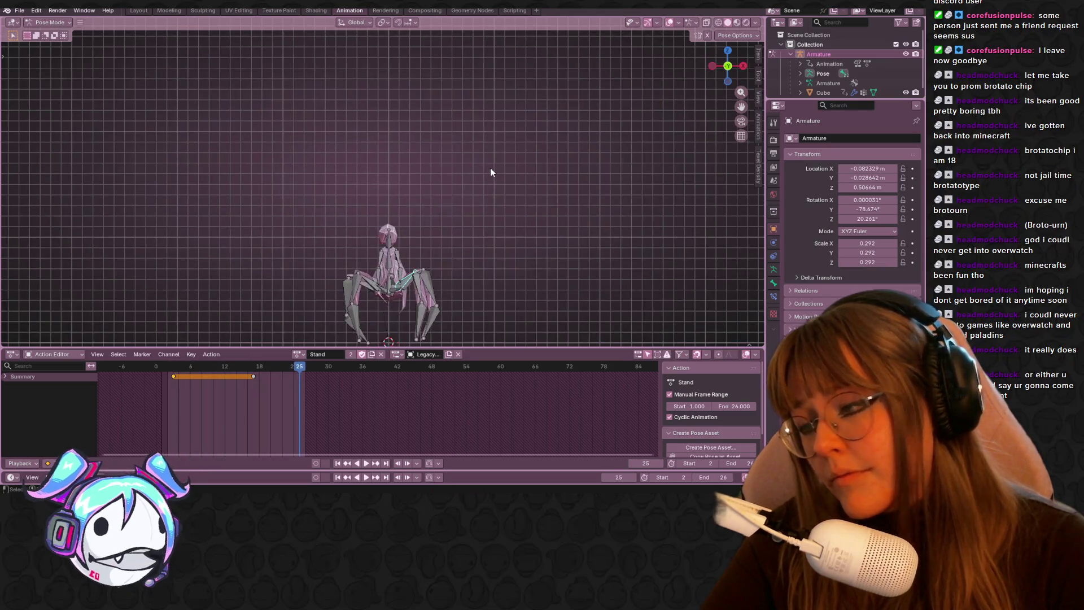
pyautogui.click(179, 388)
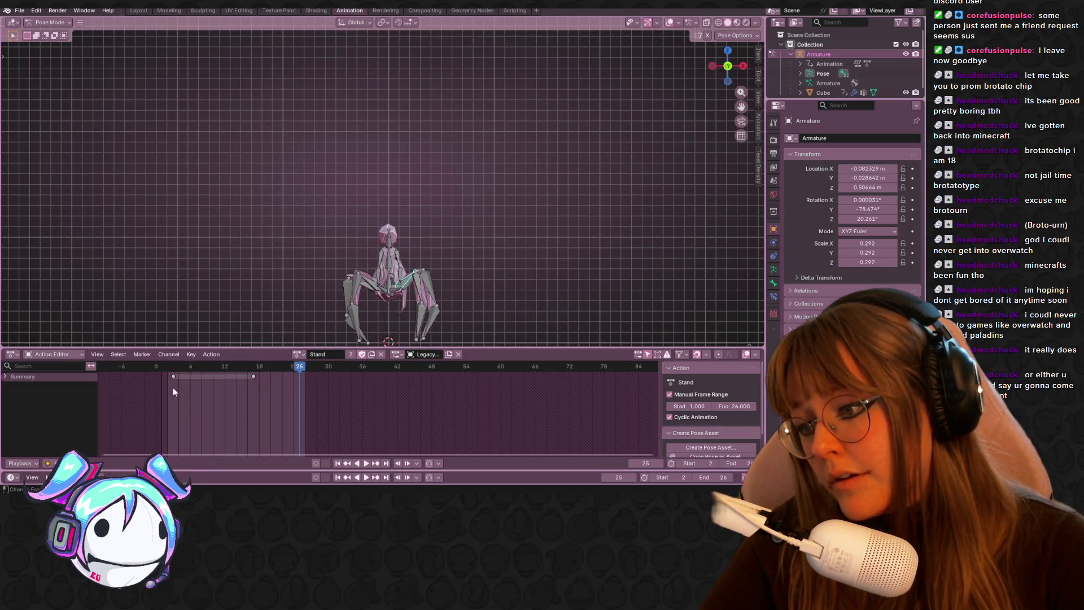
pyautogui.moveTo(288, 366); pyautogui.dragTo(172, 368)
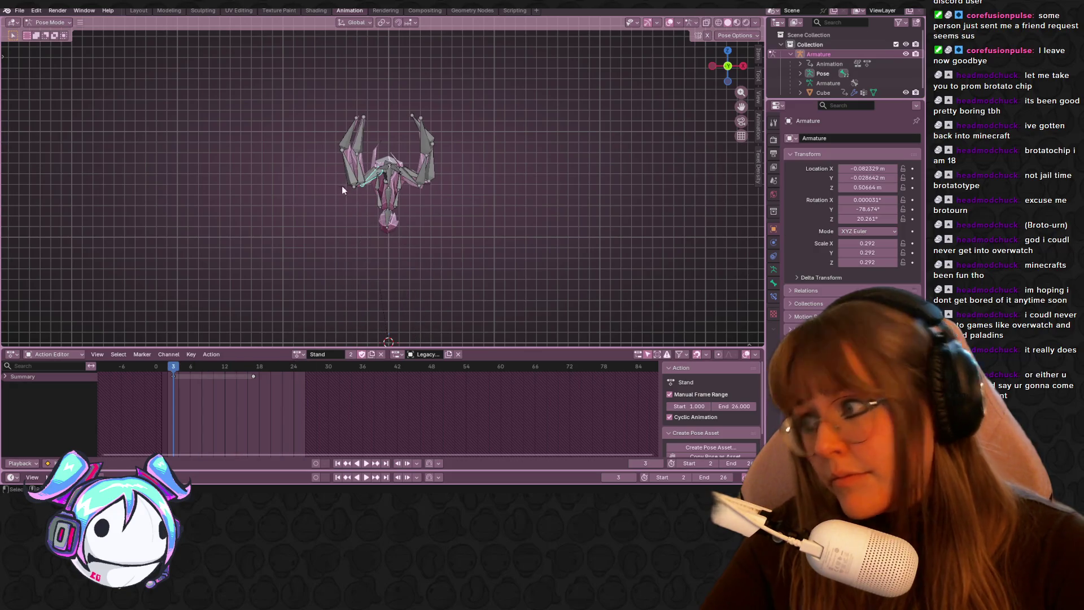
pyautogui.scroll(5, 338, 165)
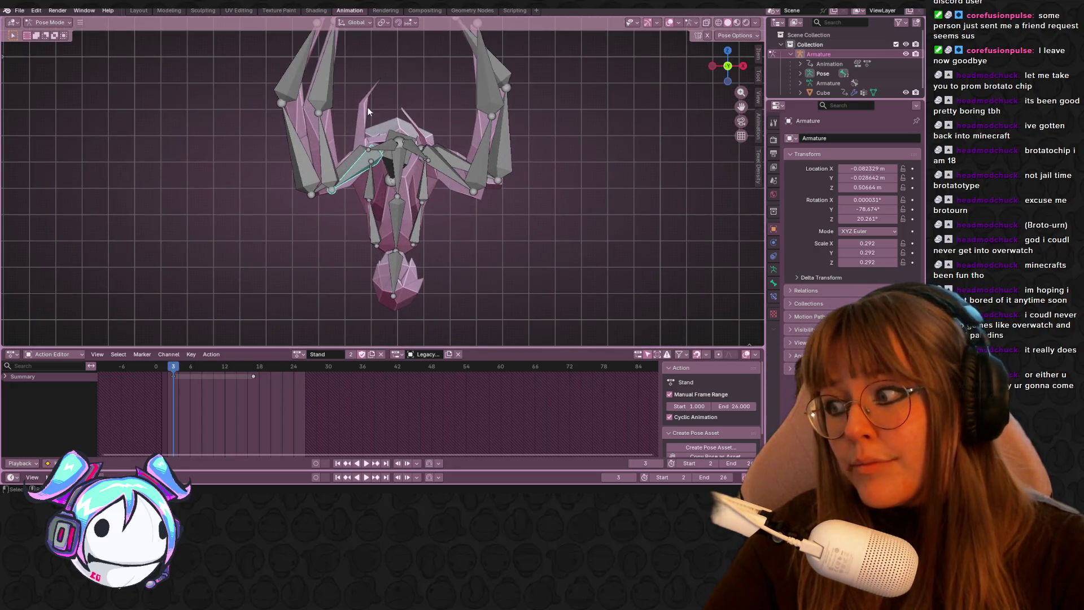
# - Rotate the first left arm bone and raise it higher at frame 3
pyautogui.moveTo(356, 173)
pyautogui.keyDown('shift'); pyautogui.mouseDown(button='middle')
pyautogui.moveTo(351, 221)
pyautogui.moveTo(376, 218)
pyautogui.moveTo(383, 234)
pyautogui.mouseUp(button='middle'); pyautogui.keyUp('shift')
pyautogui.click(348, 182)
pyautogui.press('r')
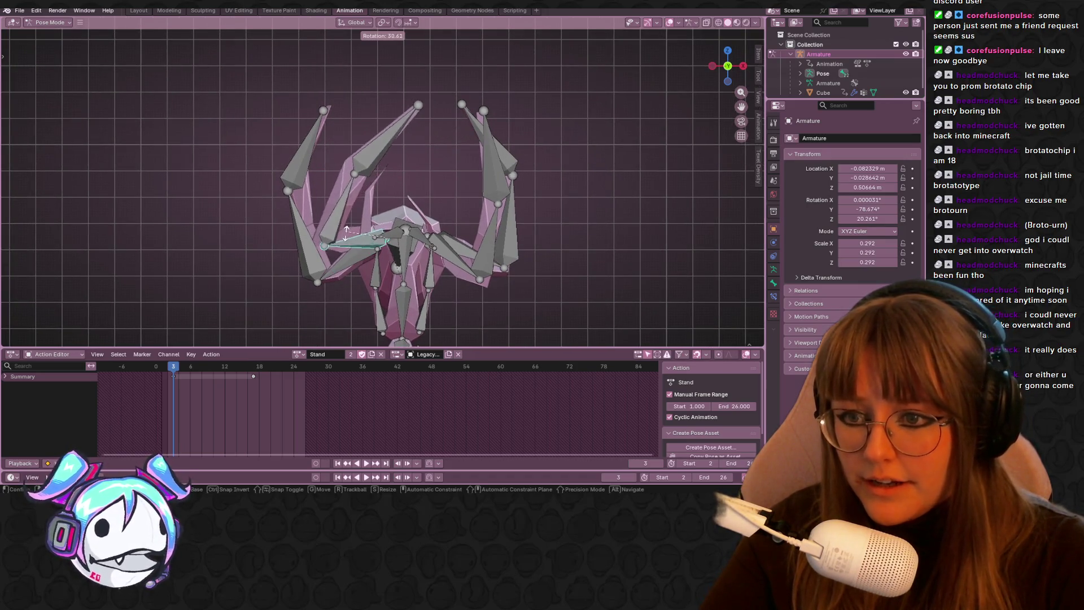
pyautogui.click(345, 208)
pyautogui.press('g')
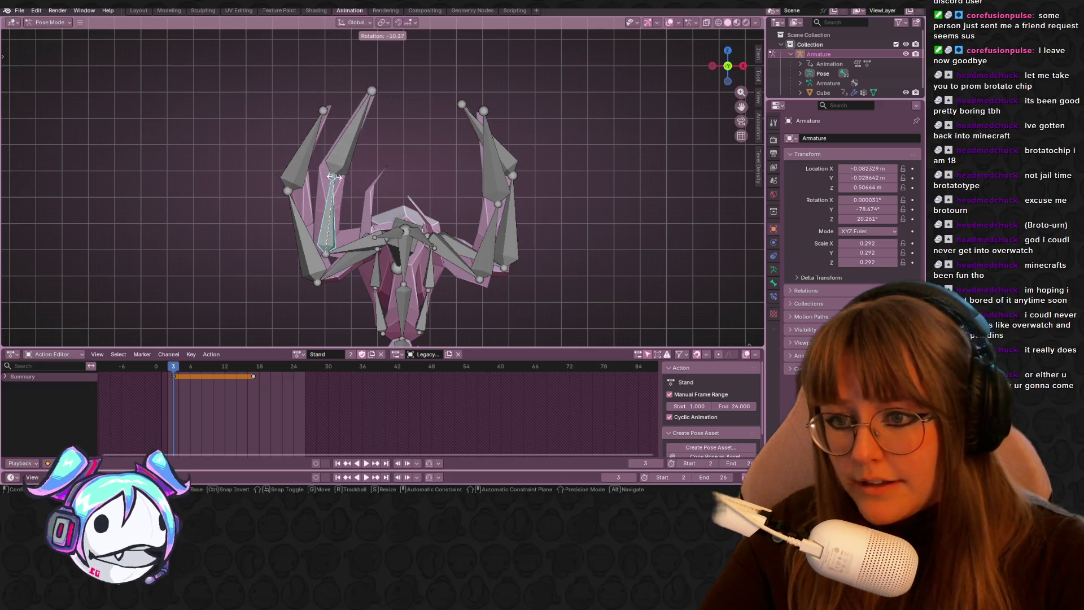
pyautogui.click(327, 225)
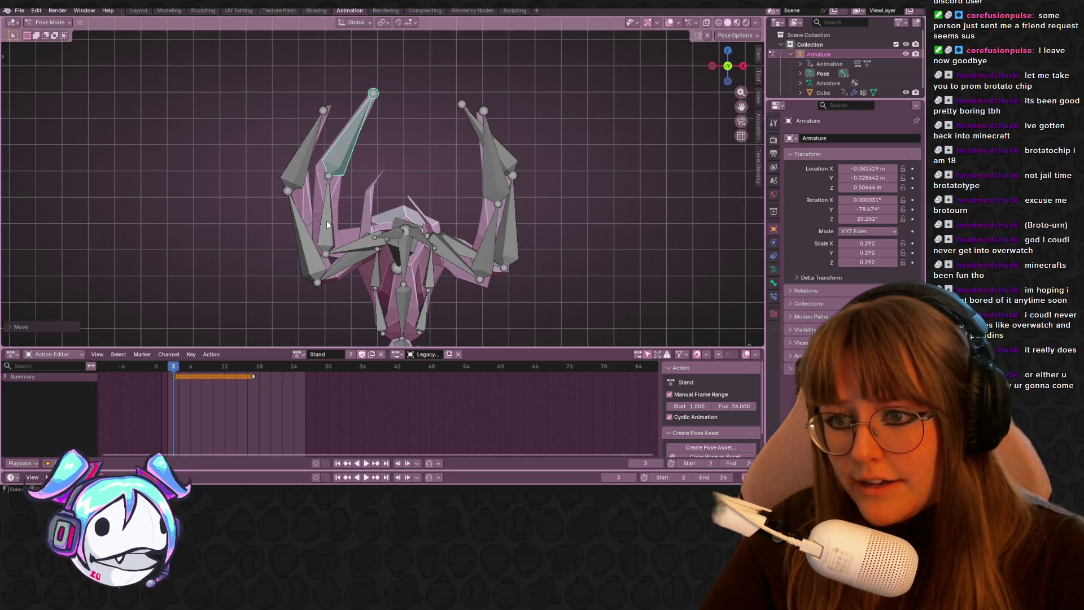
# - Rotate the lower left arm bone upward and move it with its child higher
pyautogui.click(343, 245)
pyautogui.press('r')
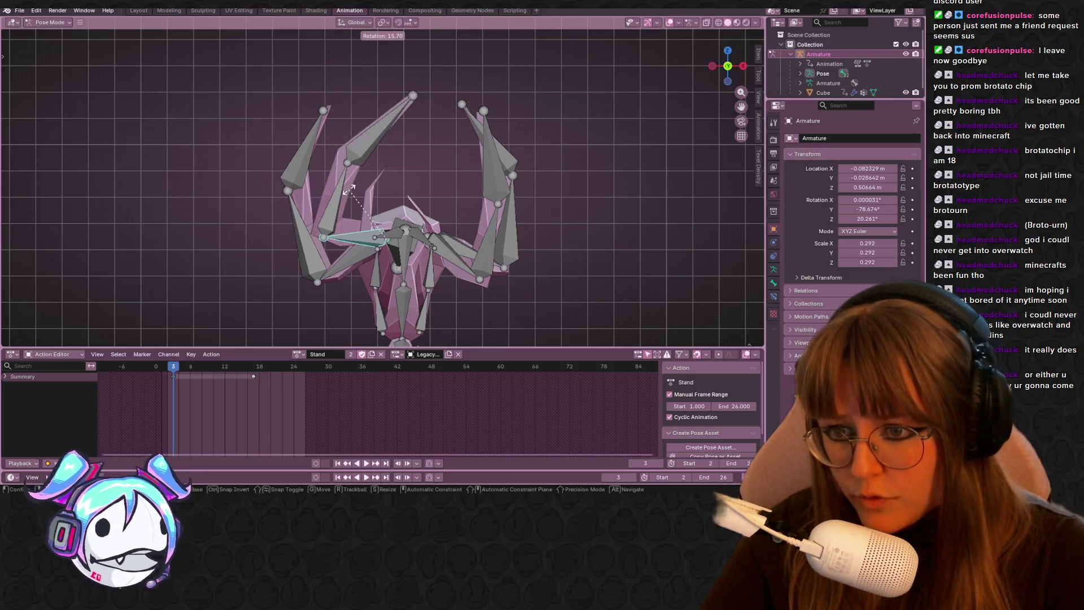
pyautogui.click(359, 169)
pyautogui.press('g')
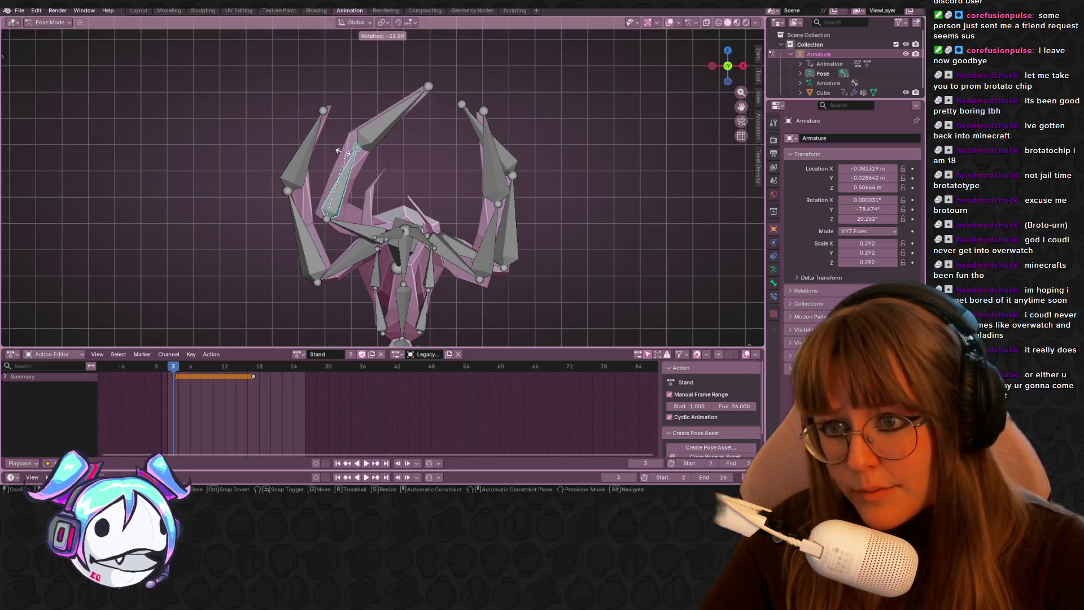
pyautogui.click(364, 96)
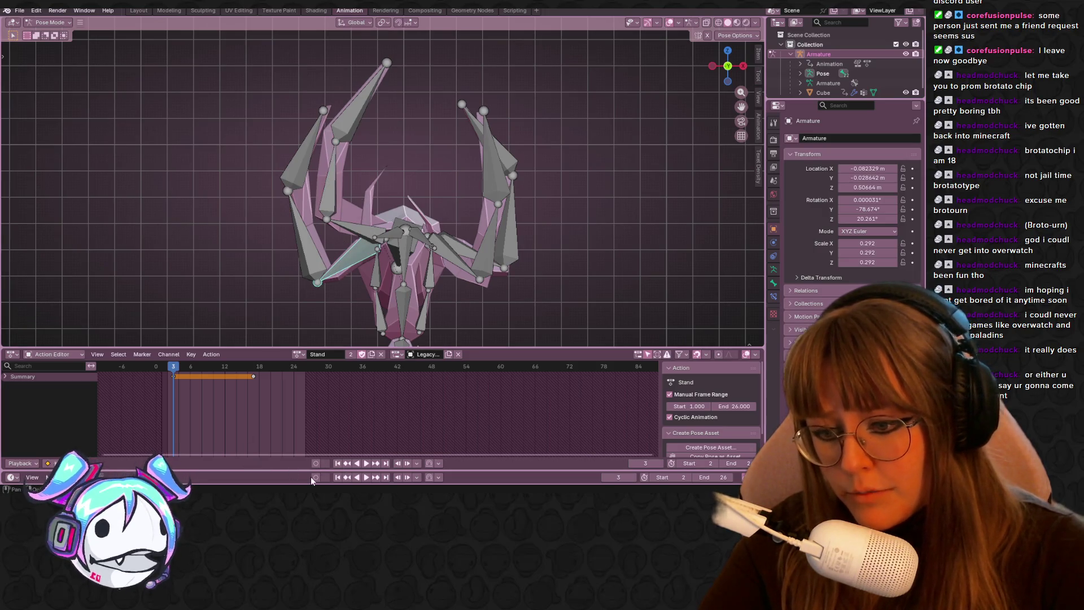
pyautogui.click(354, 234)
# - Move the arm bone and rotate the left arm chain and upper arm bone further upward
pyautogui.press('g')
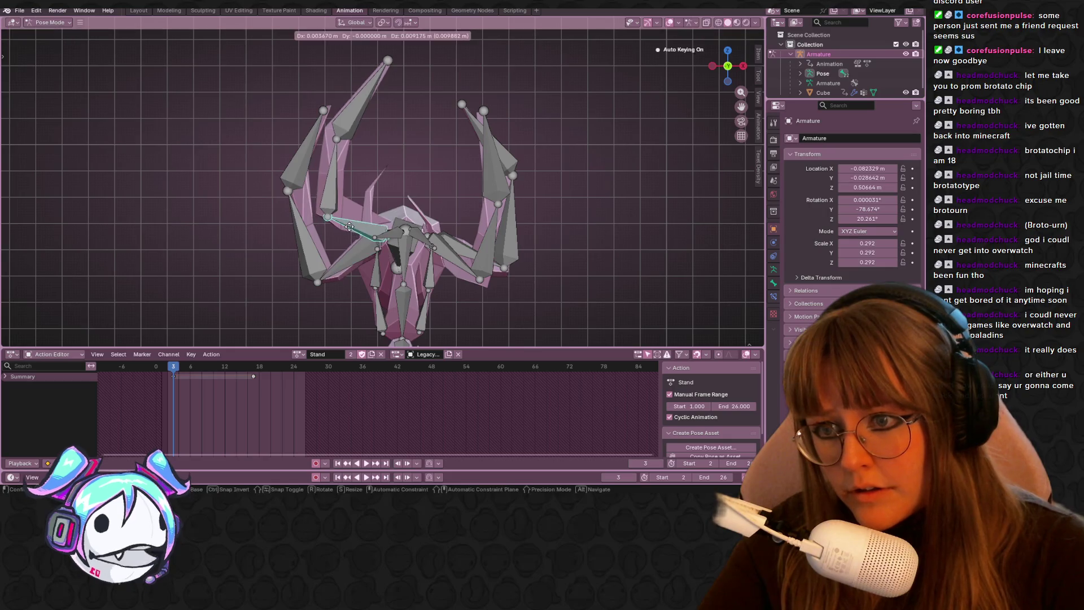
pyautogui.click(348, 231)
pyautogui.press('r')
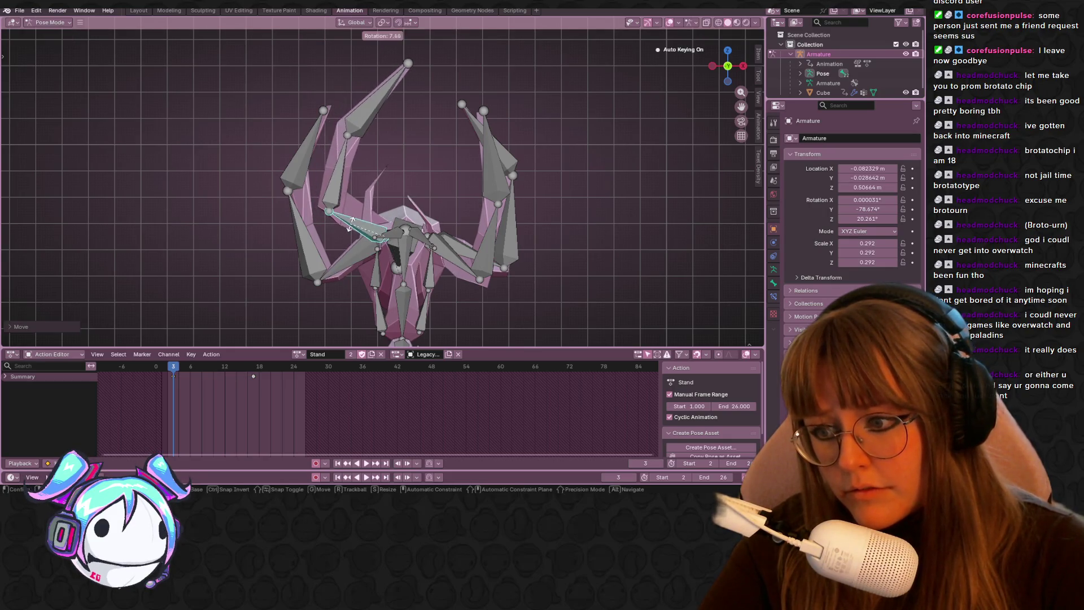
pyautogui.click(349, 176)
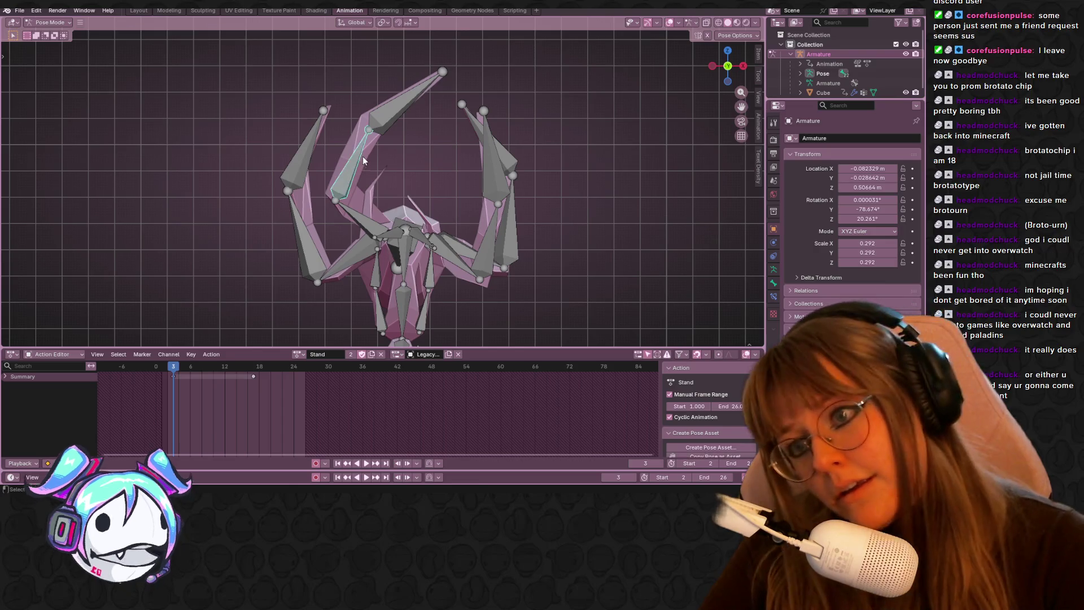
pyautogui.click(389, 113)
pyautogui.press('r')
pyautogui.click(390, 72)
pyautogui.press('g')
pyautogui.click(404, 113)
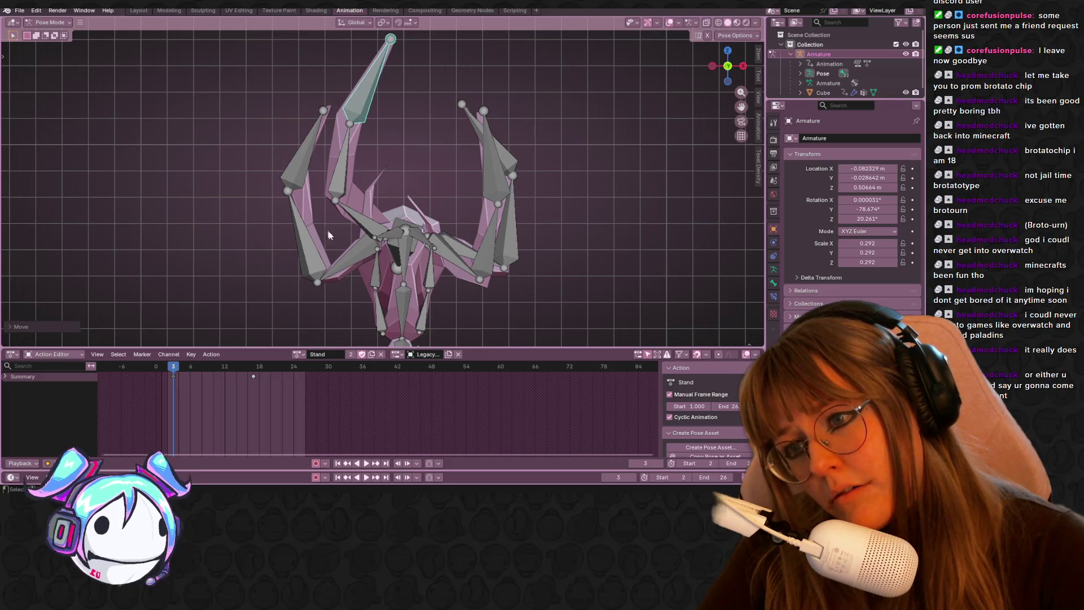
pyautogui.press('r')
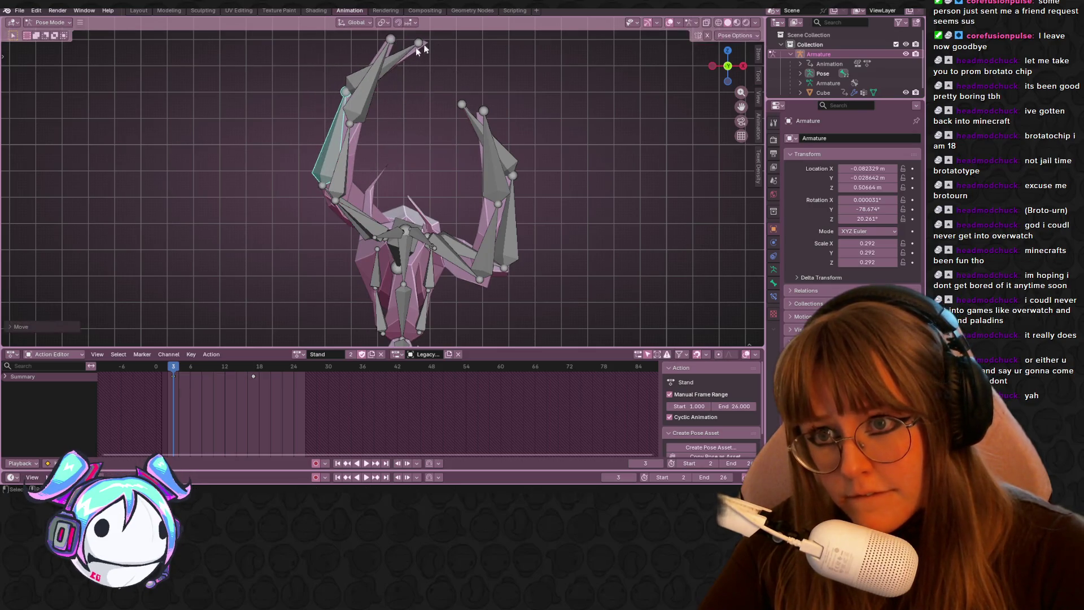
pyautogui.click(379, 46)
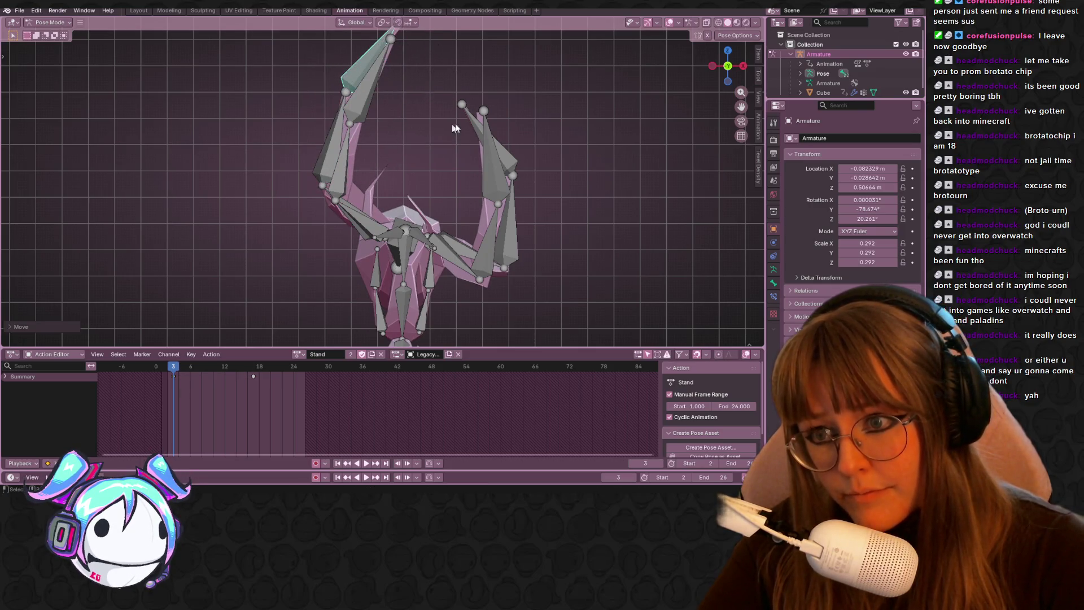
# - In a side view, rotate the lower bone to adjust the raised pose
pyautogui.click(713, 68)
pyautogui.scroll(2, 503, 121)
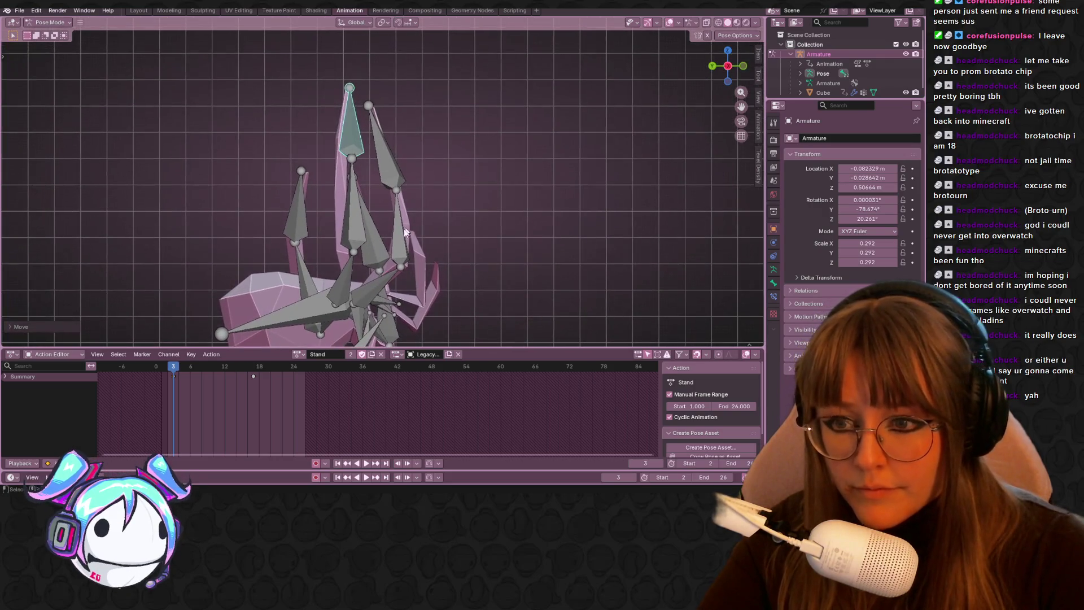
pyautogui.click(344, 277)
pyautogui.press('r')
pyautogui.click(420, 229)
# - From the opposite side view, zoom onto the hand and rotate a finger bone
pyautogui.click(728, 66)
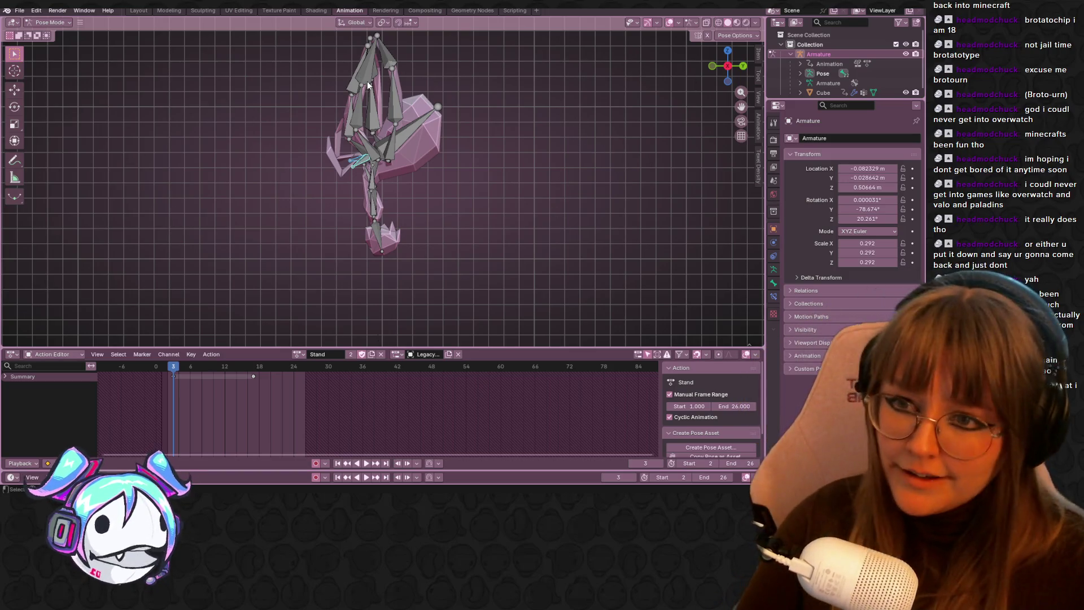
pyautogui.scroll(4, 360, 134)
pyautogui.moveTo(360, 134)
pyautogui.keyDown('shift'); pyautogui.mouseDown(button='middle')
pyautogui.moveTo(481, 128)
pyautogui.moveTo(503, 93)
pyautogui.moveTo(565, 128)
pyautogui.moveTo(649, 208)
pyautogui.moveTo(479, 223)
pyautogui.mouseUp(button='middle'); pyautogui.keyUp('shift')
pyautogui.scroll(-2, 499, 86)
pyautogui.scroll(1, 480, 223)
pyautogui.keyDown('shift'); pyautogui.moveTo(308, 229); pyautogui.dragTo(332, 226, button='middle'); pyautogui.keyUp('shift')
pyautogui.press('r')
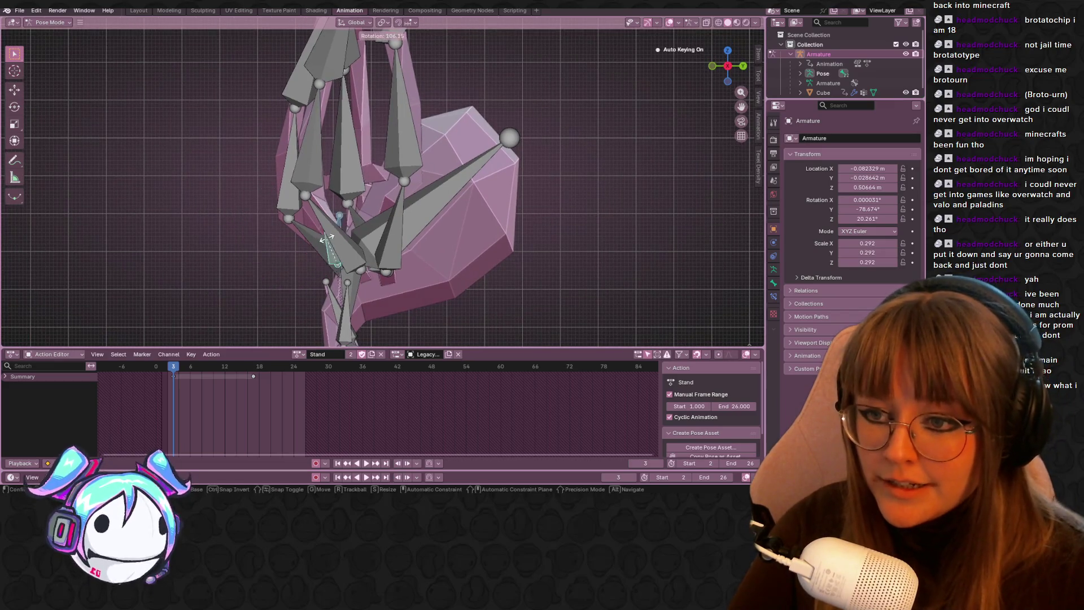
pyautogui.click(293, 244)
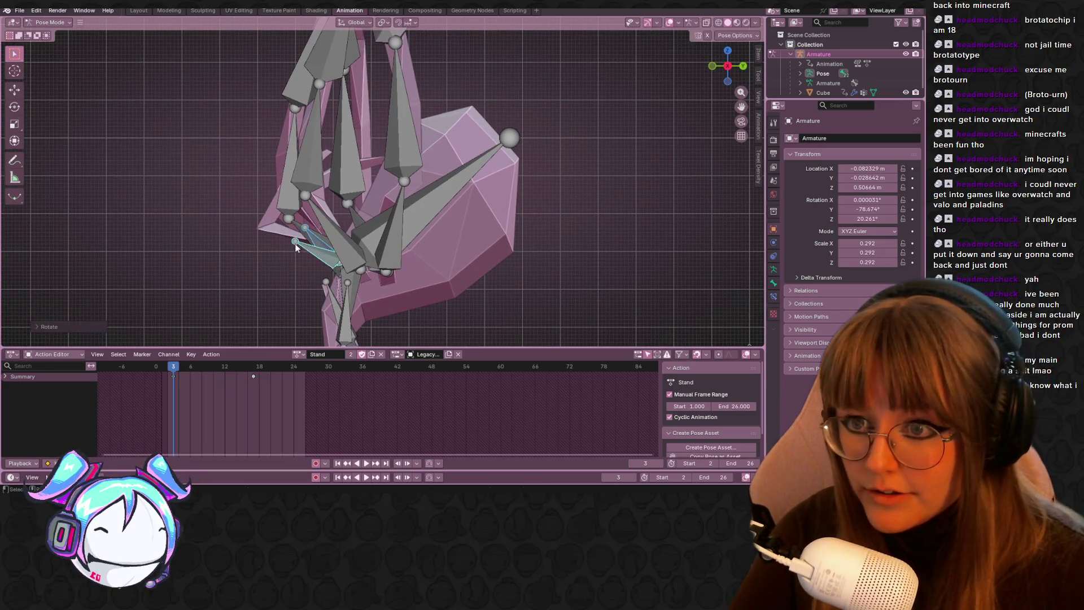
# - In the right side view rotate two more bones, checking the claw pose in perspective
pyautogui.scroll(-2, 305, 155)
pyautogui.moveTo(305, 151)
pyautogui.mouseDown(button='middle')
pyautogui.moveTo(418, 241)
pyautogui.moveTo(449, 249)
pyautogui.moveTo(423, 183)
pyautogui.mouseUp(button='middle')
pyautogui.moveTo(349, 204); pyautogui.dragTo(412, 212, button='middle')
pyautogui.moveTo(728, 68); pyautogui.dragTo(724, 73)
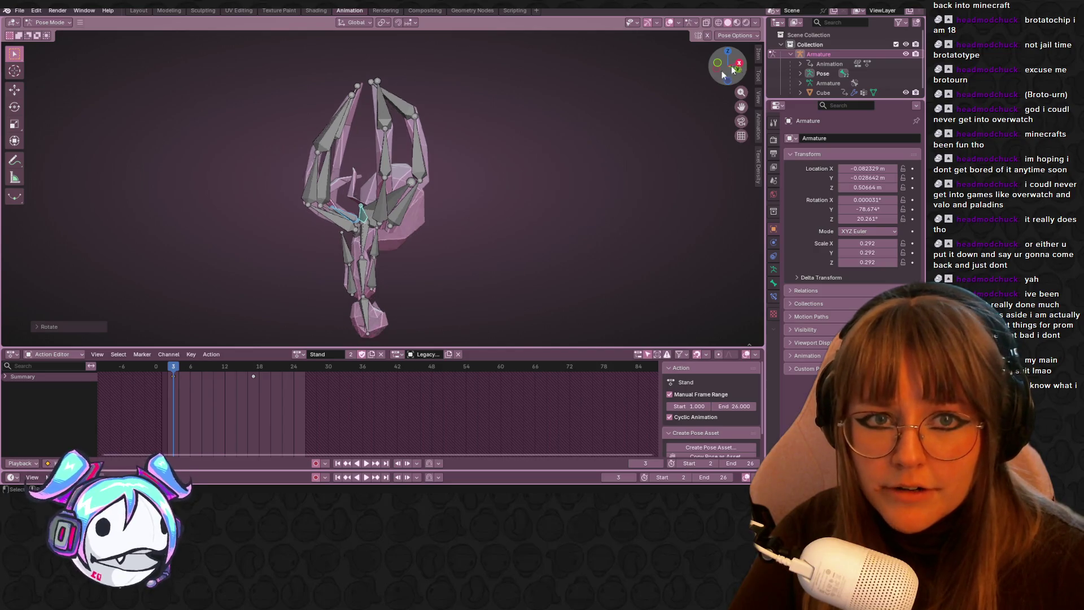
pyautogui.click(738, 63)
pyautogui.press('r')
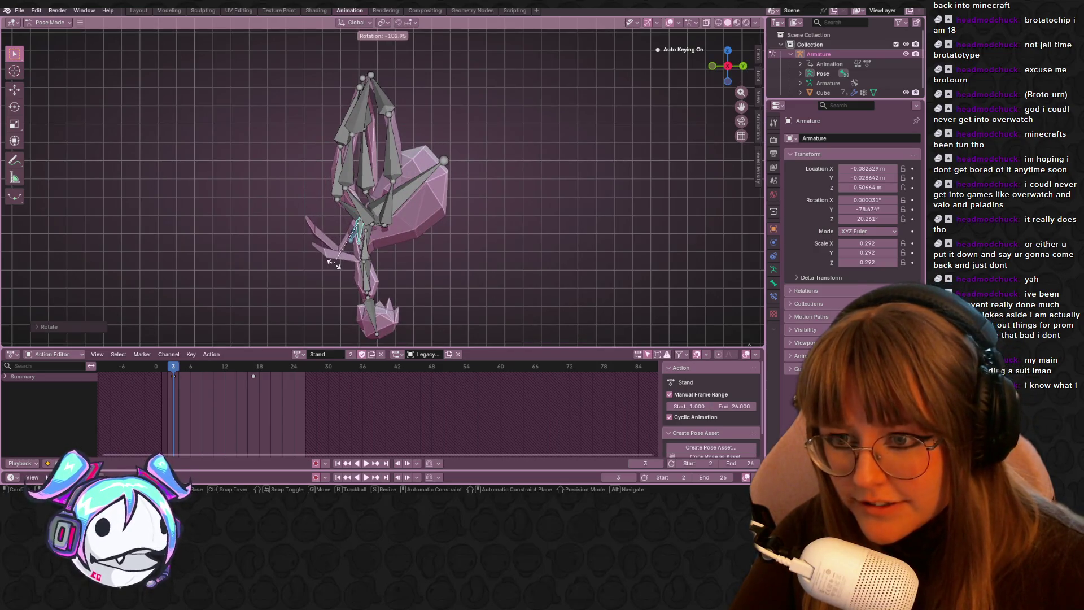
pyautogui.click(333, 264)
pyautogui.moveTo(334, 263)
pyautogui.mouseDown(button='middle')
pyautogui.moveTo(482, 306)
pyautogui.moveTo(476, 209)
pyautogui.moveTo(404, 151)
pyautogui.moveTo(341, 214)
pyautogui.moveTo(445, 234)
pyautogui.mouseUp(button='middle')
pyautogui.press('KP_3')
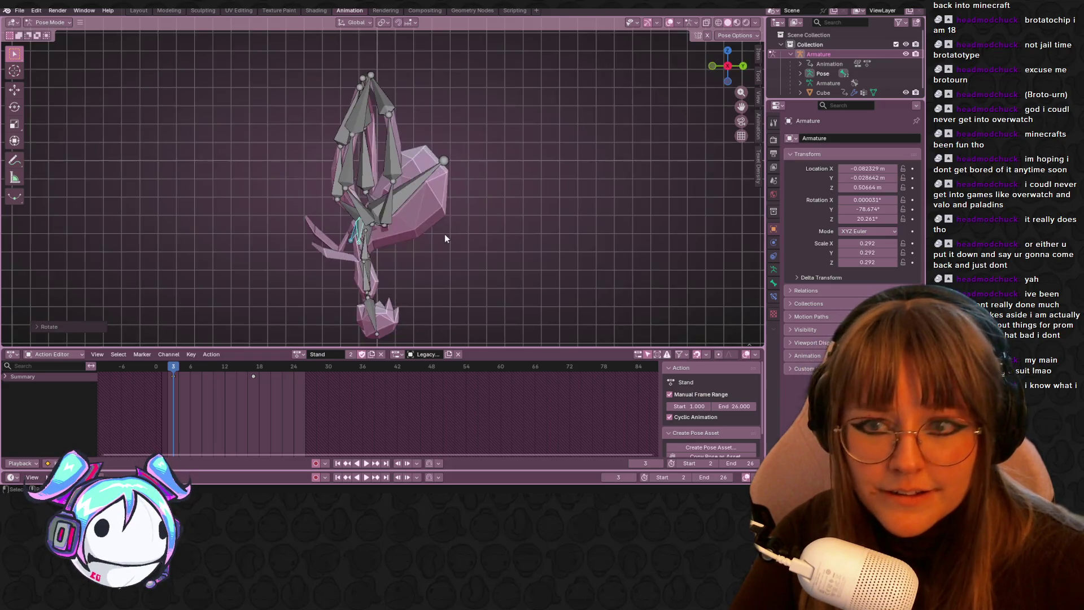
pyautogui.press('r')
pyautogui.click(405, 249)
pyautogui.moveTo(405, 250)
pyautogui.mouseDown(button='middle')
pyautogui.moveTo(520, 275)
pyautogui.moveTo(508, 218)
pyautogui.moveTo(493, 218)
pyautogui.mouseUp(button='middle')
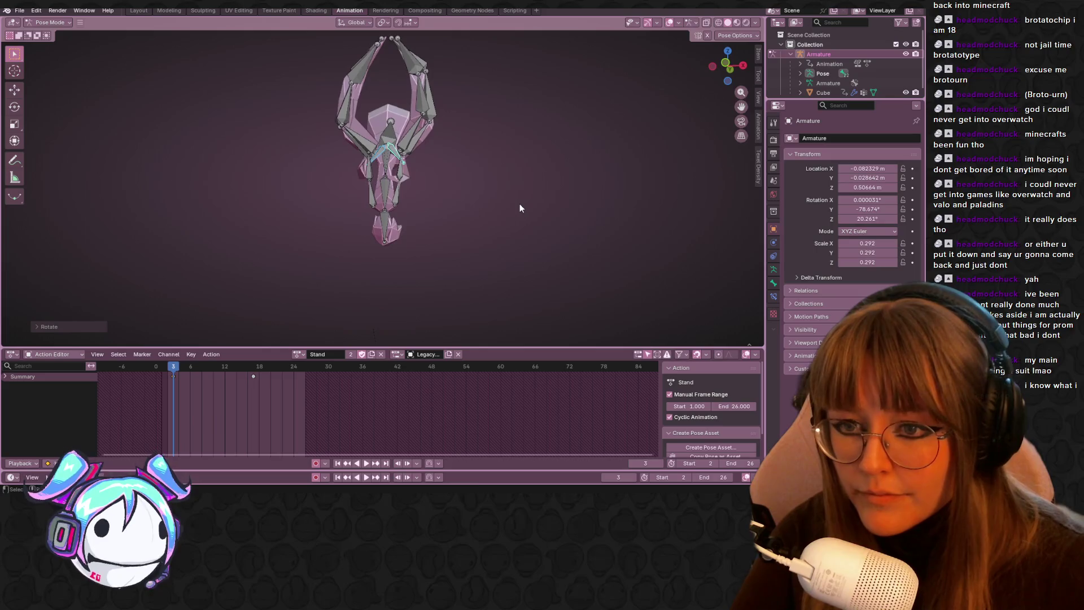
# - Play back the Stand action, return to frame 3, and centre the rig in orthographic view
pyautogui.press('space')
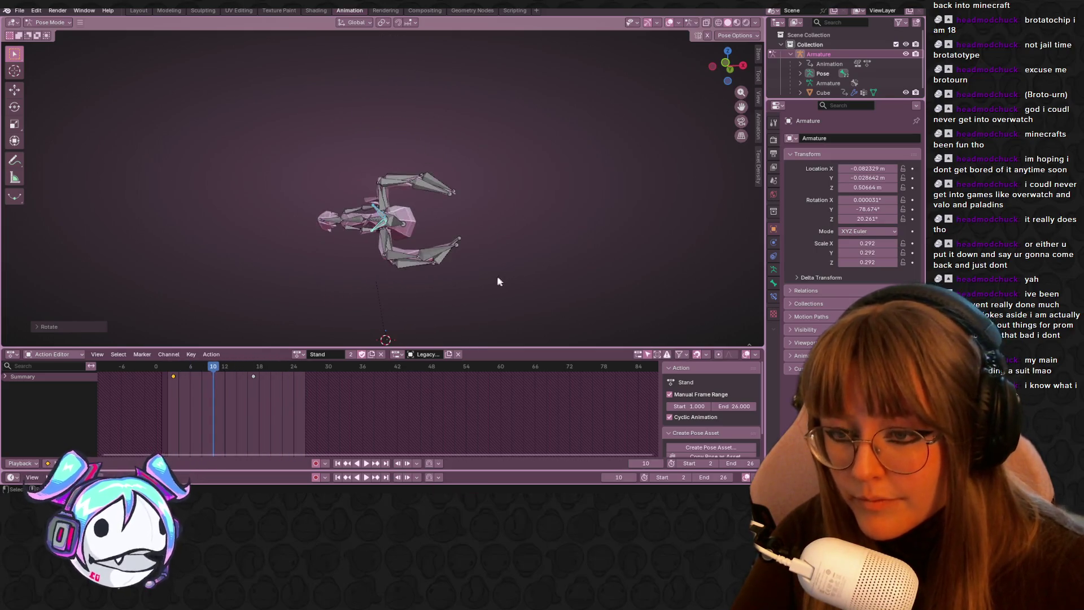
pyautogui.click(173, 367)
pyautogui.scroll(1, 354, 201)
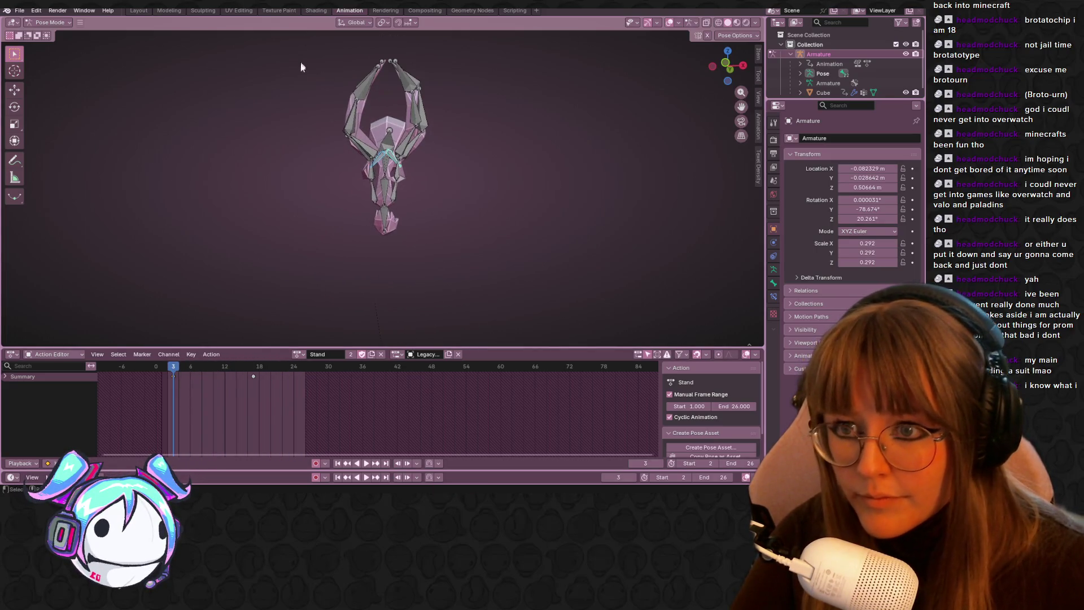
pyautogui.click(725, 64)
pyautogui.moveTo(432, 181)
pyautogui.keyDown('shift'); pyautogui.mouseDown(button='middle')
pyautogui.moveTo(441, 141)
pyautogui.moveTo(432, 165)
pyautogui.mouseUp(button='middle'); pyautogui.keyUp('shift')
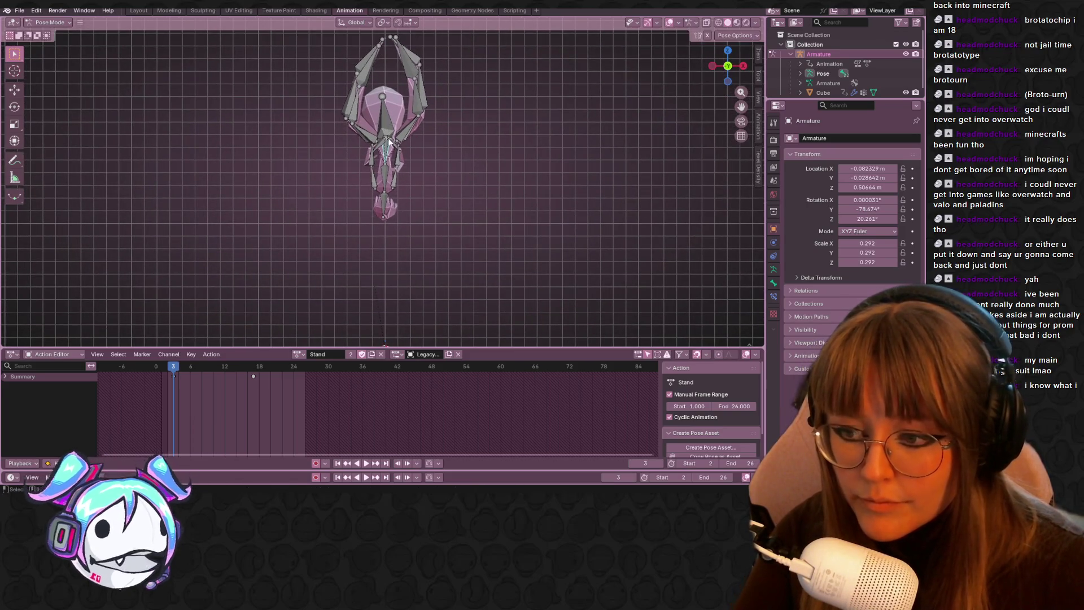
# - Insert a keyframe of all bones' pose at frame 3, then advance to frame 4
pyautogui.press('a')
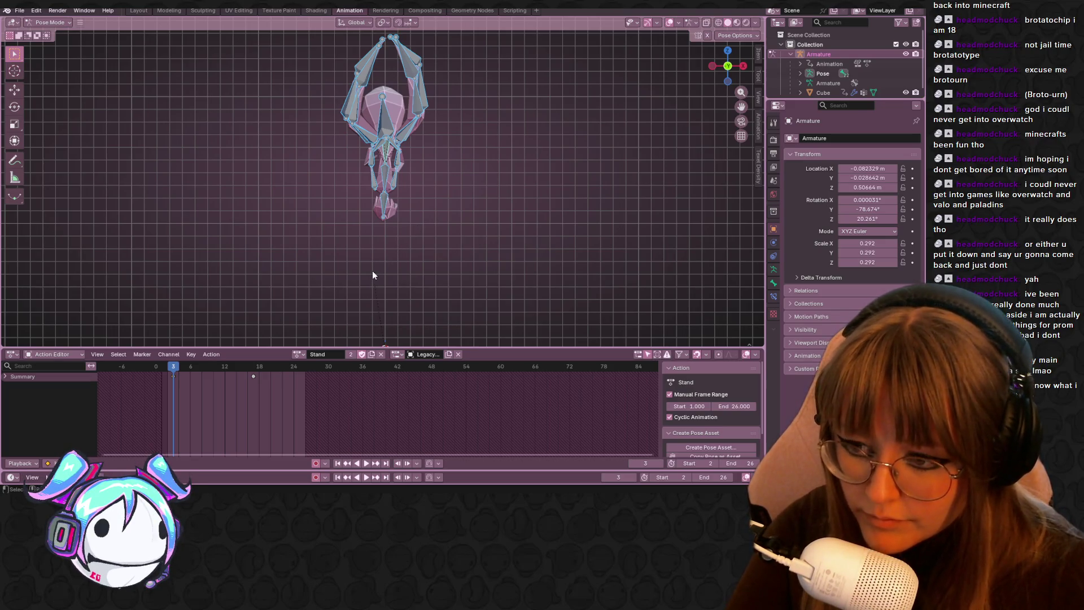
pyautogui.click(386, 258)
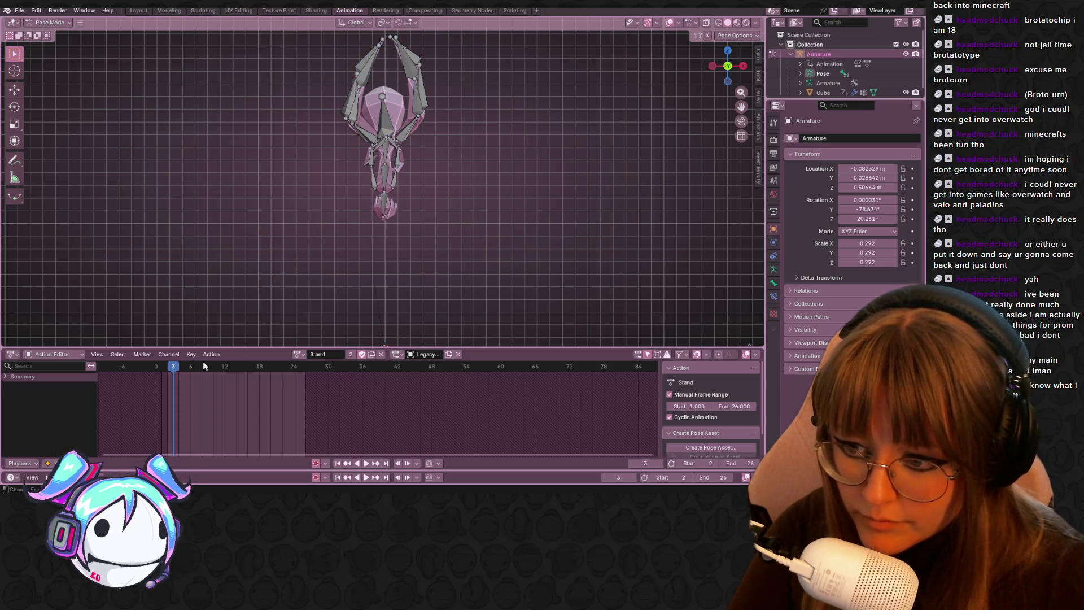
pyautogui.press('i')
pyautogui.press('a')
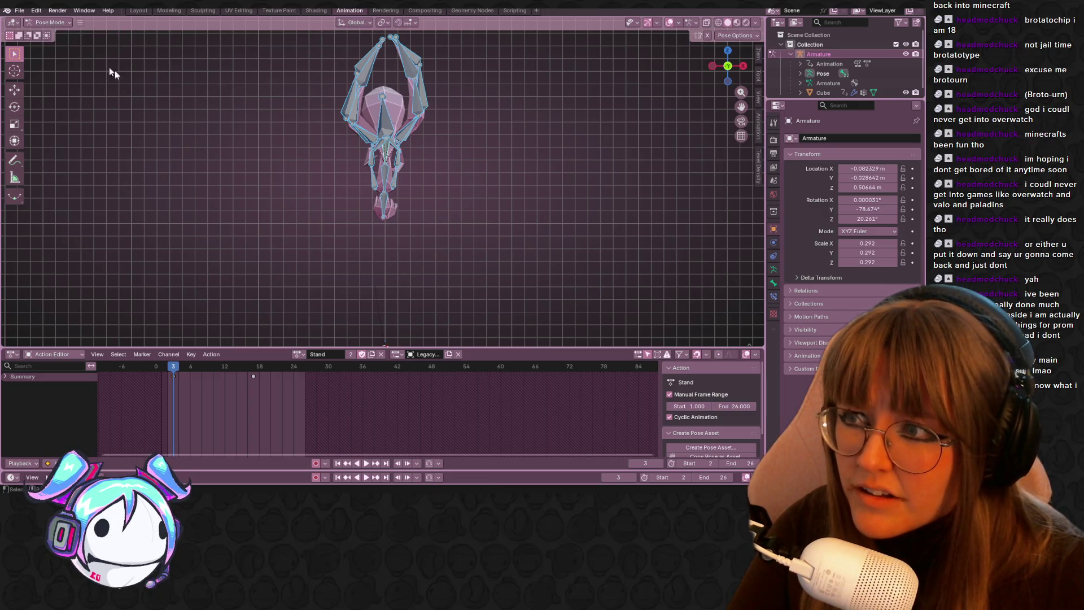
pyautogui.scroll(3, 346, 109)
pyautogui.click(179, 366)
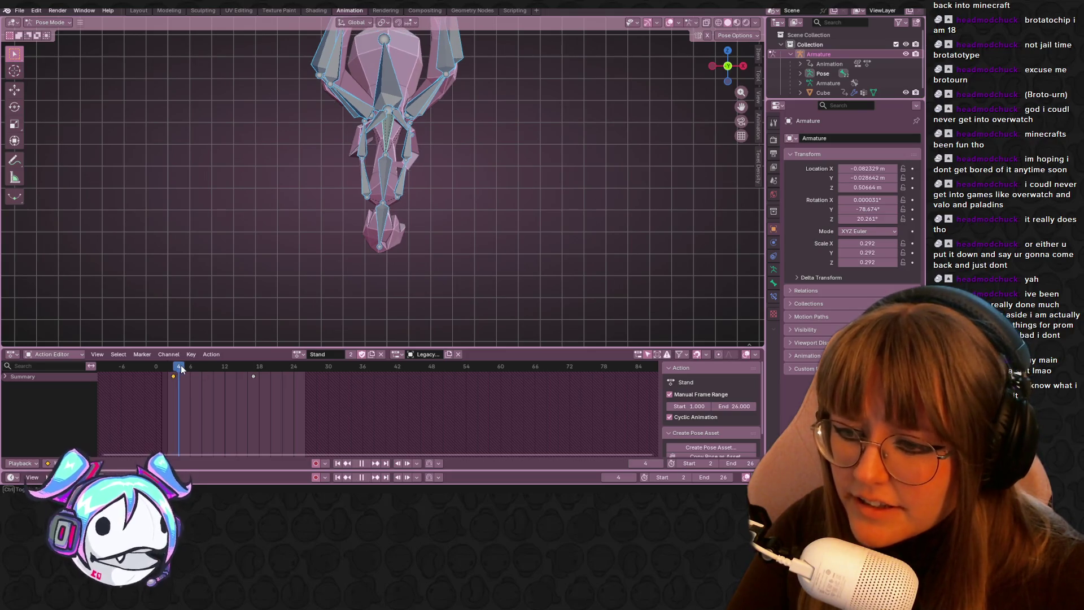
# - Duplicate the Stand keys from frame 3 and place the copies 9 frames later at frame 12
pyautogui.click(5, 377)
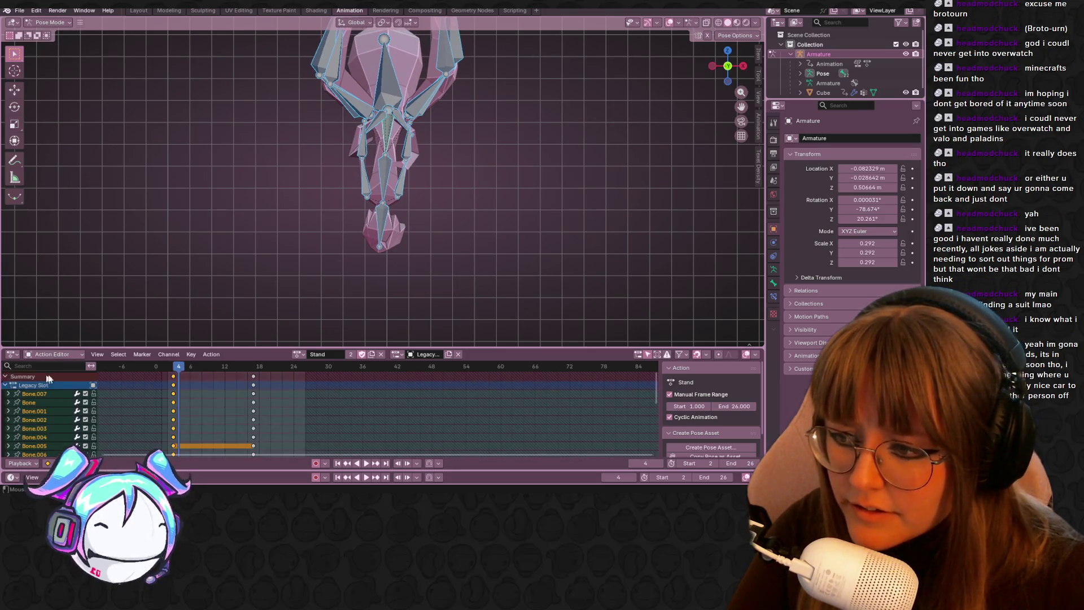
pyautogui.hotkey('shift', 'd')
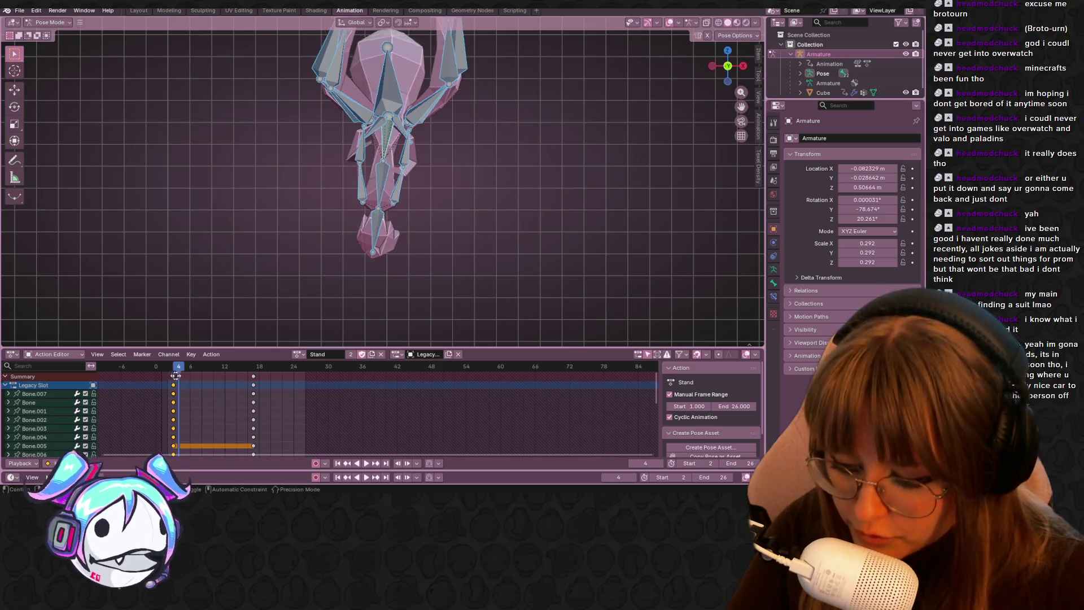
pyautogui.moveTo(214, 374); pyautogui.dragTo(223, 368)
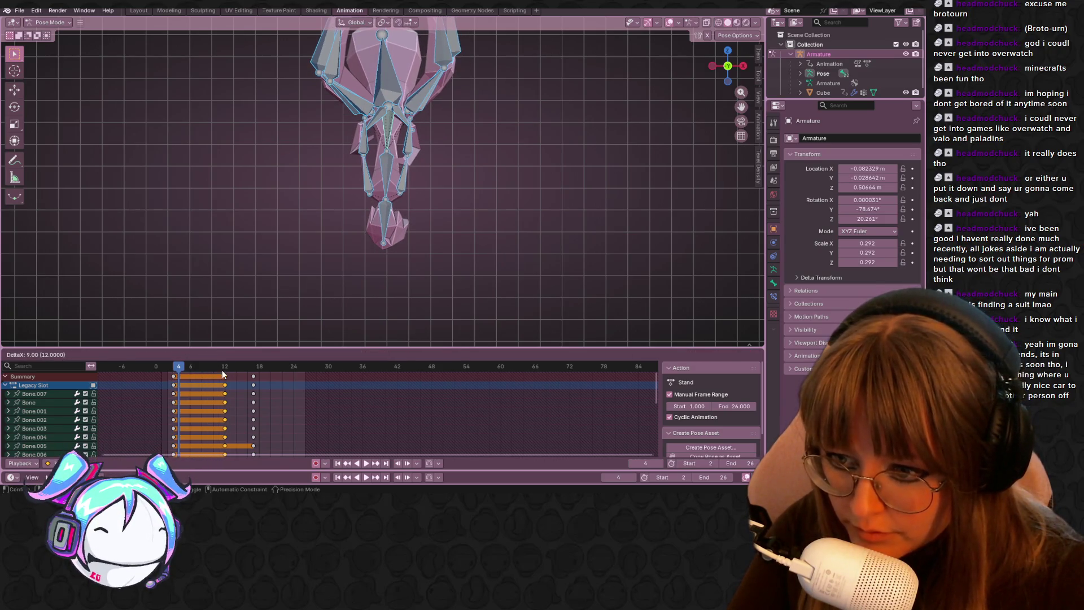
pyautogui.click(222, 373)
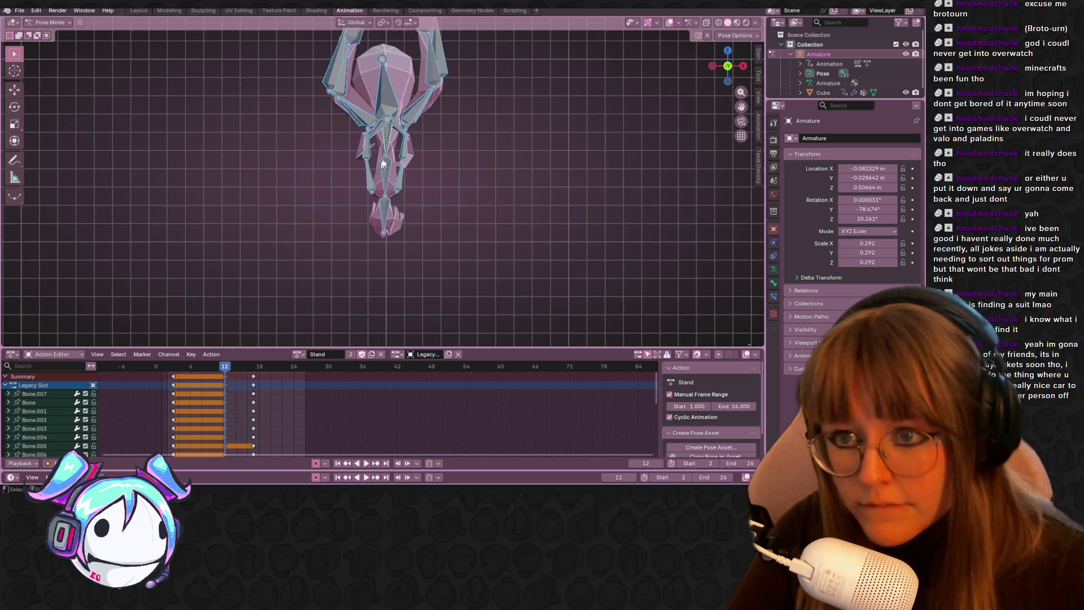
# - Lower Bone.007 at frame 12 and play the Stand animation to preview it
pyautogui.click(383, 146)
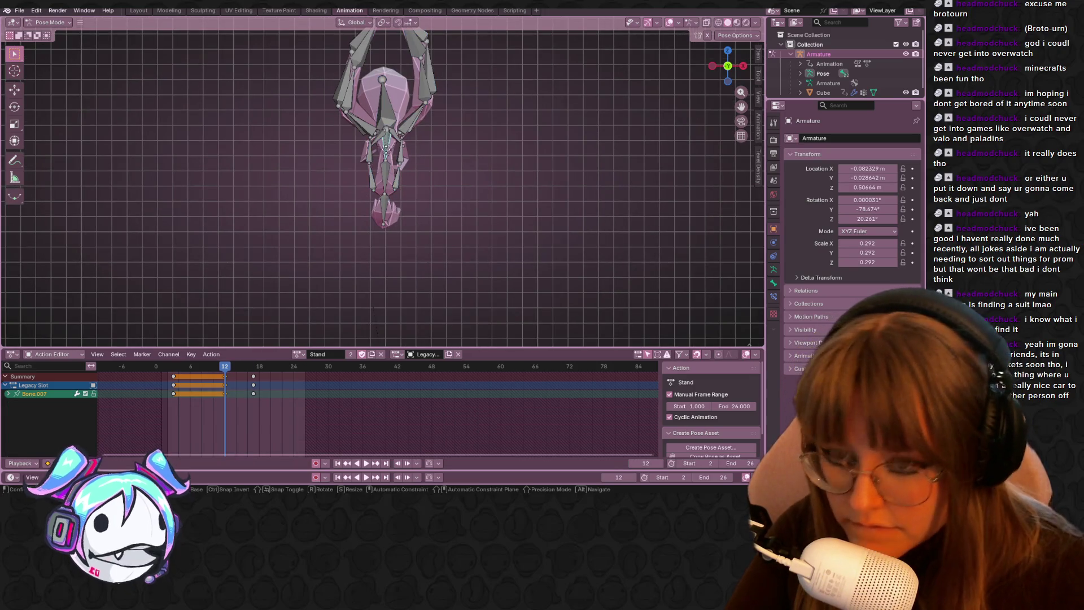
pyautogui.press('g')
pyautogui.click(387, 176)
pyautogui.scroll(-2, 389, 197)
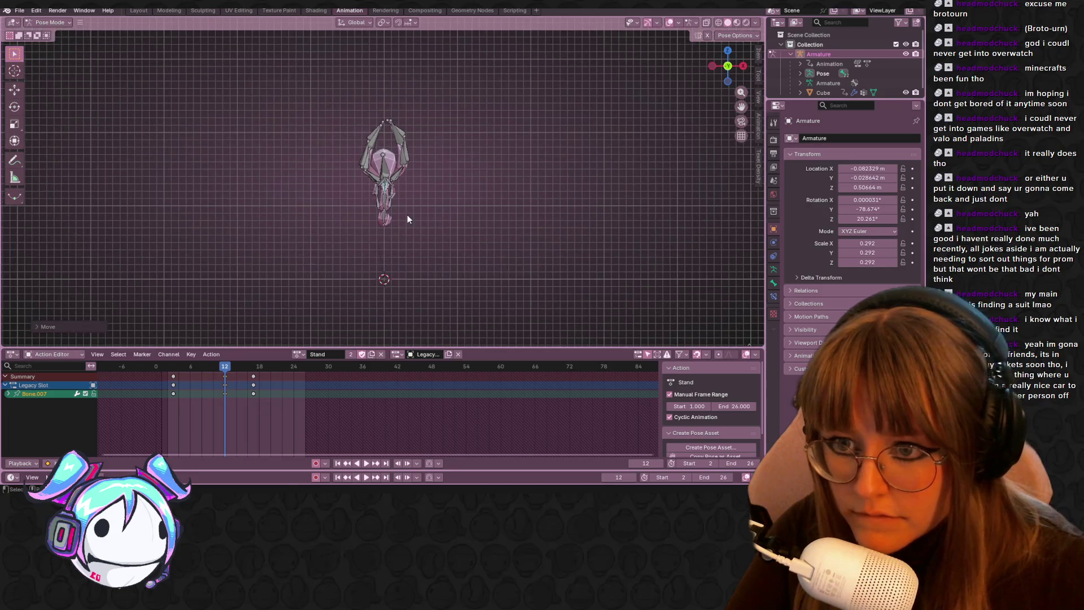
pyautogui.press('g')
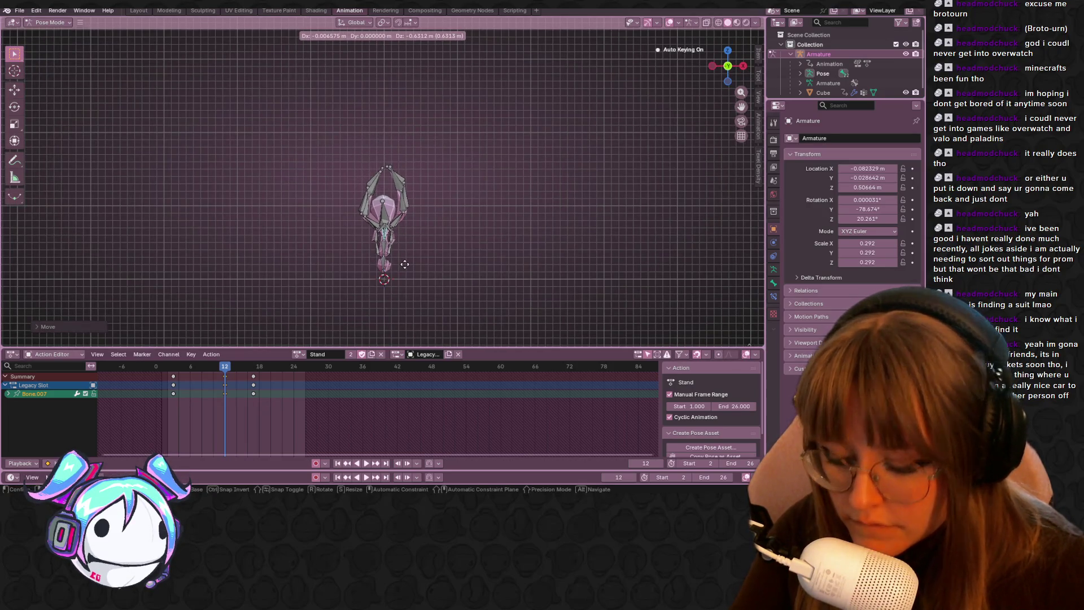
pyautogui.click(404, 264)
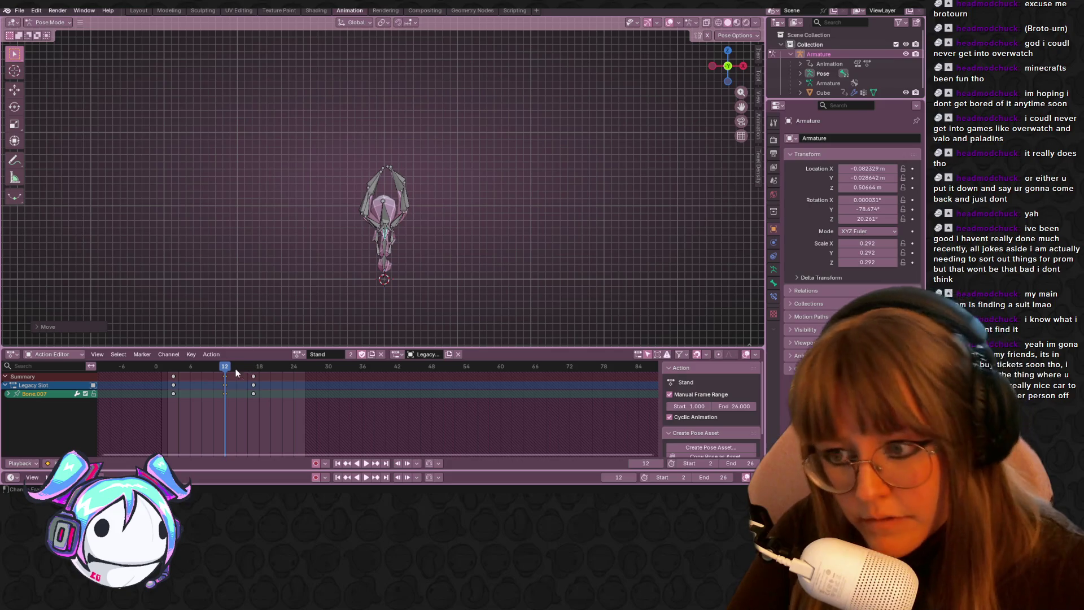
pyautogui.press('space')
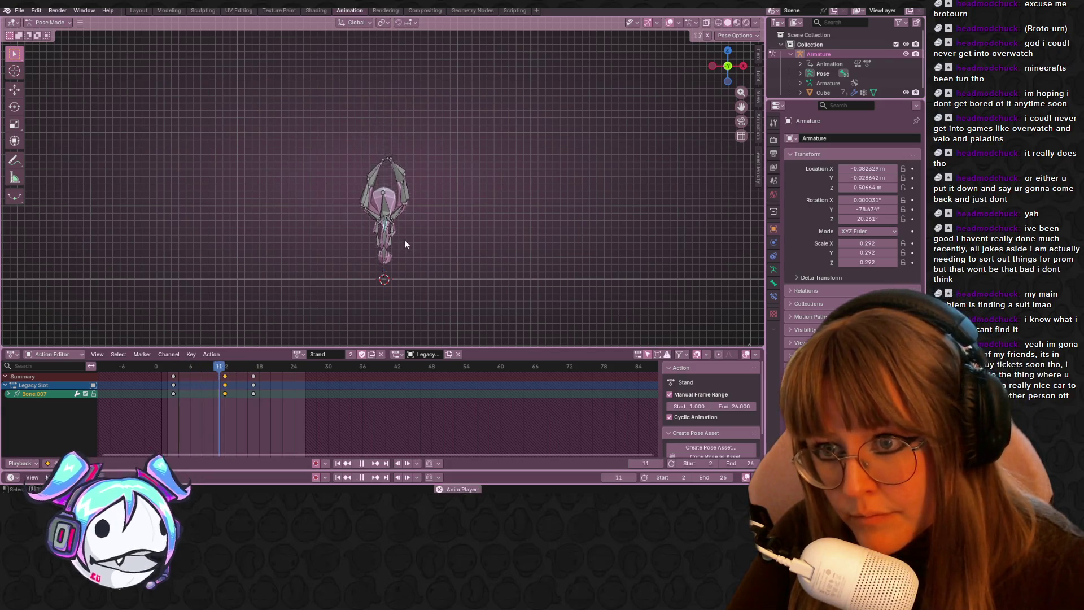
pyautogui.press('space')
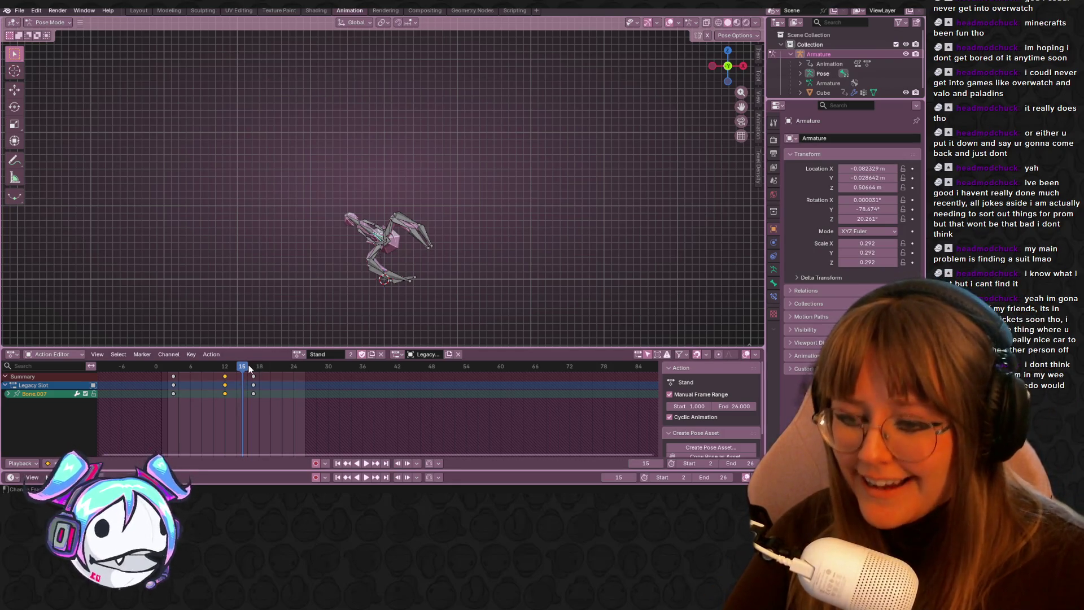
pyautogui.press('space')
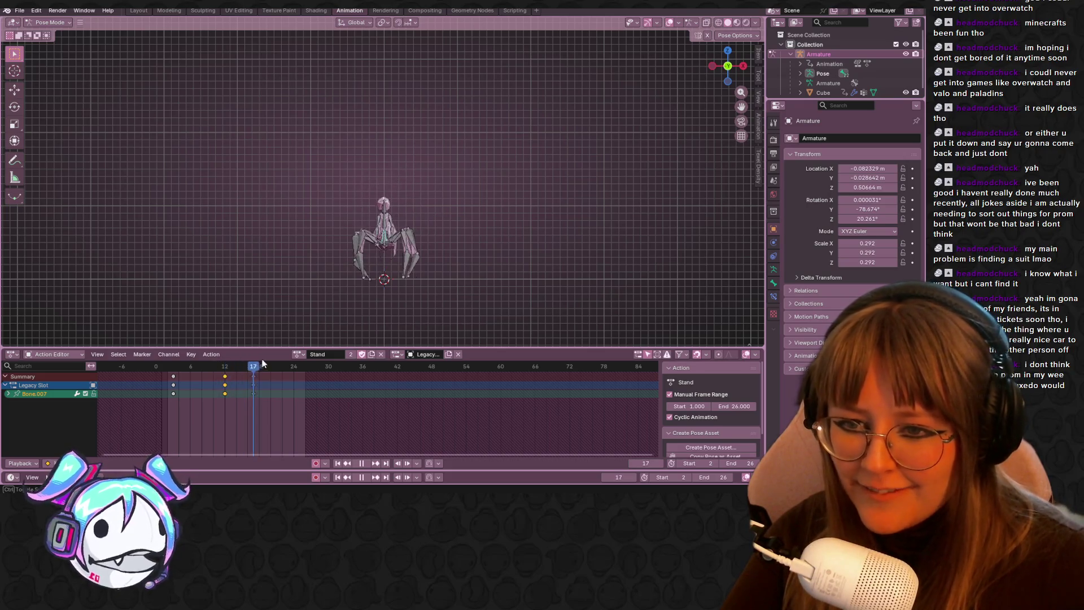
pyautogui.press('space')
pyautogui.moveTo(489, 198)
pyautogui.mouseDown(button='middle')
pyautogui.moveTo(436, 181)
pyautogui.moveTo(621, 113)
pyautogui.mouseUp(button='middle')
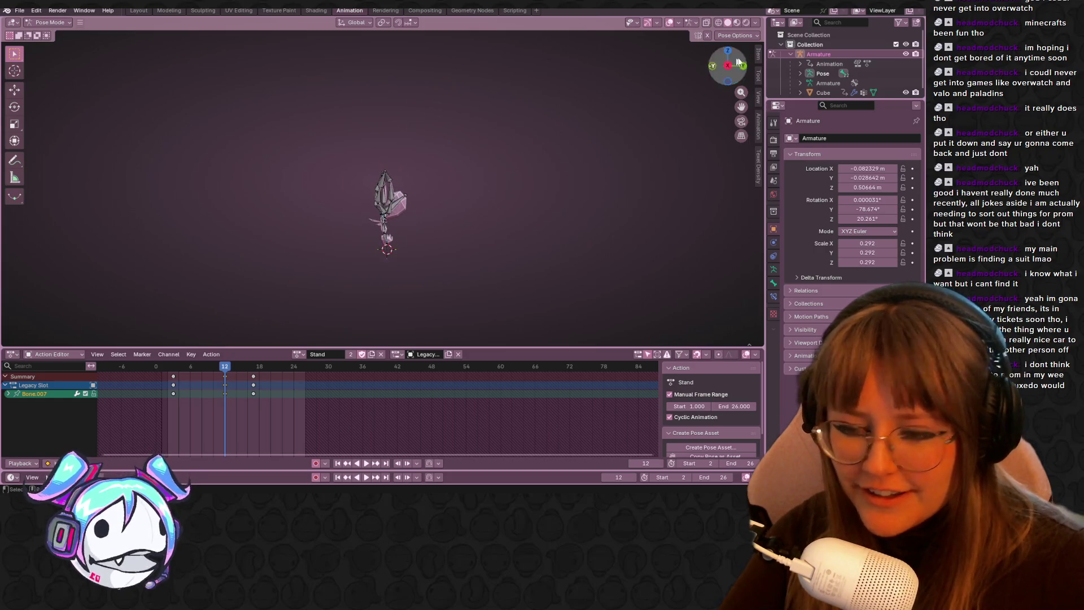
pyautogui.click(730, 65)
pyautogui.scroll(6, 477, 202)
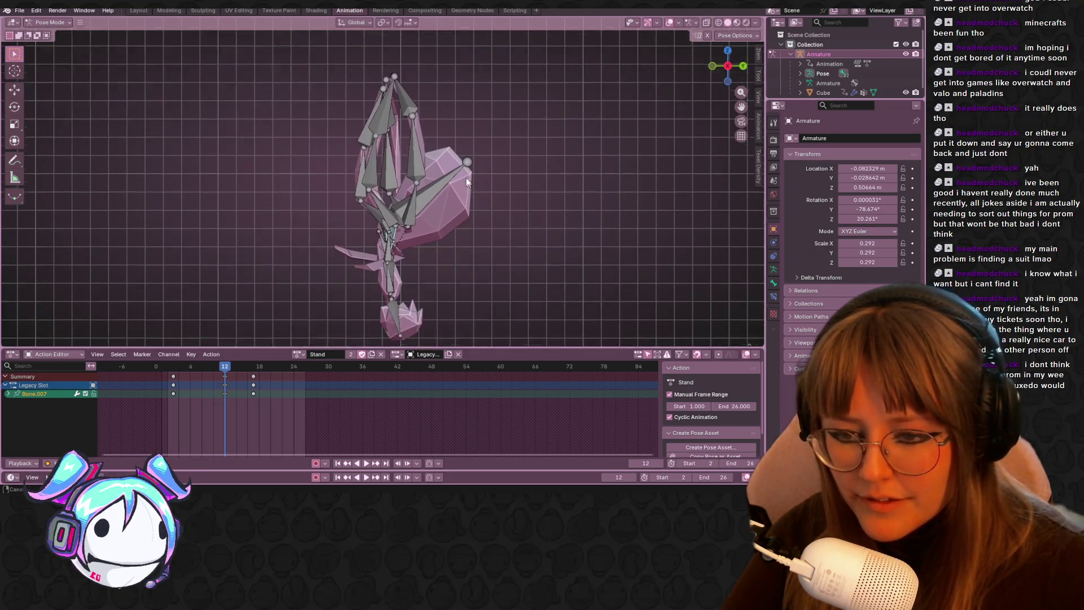
pyautogui.click(388, 209)
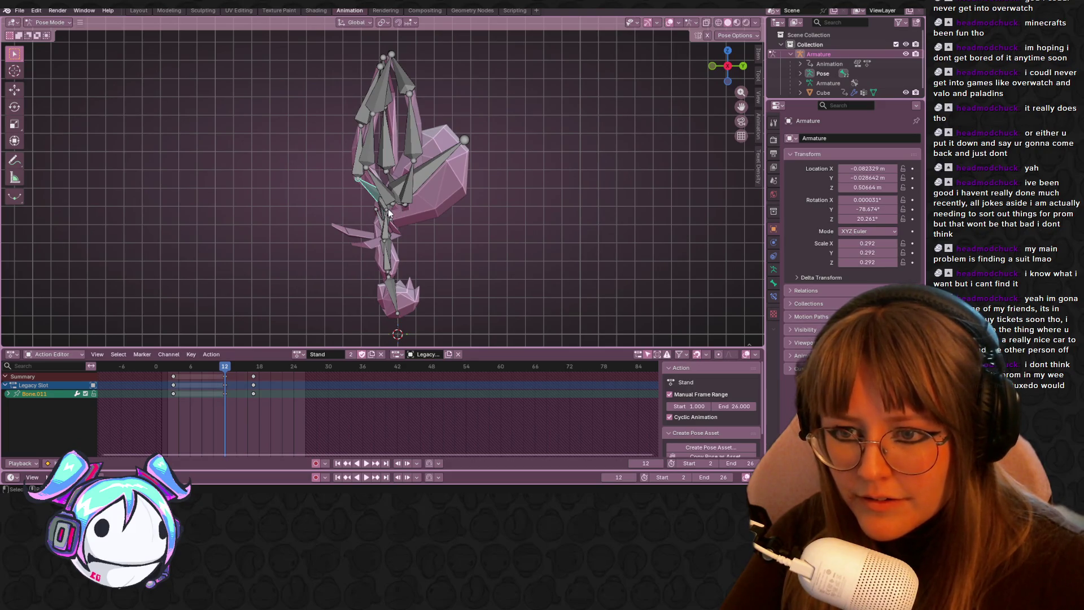
pyautogui.moveTo(390, 213)
pyautogui.mouseDown(button='middle')
pyautogui.moveTo(459, 192)
pyautogui.moveTo(390, 215)
pyautogui.mouseUp(button='middle')
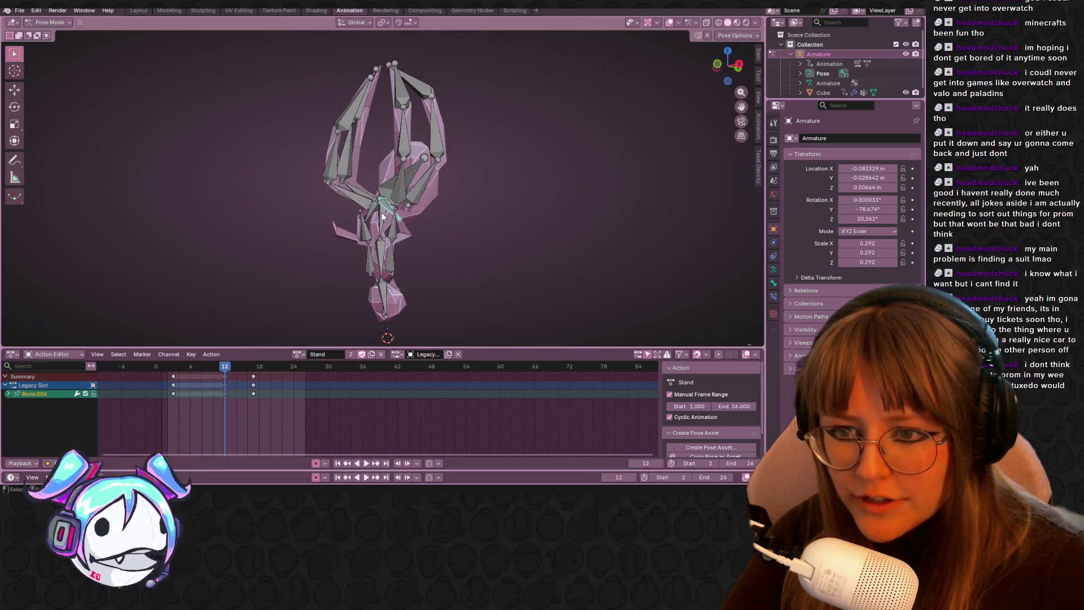
pyautogui.click(383, 217)
pyautogui.moveTo(739, 67)
pyautogui.mouseDown()
pyautogui.moveTo(399, 243)
pyautogui.moveTo(454, 218)
pyautogui.mouseUp()
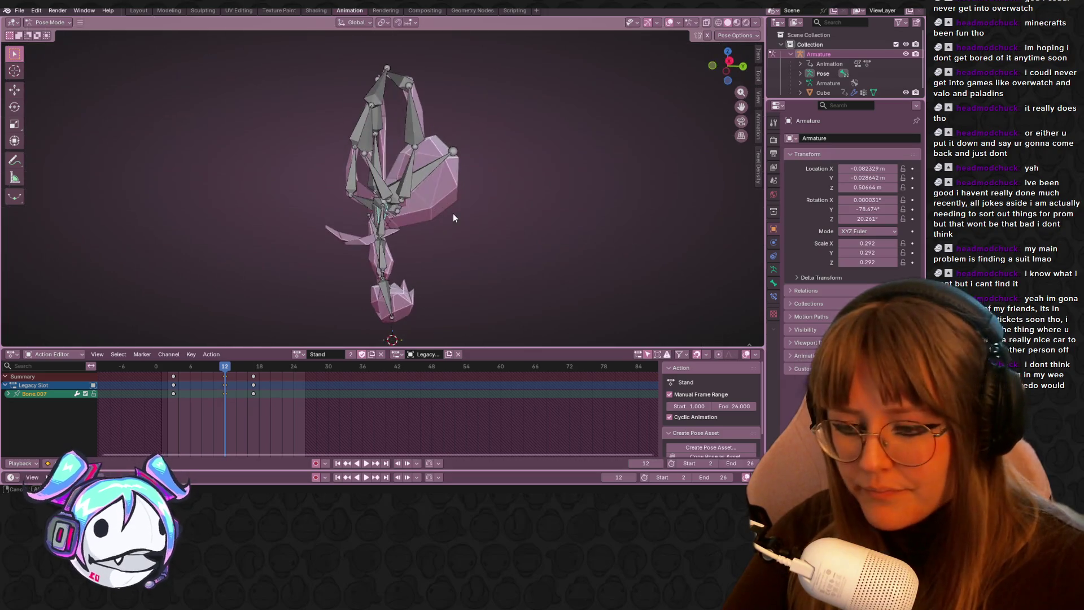
pyautogui.moveTo(732, 61)
pyautogui.keyDown('alt'); pyautogui.mouseDown()
pyautogui.moveTo(608, 140)
pyautogui.moveTo(478, 145)
pyautogui.moveTo(470, 160)
pyautogui.mouseUp(); pyautogui.keyUp('alt')
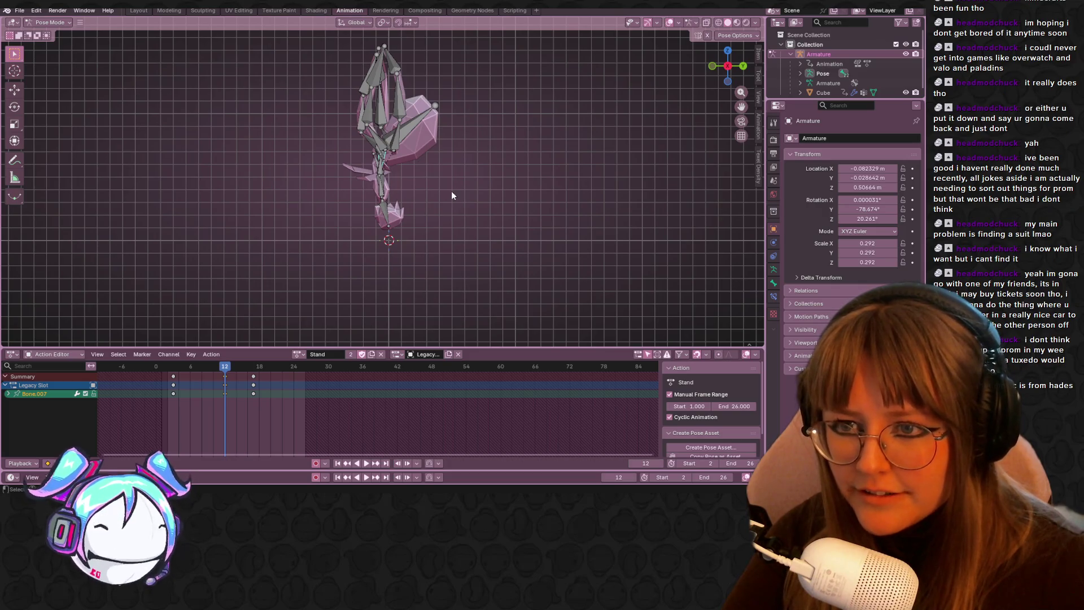